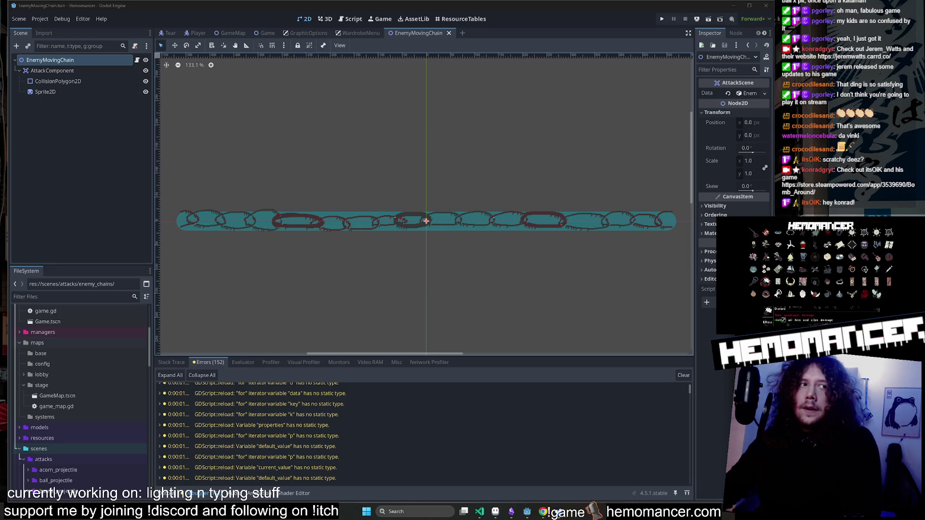
Deselect the EnemyMovingChain node and bring the Obsidian _global_mind_map canvas to the front.
left_click(590, 154)
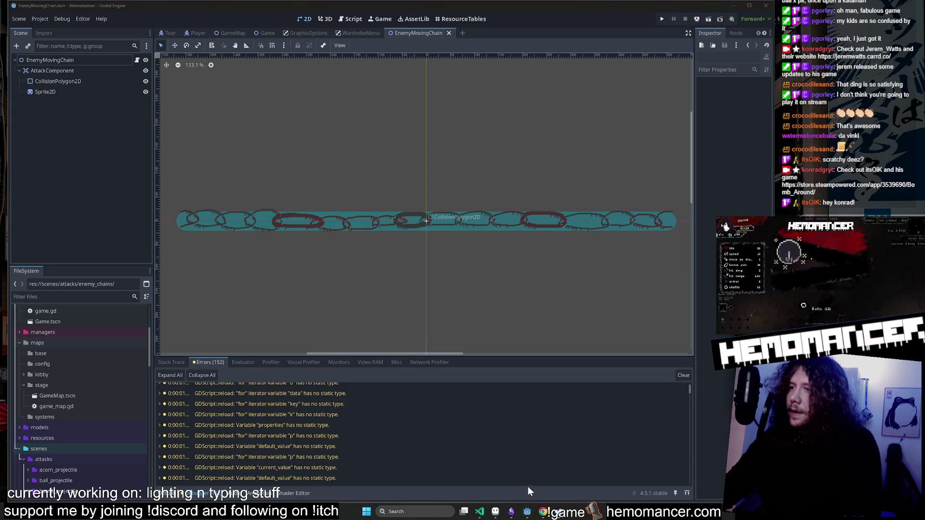
left_click(512, 512)
Zoom onto and select the My Chat card on the canvas, then return to Godot.
scroll(328, 317, "down", 5)
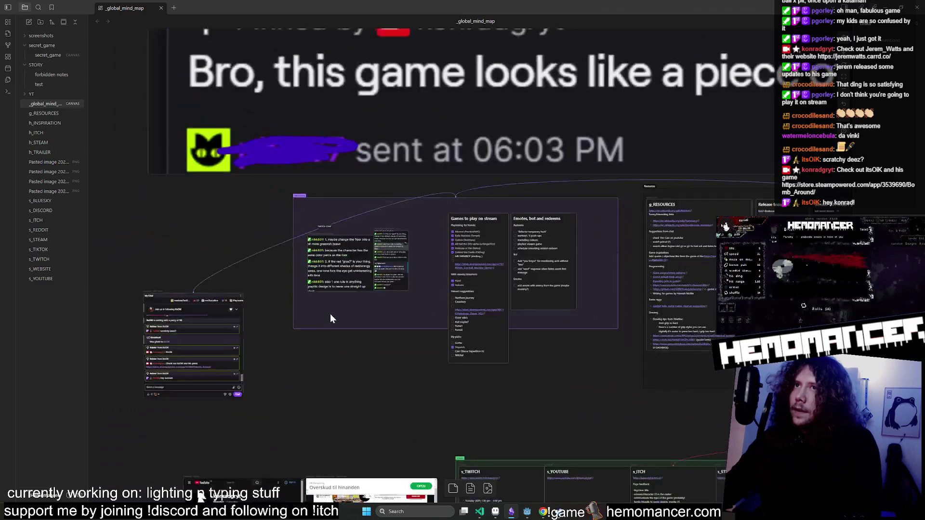
scroll(244, 362, "up", 5)
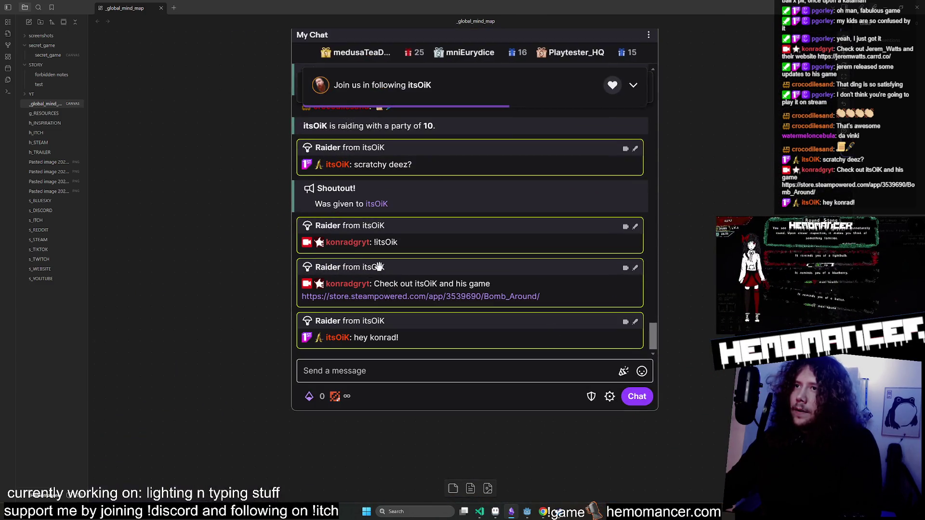
left_click(379, 267)
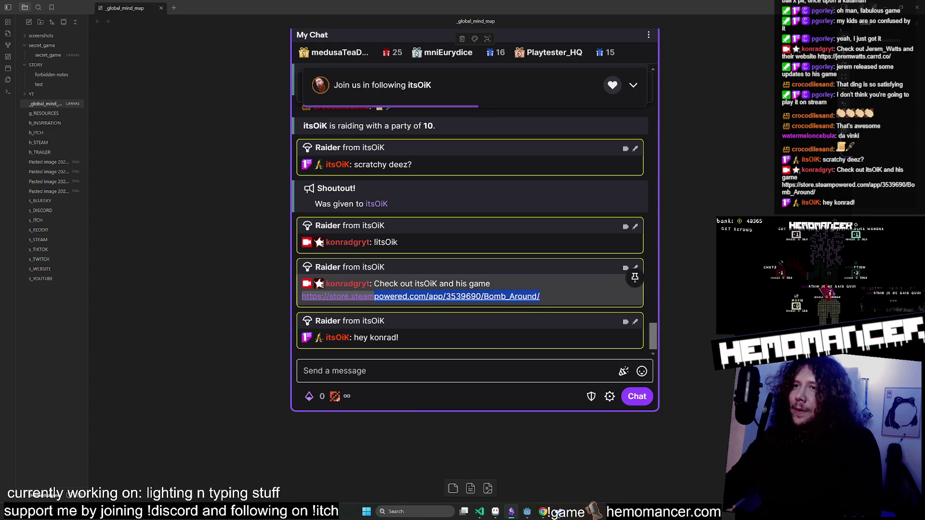
left_click(236, 309)
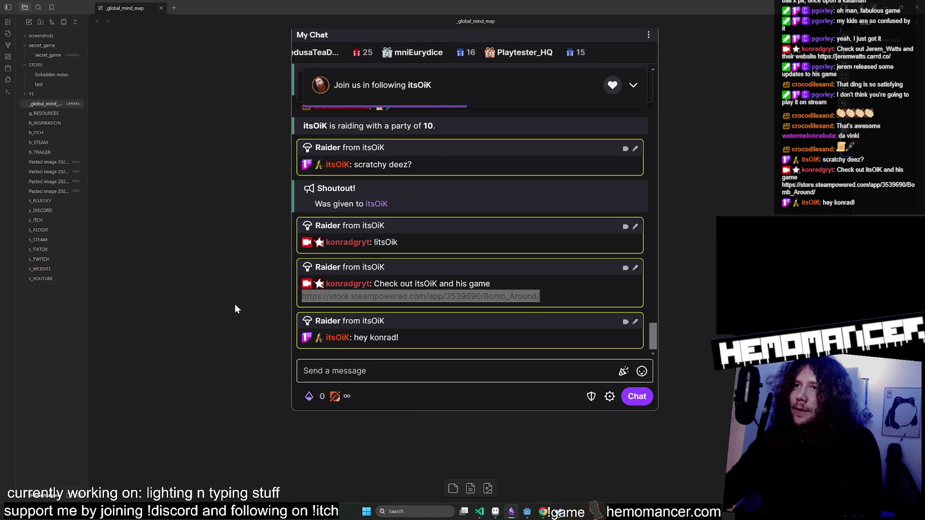
left_click(479, 266)
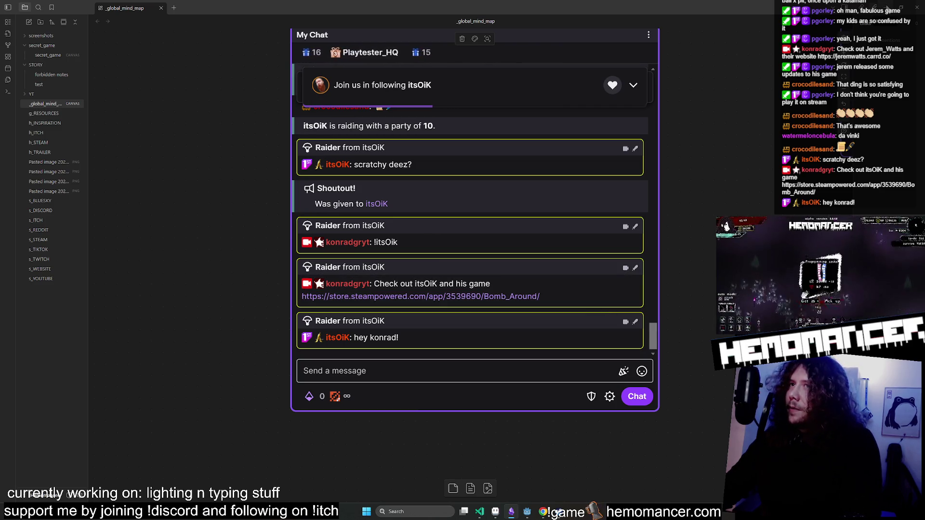
key("alt+Tab")
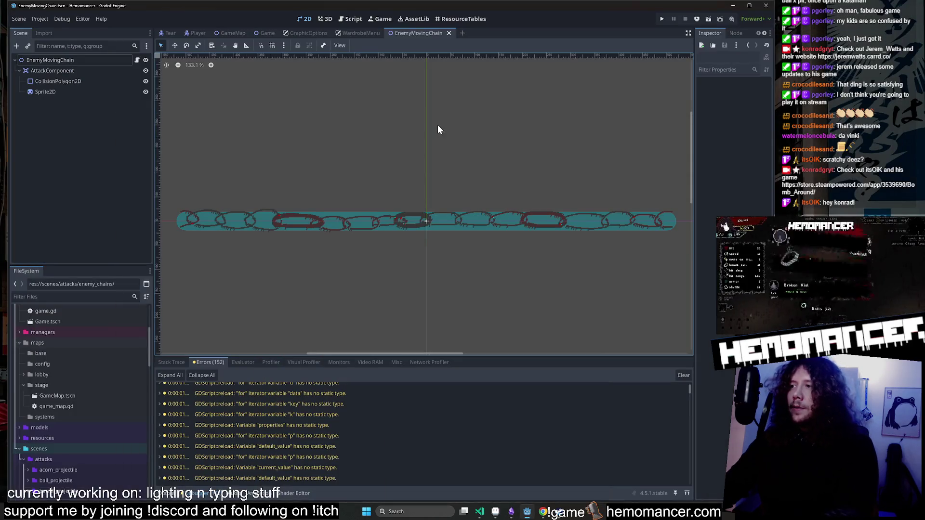
Switch from the Tear scene to the Player scene and launch a Hemomancer debug run.
left_click(178, 34)
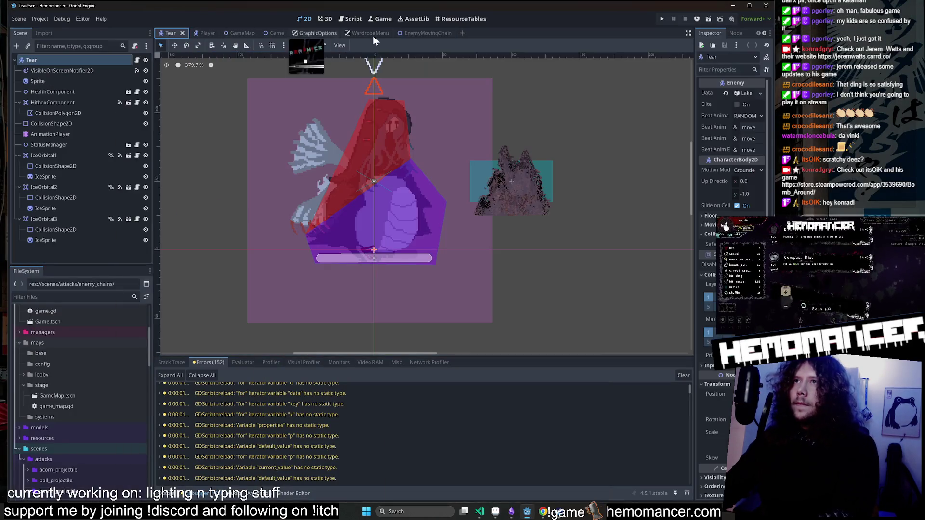
scroll(580, 120, "down", 3)
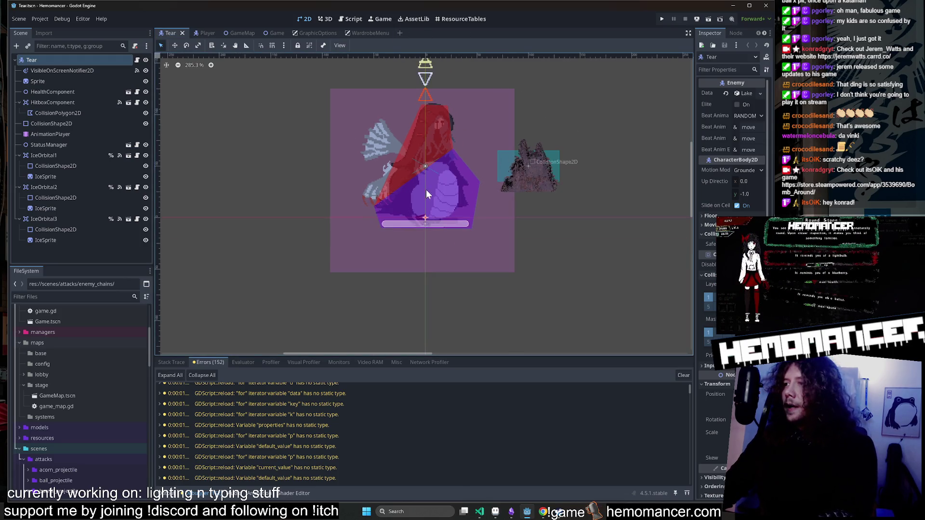
scroll(363, 126, "up", 3)
left_click(211, 34)
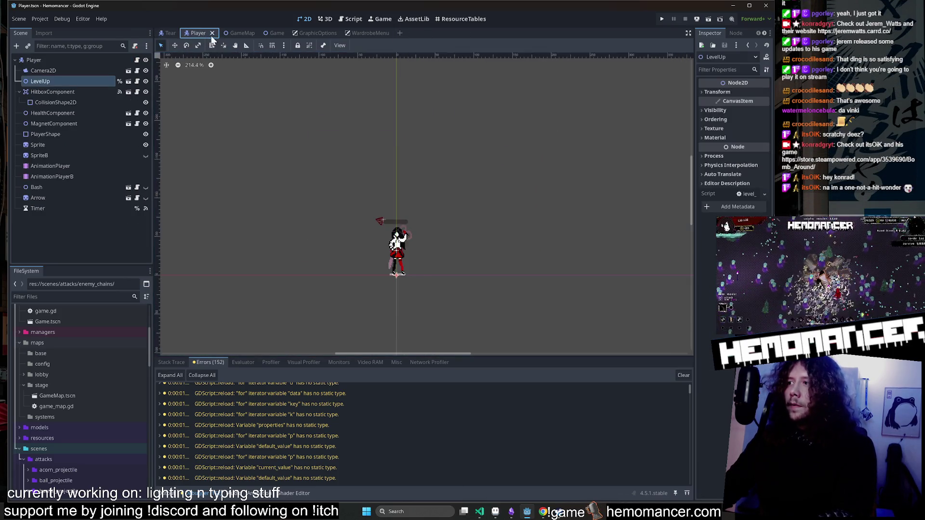
key("F5")
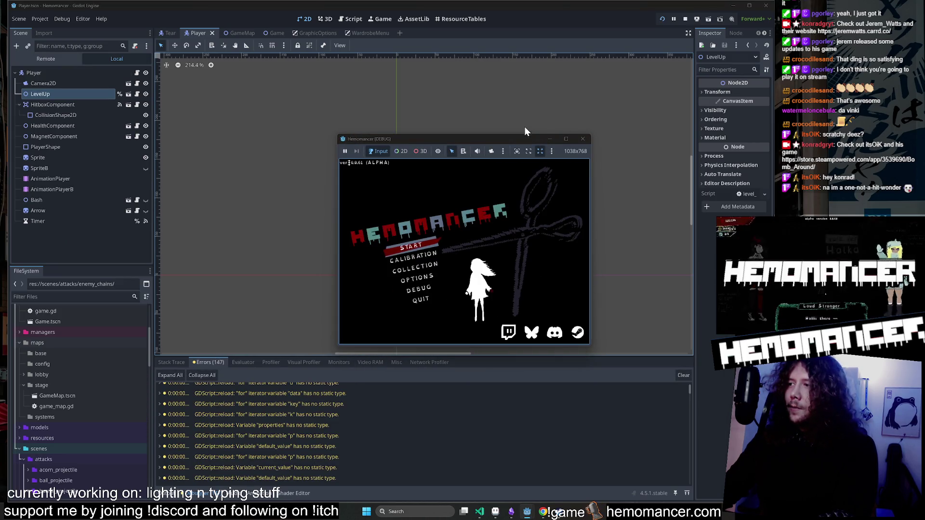
Enlarge the running game window and reposition it up and to the left.
left_click_drag(338, 346, 240, 458)
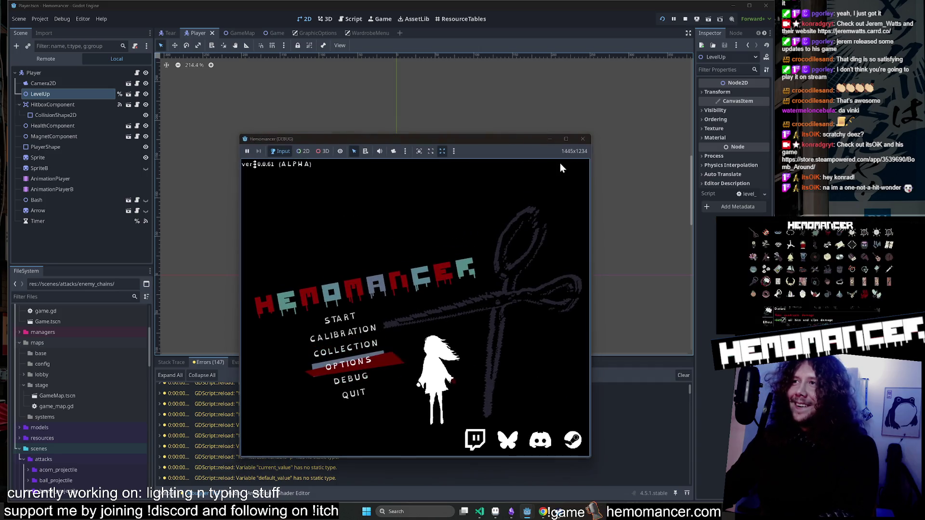
left_click_drag(593, 133, 742, 46)
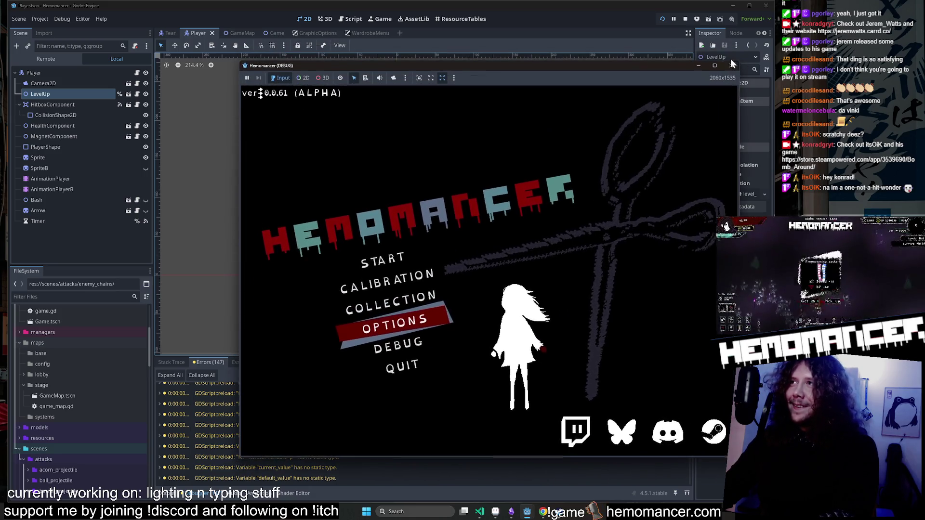
mouse_move(673, 54)
left_mouse_down()
mouse_move(609, 73)
mouse_move(565, 70)
mouse_move(574, 59)
left_mouse_up()
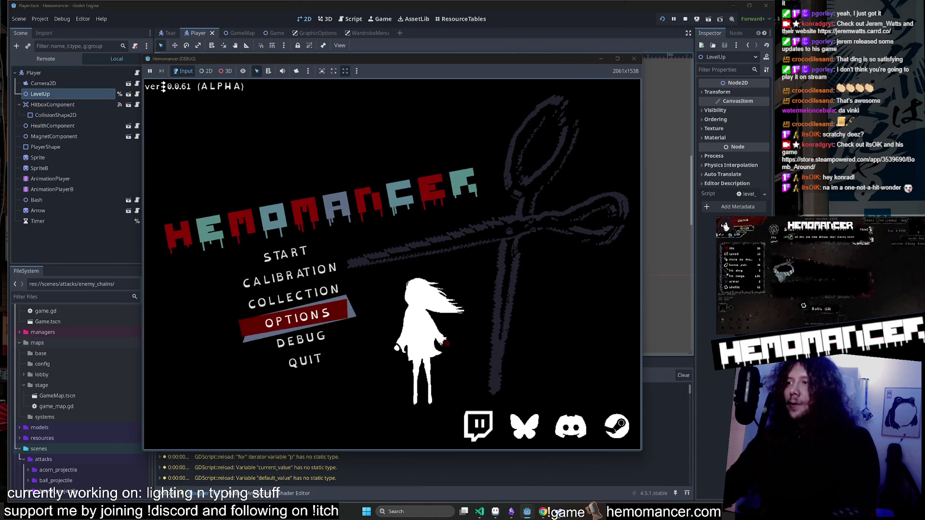
Start a game from the main menu and check the wardrobe menu in the lobby.
left_click(285, 254)
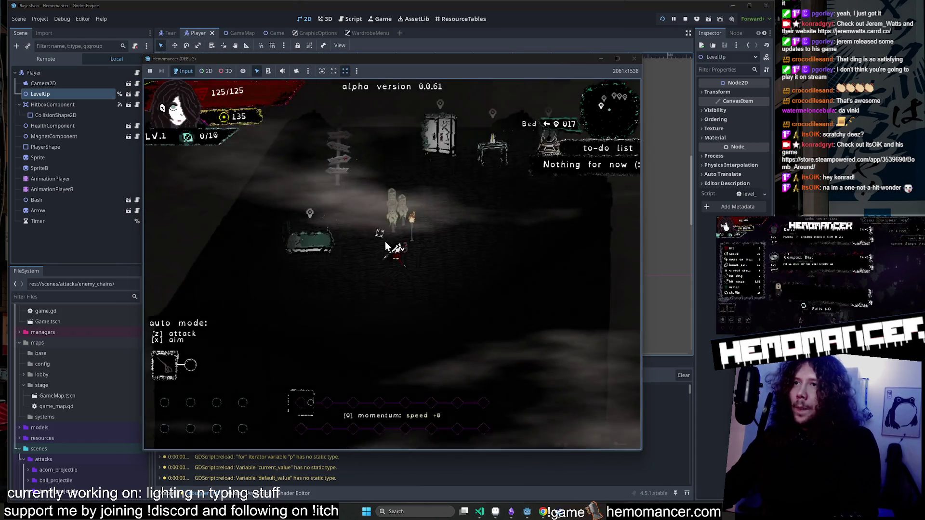
key("w")
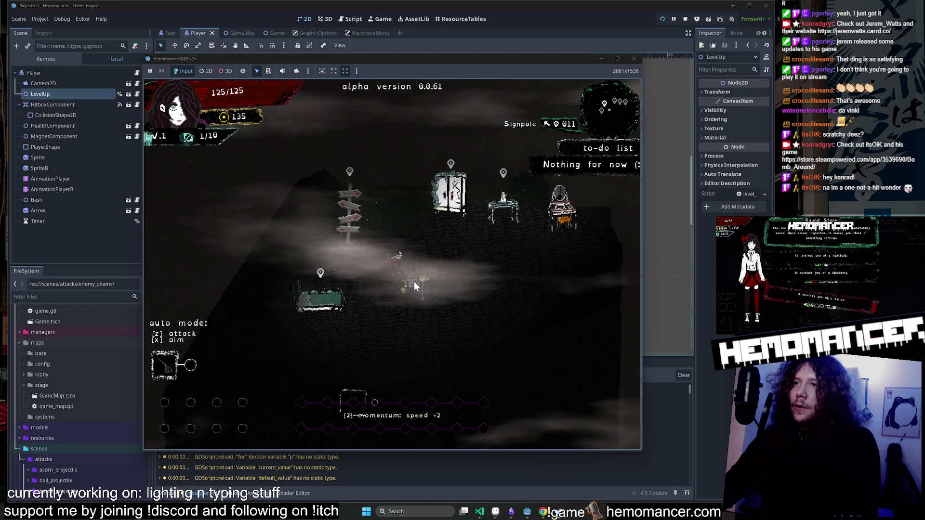
key("d")
key("e")
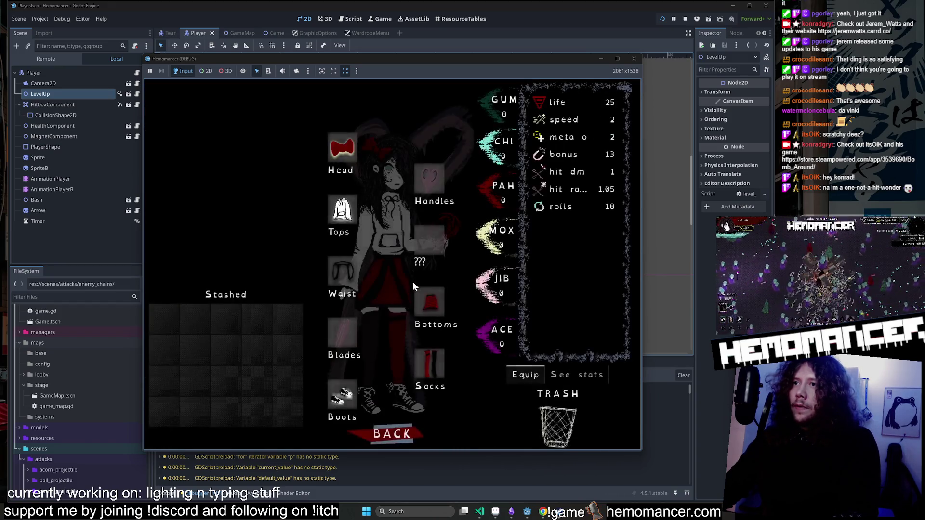
left_click(390, 444)
Walk to the signpole and open the Travel screen for Cheag Amar, 10:00 duration.
key("a")
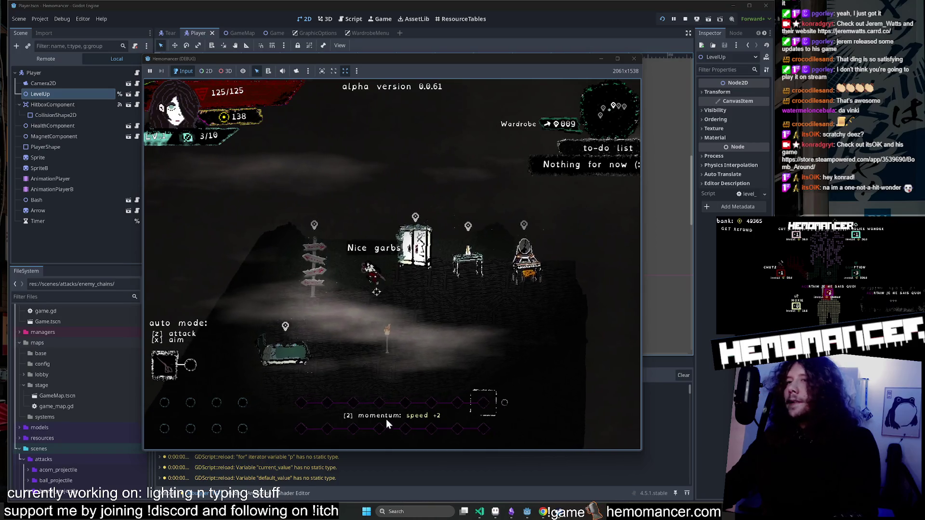
key("d")
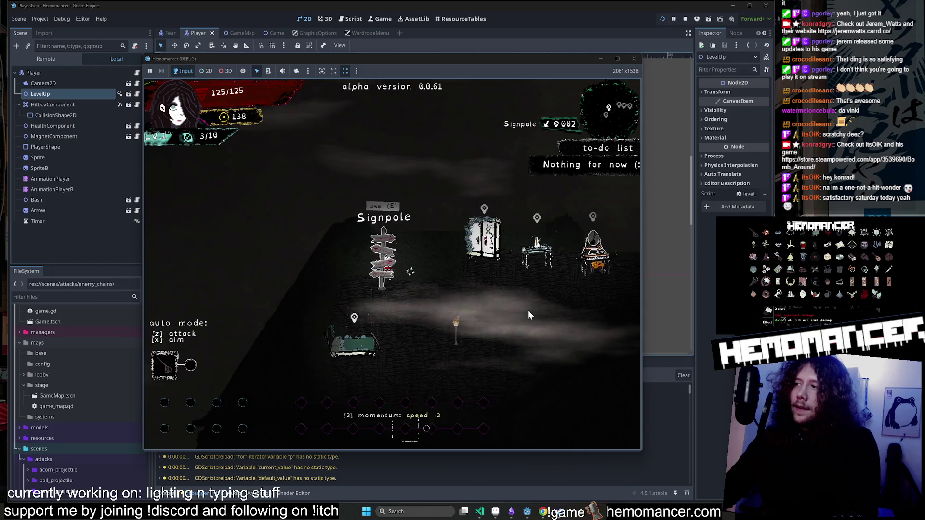
key("e")
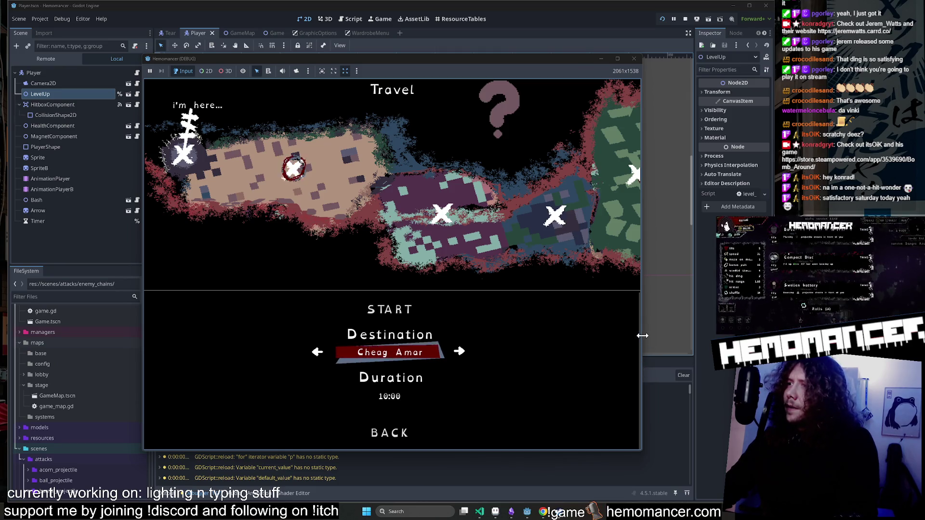
Widen the game window, start the Cheag Amar run, then end it by choosing DIE.
left_click_drag(643, 336, 683, 335)
left_click(425, 314)
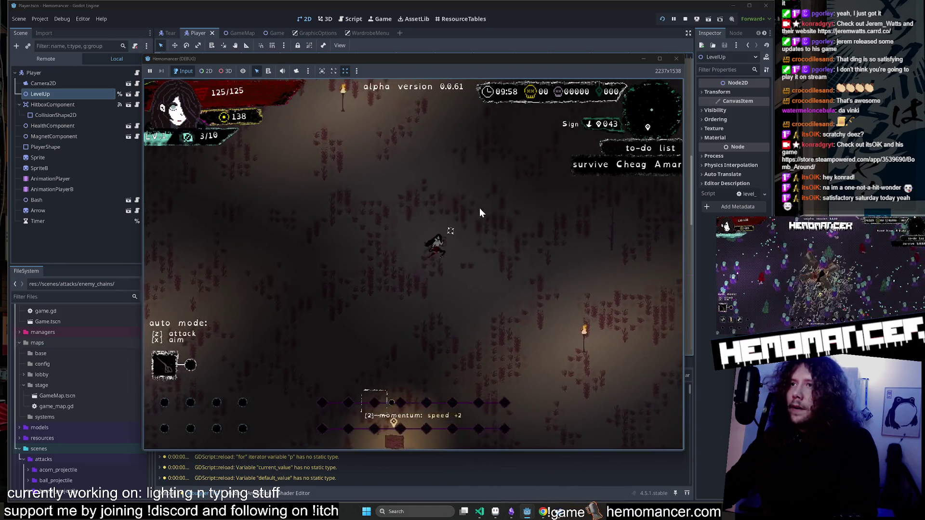
key("Escape")
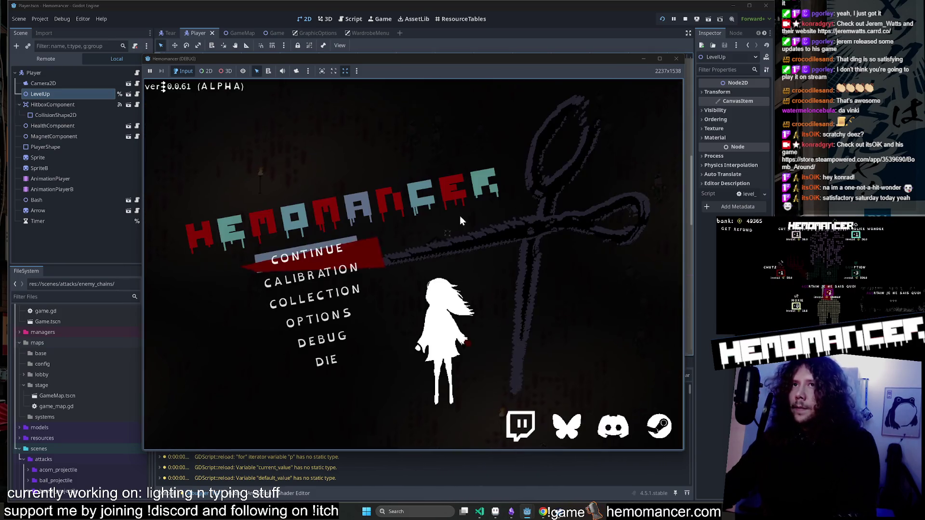
left_click(328, 359)
left_click(431, 277)
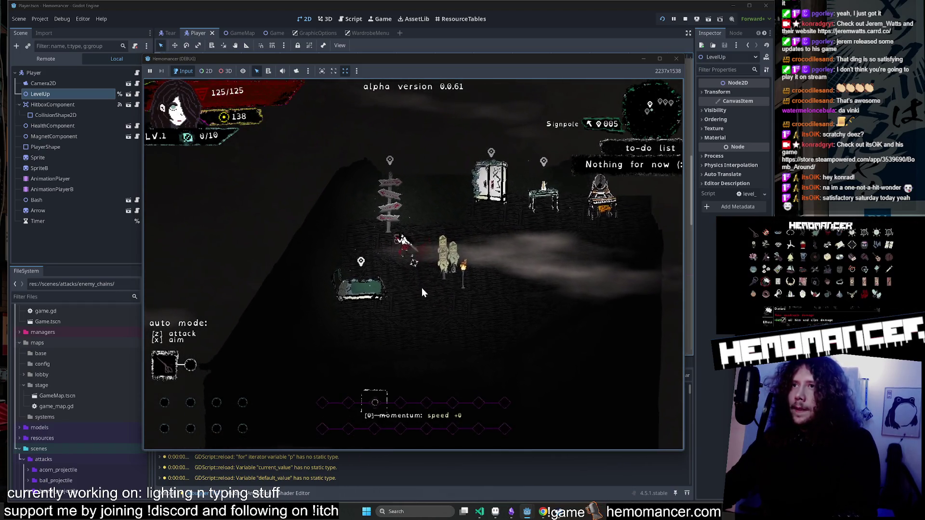
Open and leave the signpole Travel menu, then bring up the title menu.
key("e")
left_click(424, 307)
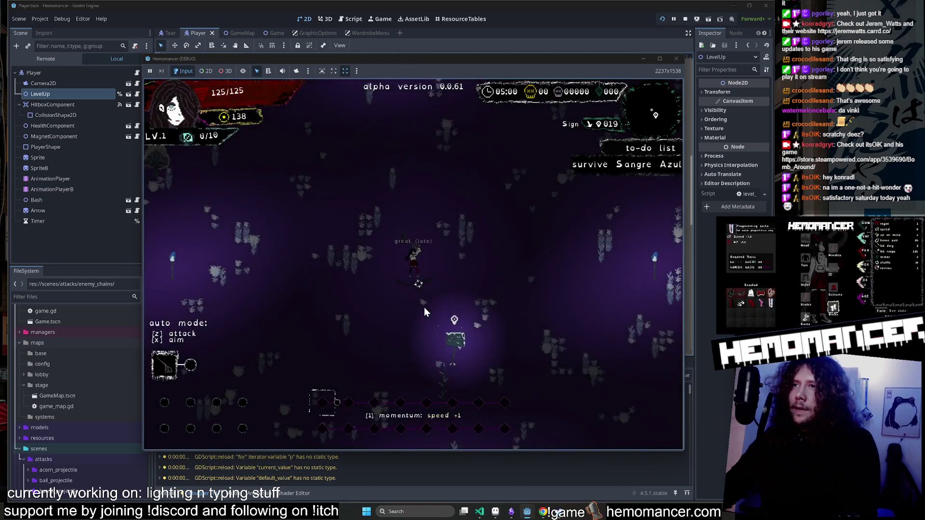
key("Escape")
Turn on godmode in the game's debug menu and select the Shoe stickers trinket.
left_click(333, 340)
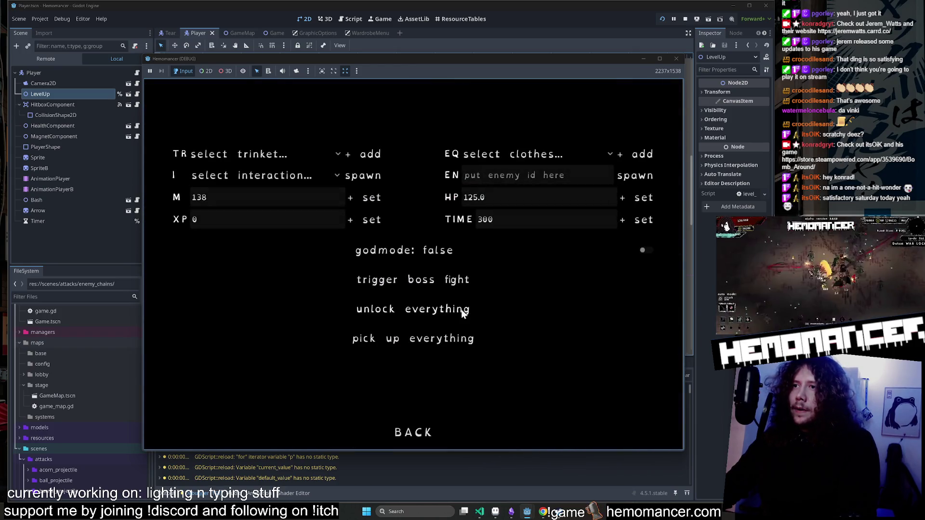
left_click(405, 250)
left_click(281, 155)
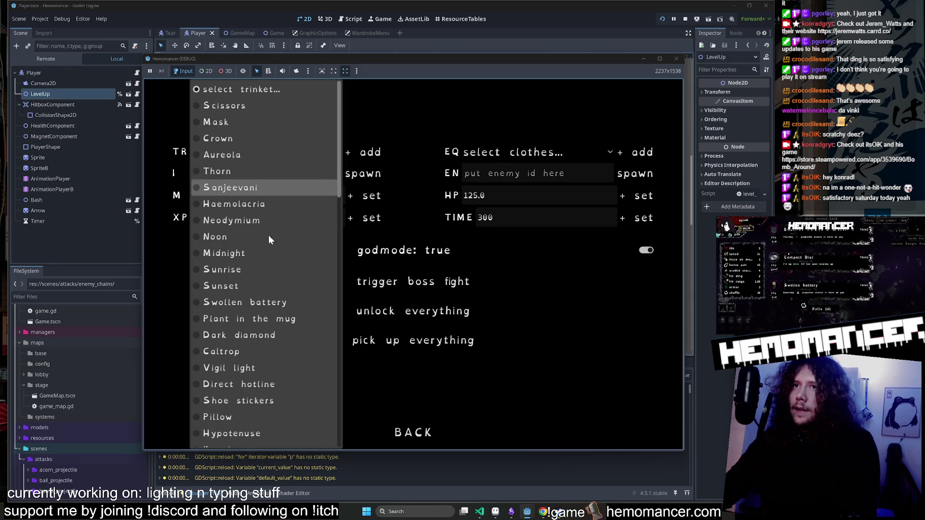
scroll(270, 289, "down", 3)
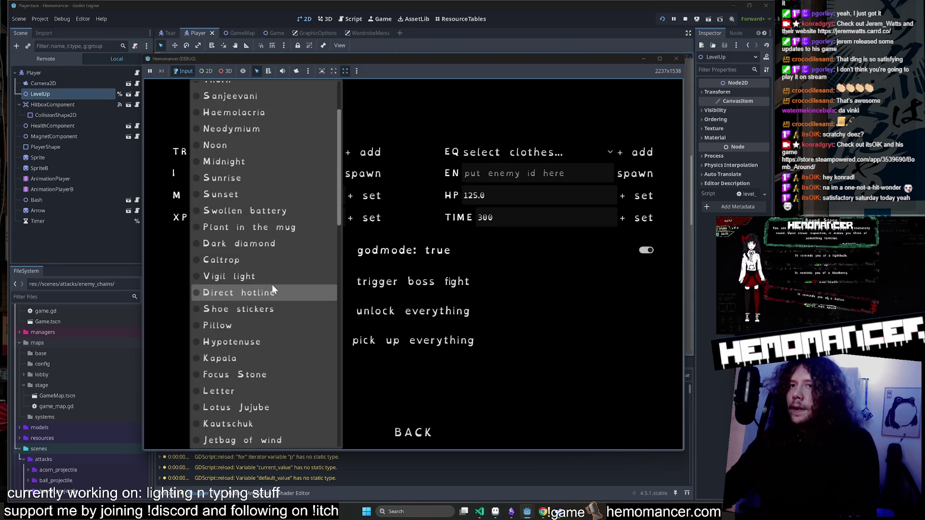
left_click(266, 310)
left_click(273, 151)
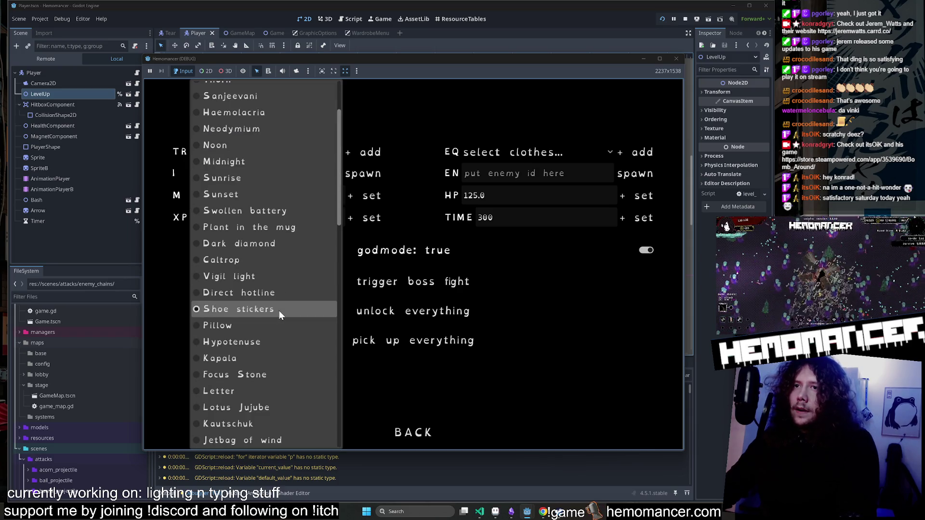
left_click(281, 340)
Go back to the title menu and choose the next option down.
left_click(427, 432)
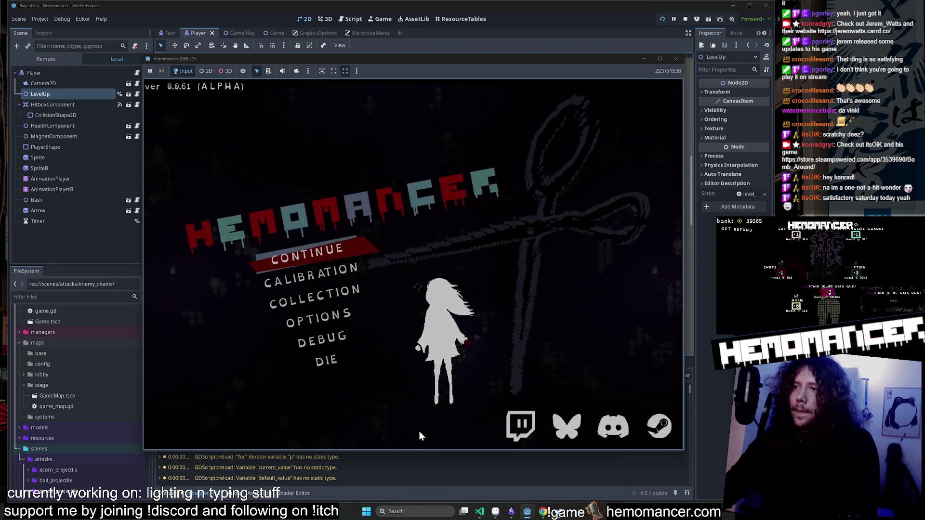
key("Down")
key("Return")
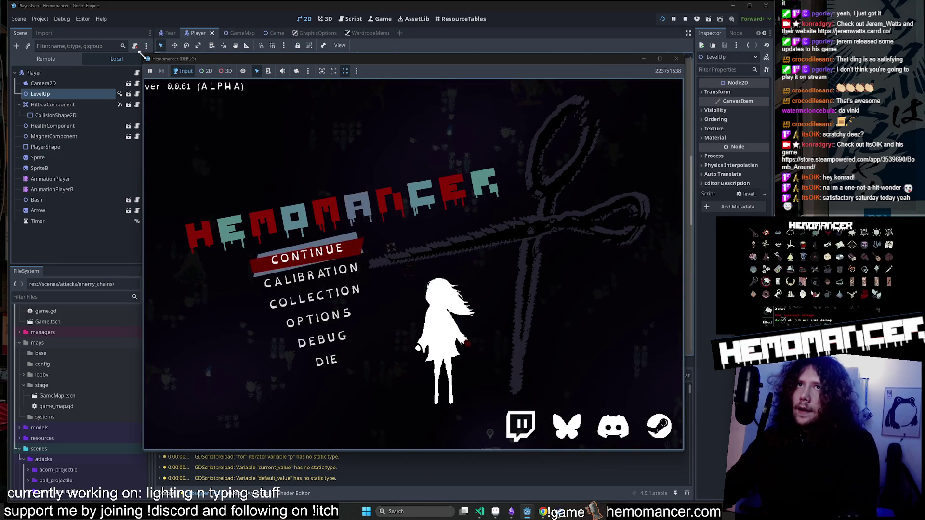
Enlarge the game window, continue the saved run against MASTEAR, then exit to the title menu.
left_click_drag(140, 53, 12, 7)
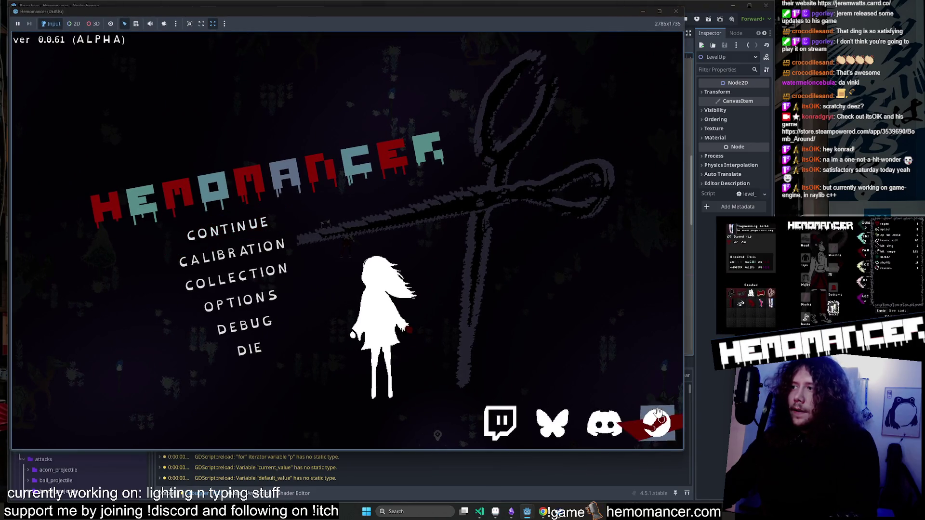
left_click_drag(684, 453, 716, 485)
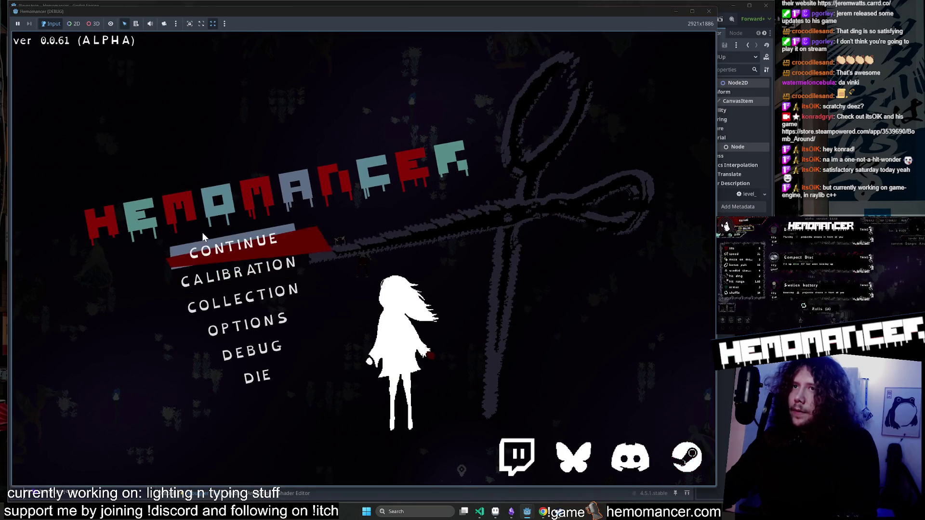
key("Return")
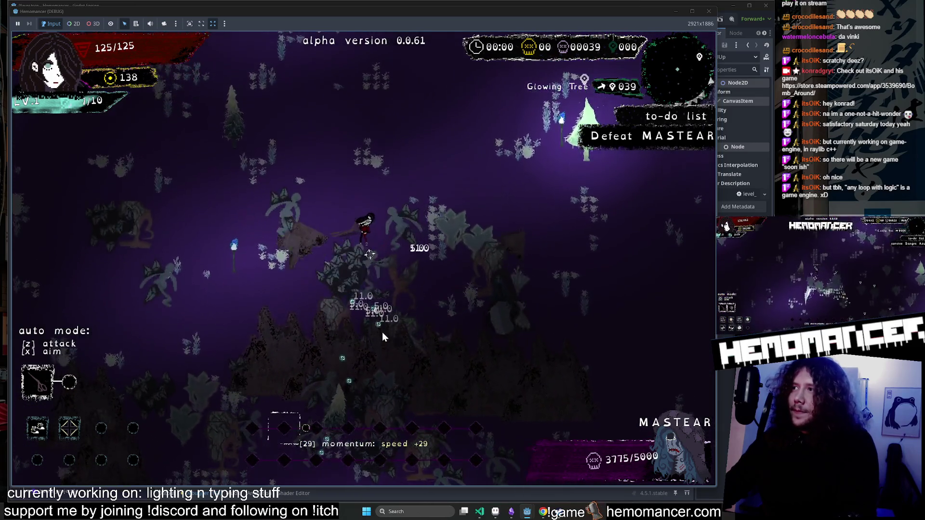
key("Escape")
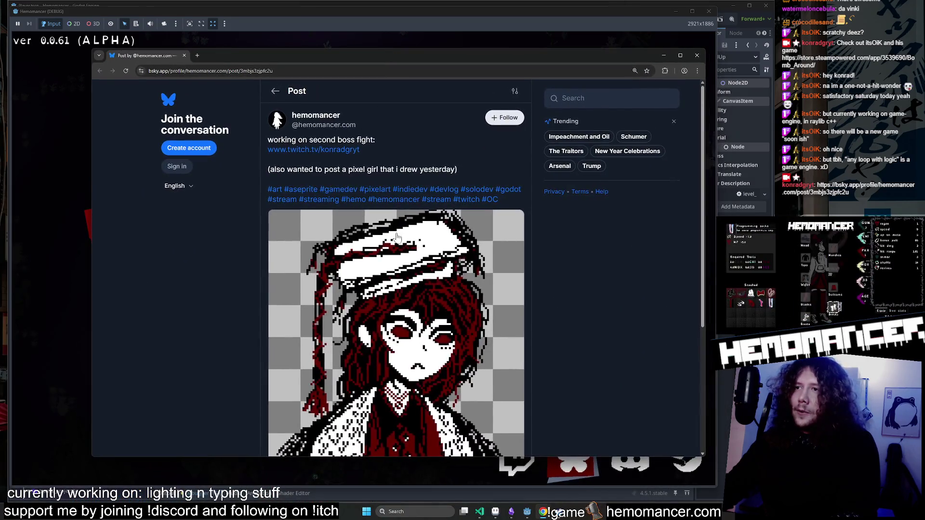
Scroll through the second-boss-fight Bluesky post to view its text and pixel girl artwork.
scroll(411, 359, "down", 2)
scroll(412, 359, "up", 2)
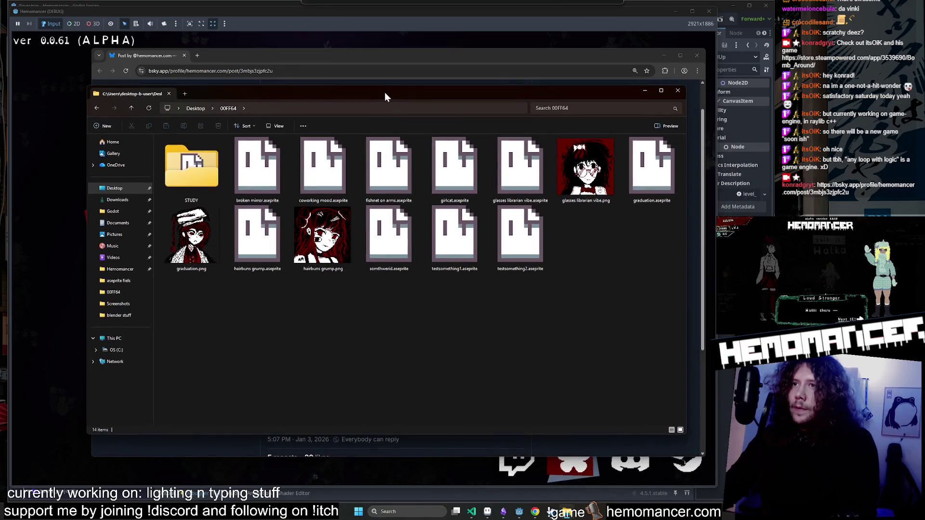
Open the hairbuns grump sprite in Aseprite, then minimize Aseprite.
double_click(272, 236)
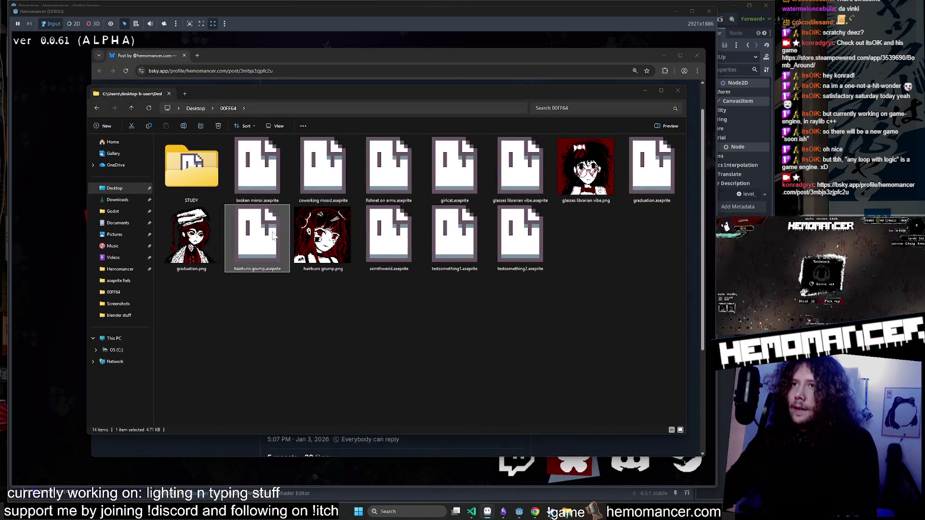
left_click(493, 514)
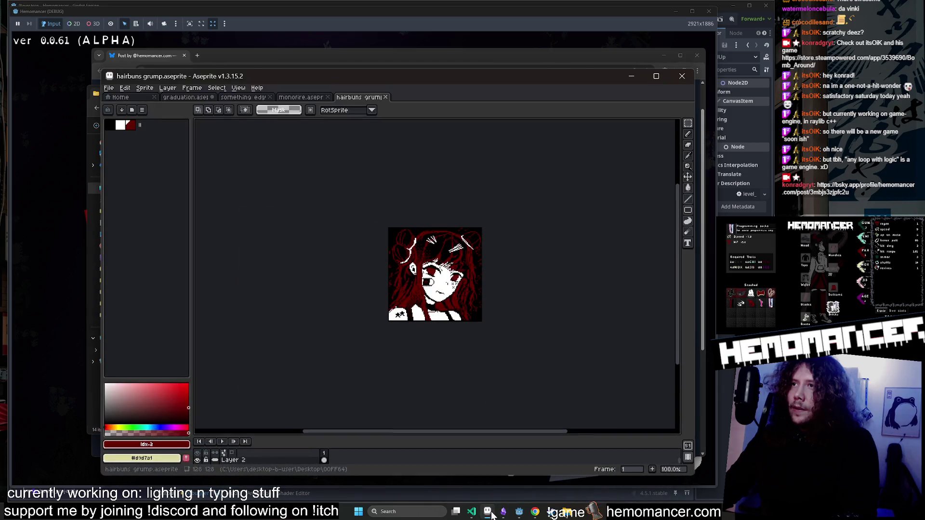
scroll(413, 283, "up", 2)
left_click(638, 77)
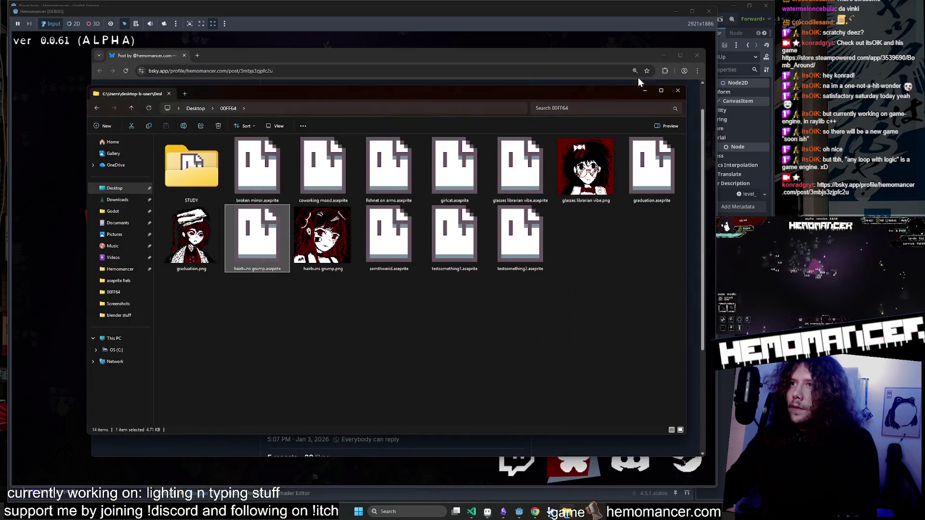
Open the glasses librarian vibe sprite in Aseprite, then minimize it again.
double_click(521, 166)
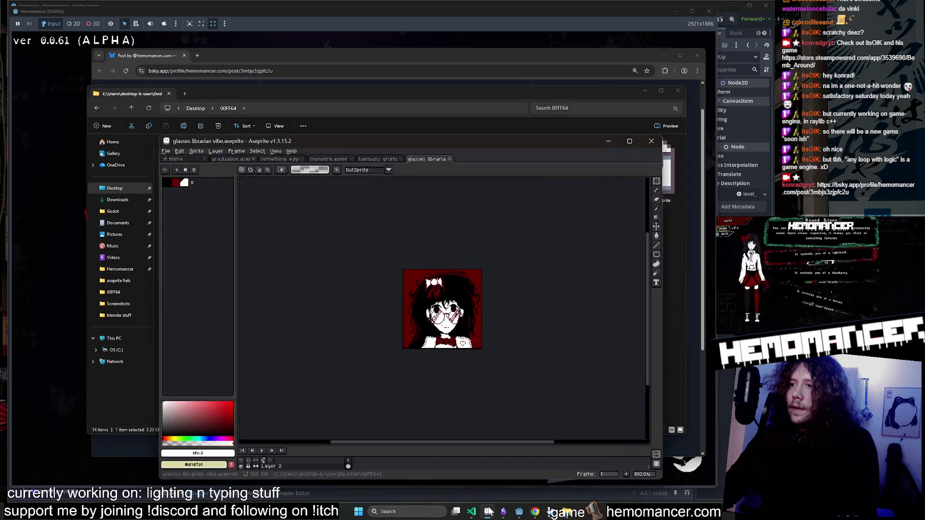
scroll(456, 315, "up", 3)
scroll(622, 324, "down", 1)
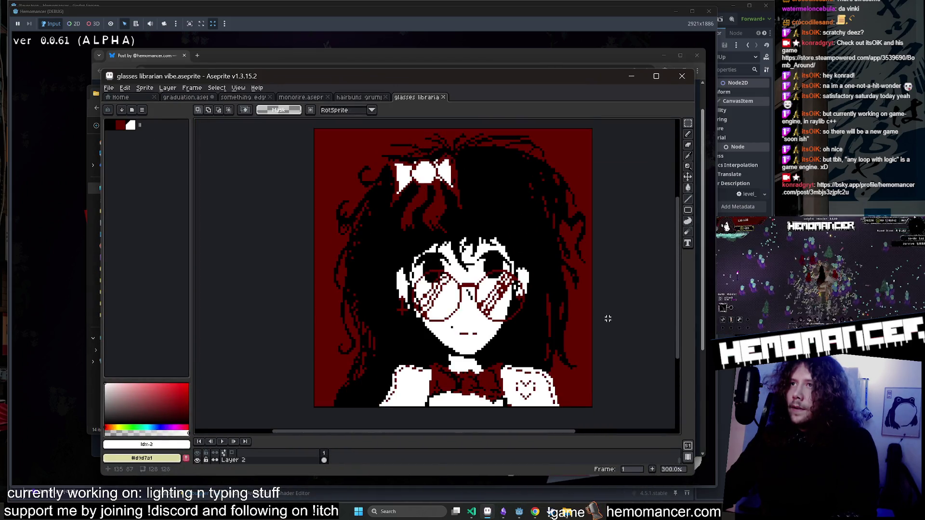
left_click(631, 76)
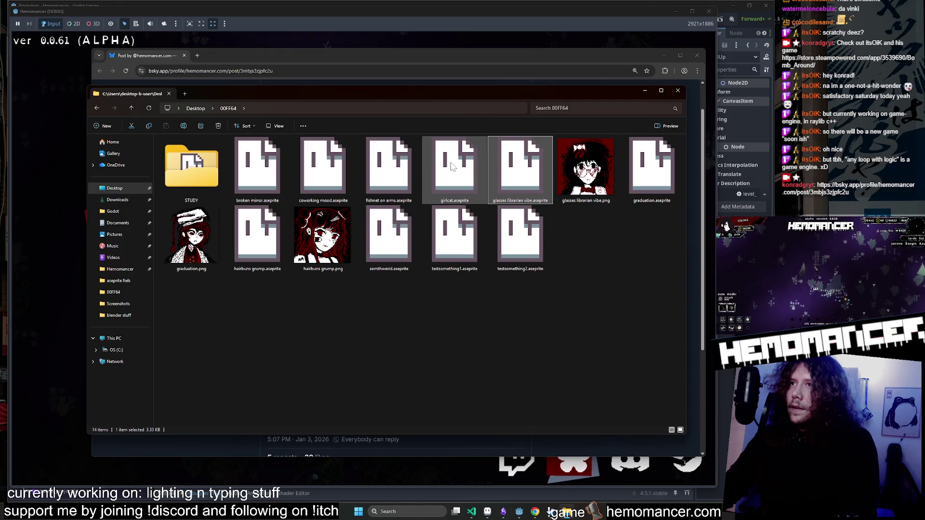
View the fishnet on arms sprite in Aseprite, then minimize Aseprite.
left_click(371, 173)
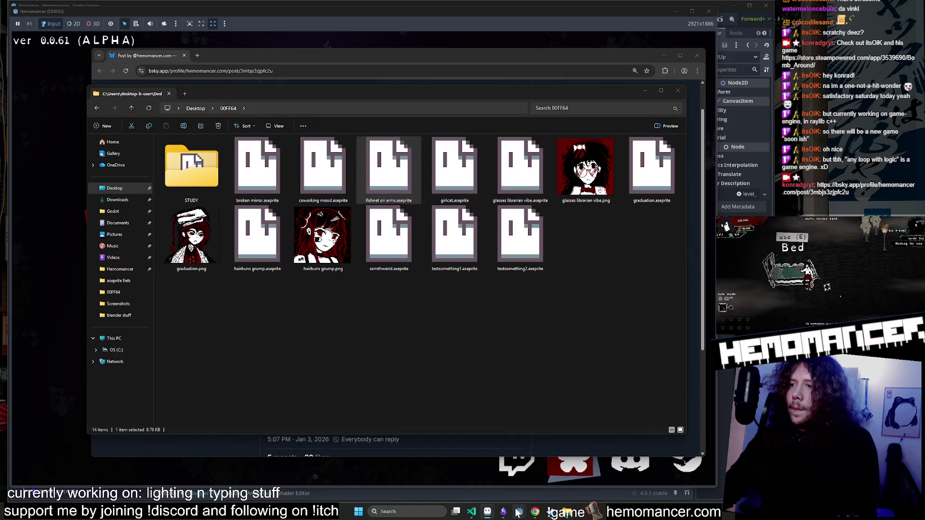
left_click(487, 511)
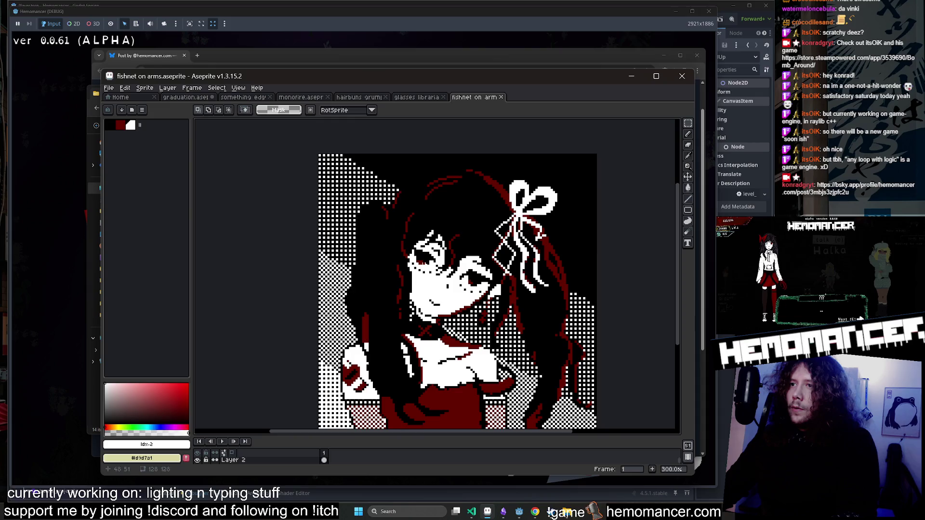
scroll(312, 303, "down", 3)
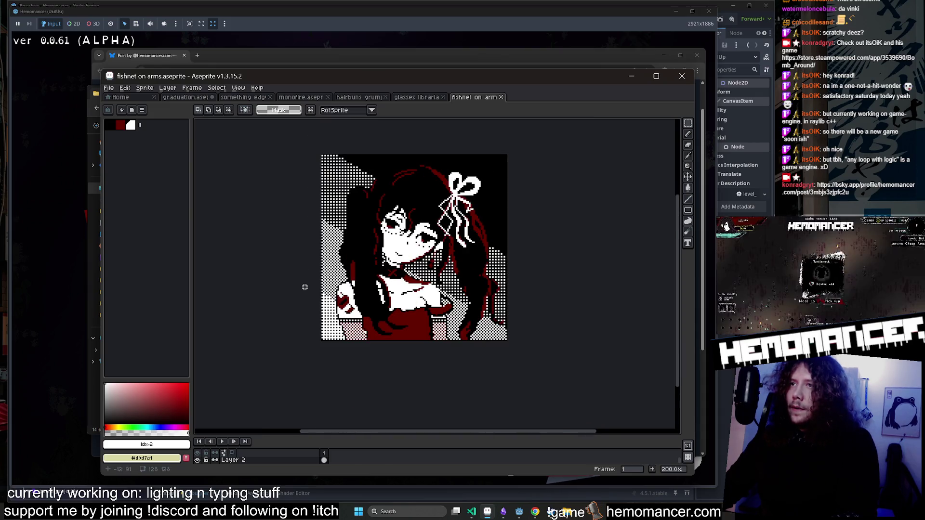
left_click(631, 76)
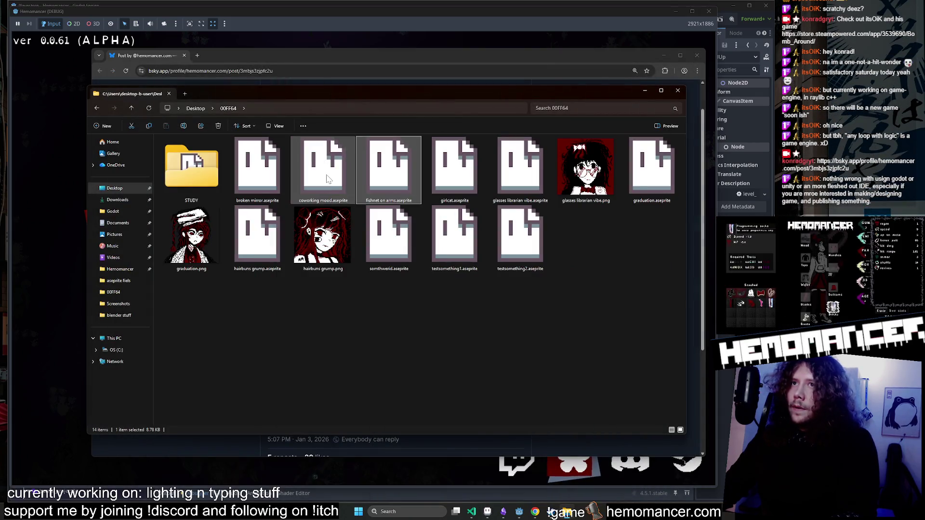
View the broken mirror sprite in Aseprite, then close the 00FF64 folder and the browser.
left_click(272, 175)
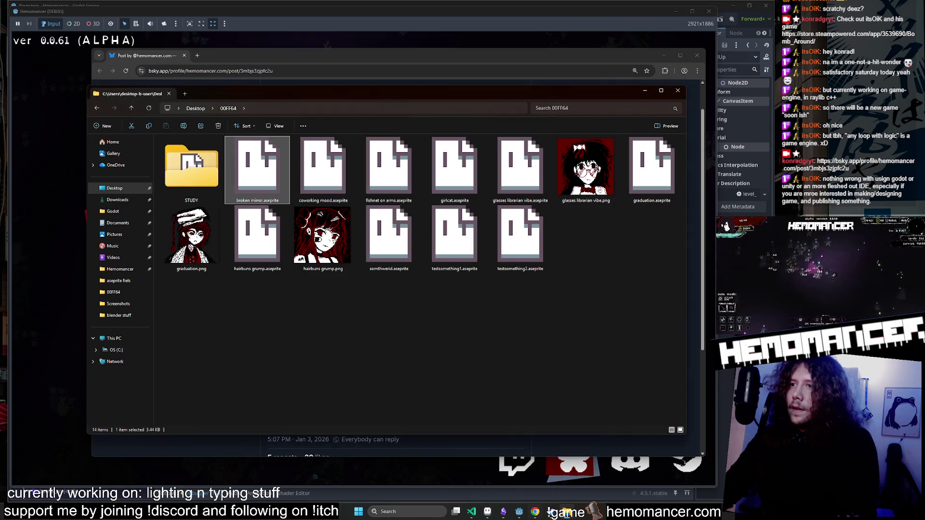
left_click(487, 512)
scroll(435, 307, "up", 4)
scroll(435, 307, "down", 3)
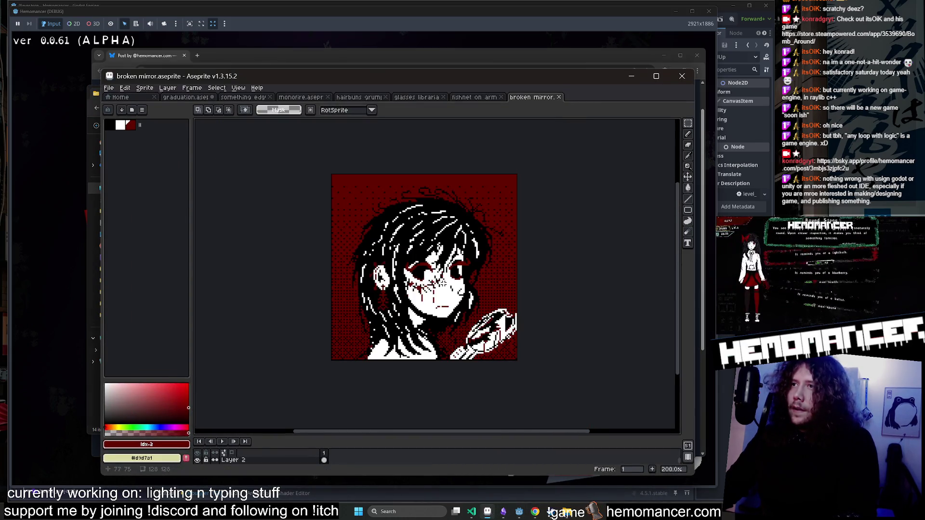
scroll(435, 306, "up", 1)
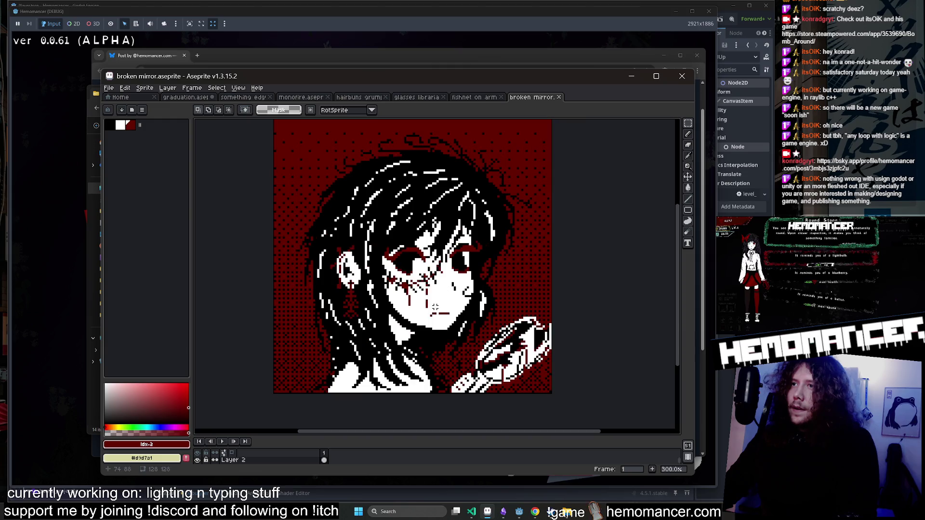
left_click(631, 77)
left_click(683, 88)
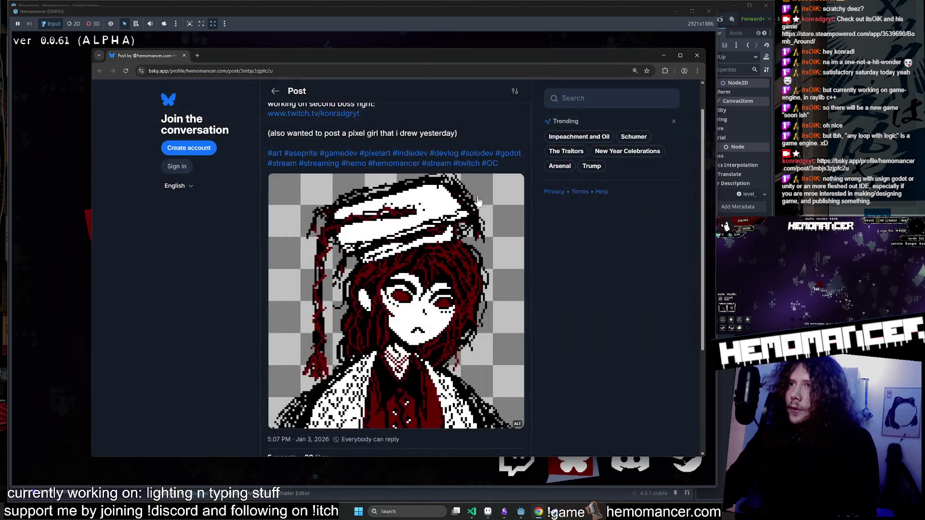
left_click(697, 57)
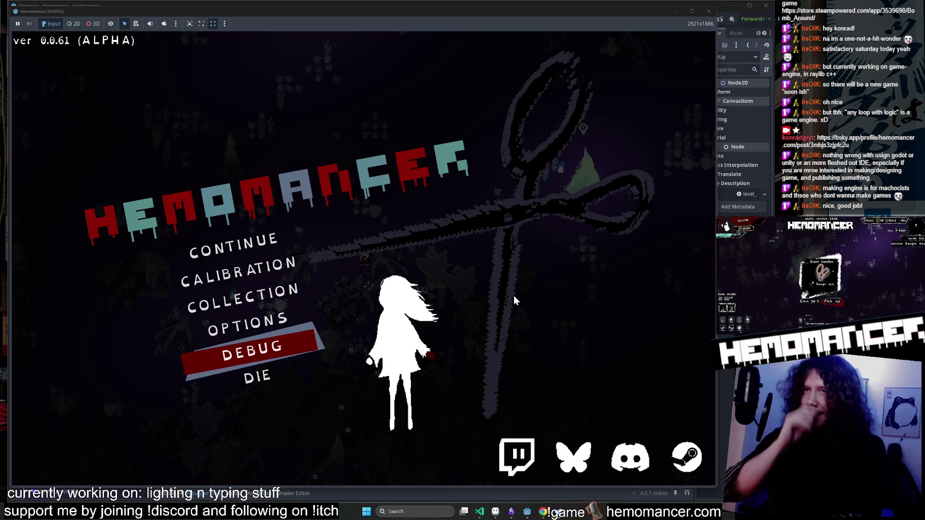
Continue the run and fight north through the forest toward the Round Stone.
left_click(277, 254)
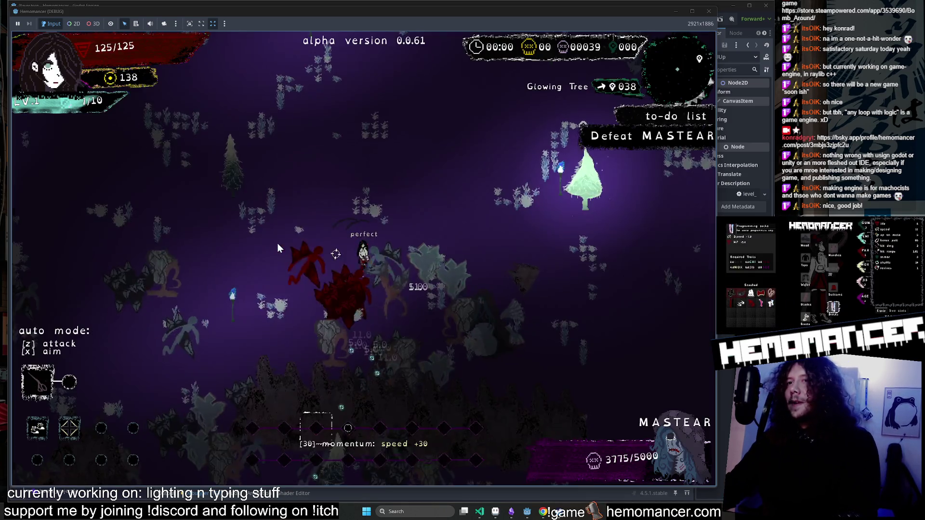
key("w")
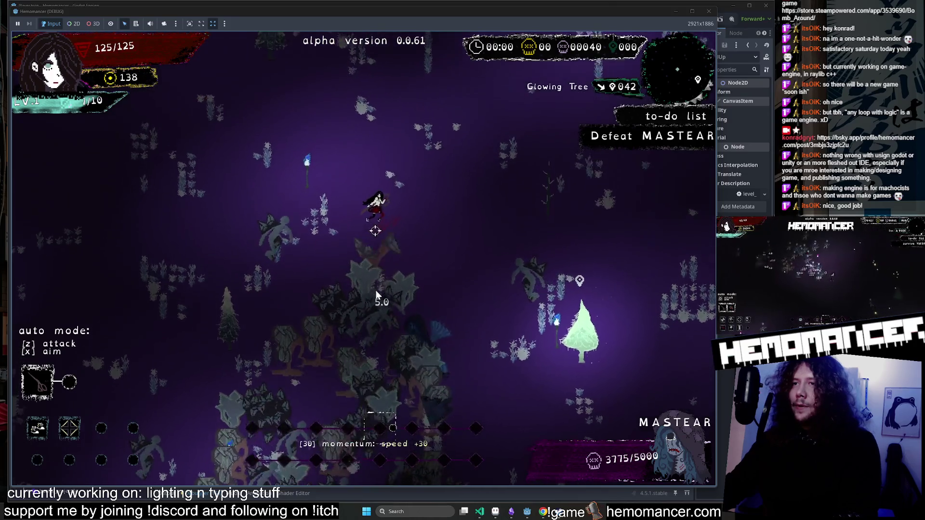
key("w")
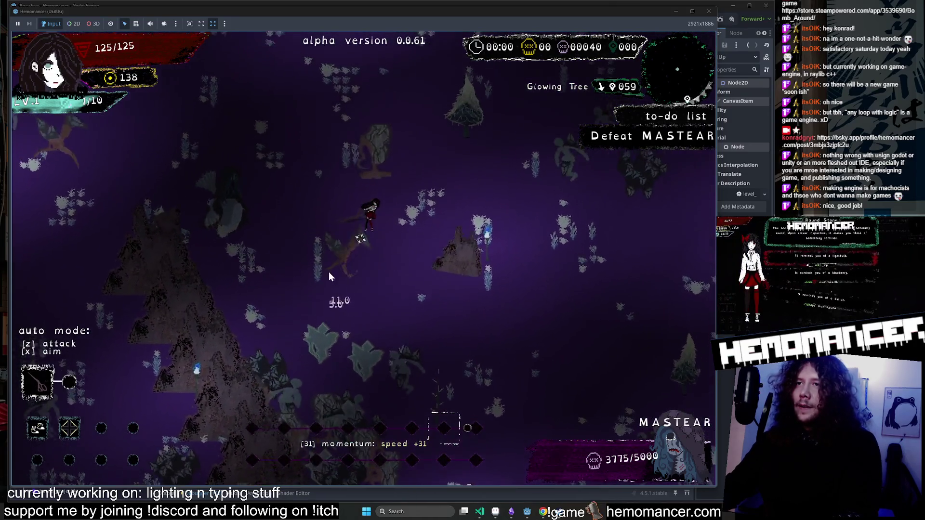
key("w")
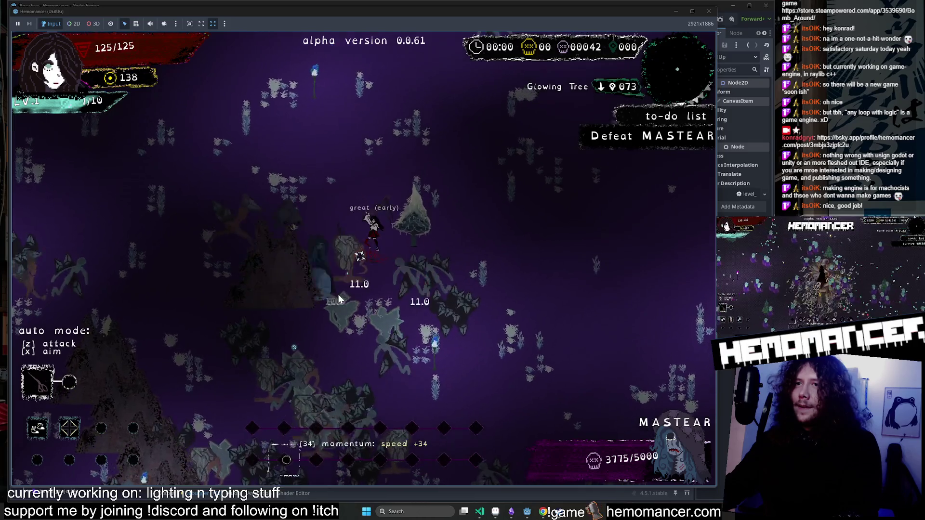
key("w")
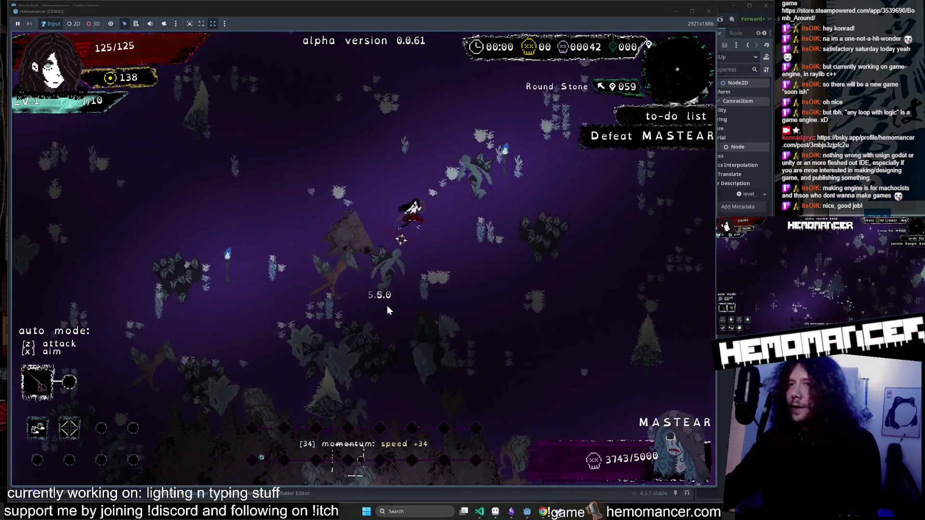
key("w")
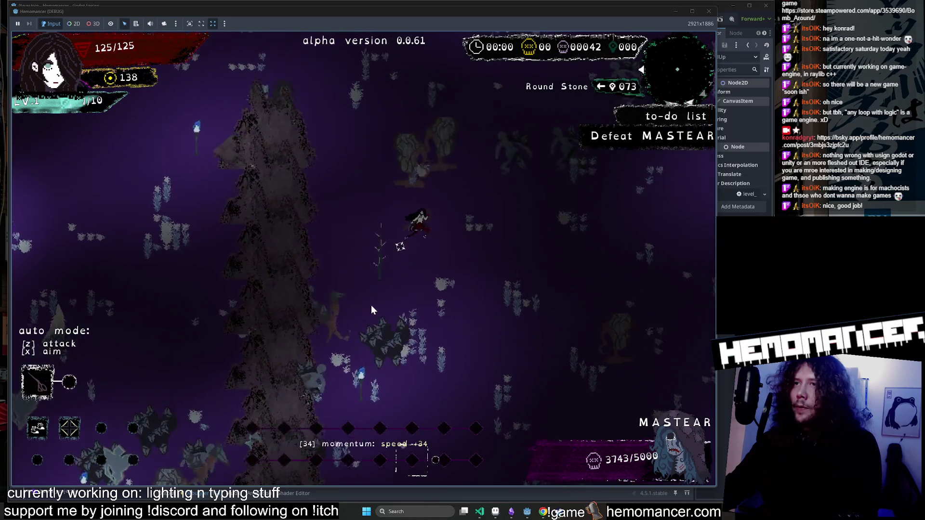
Fight on to the Dry Well until level 2 offers Key, Megaphone or Kapala.
key("w")
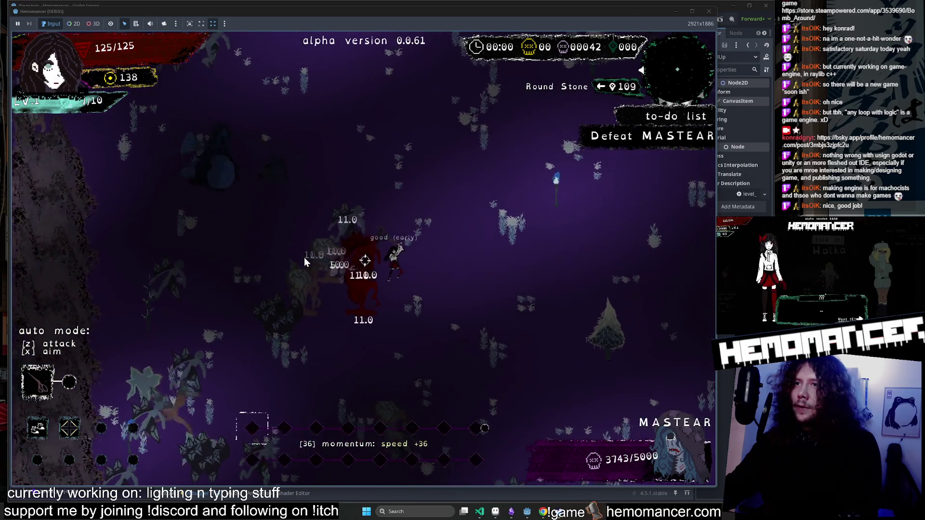
key("w")
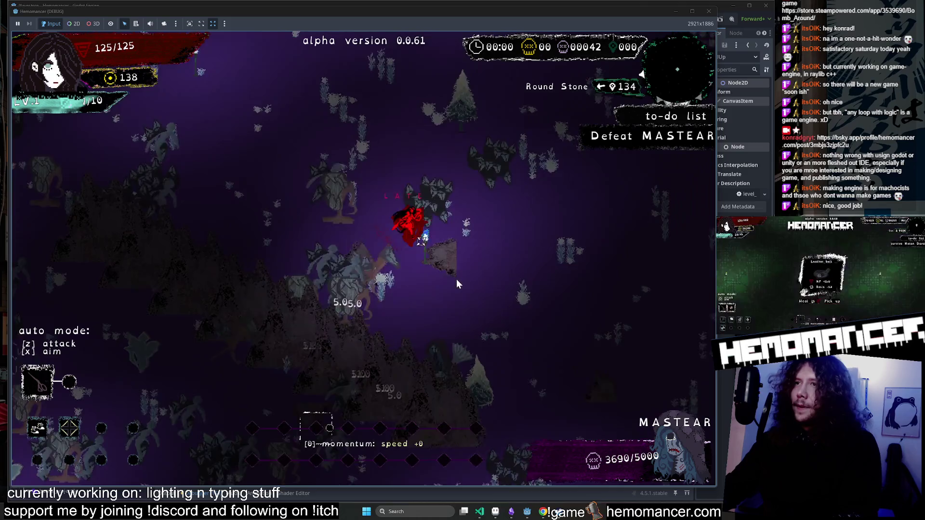
key("w")
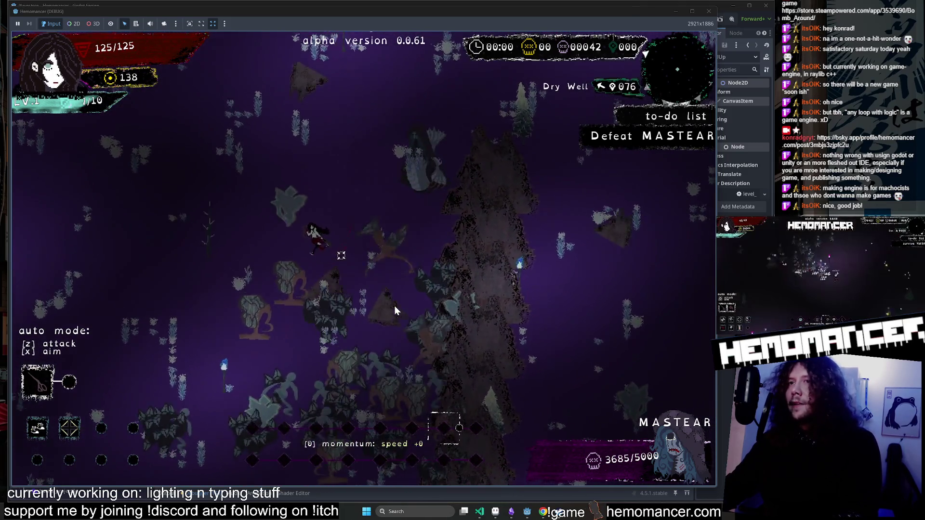
key("w")
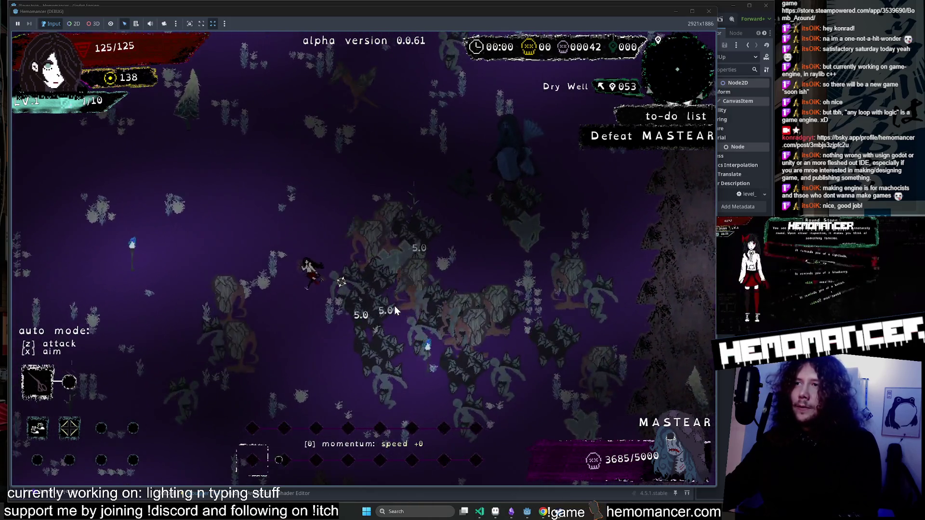
key("w")
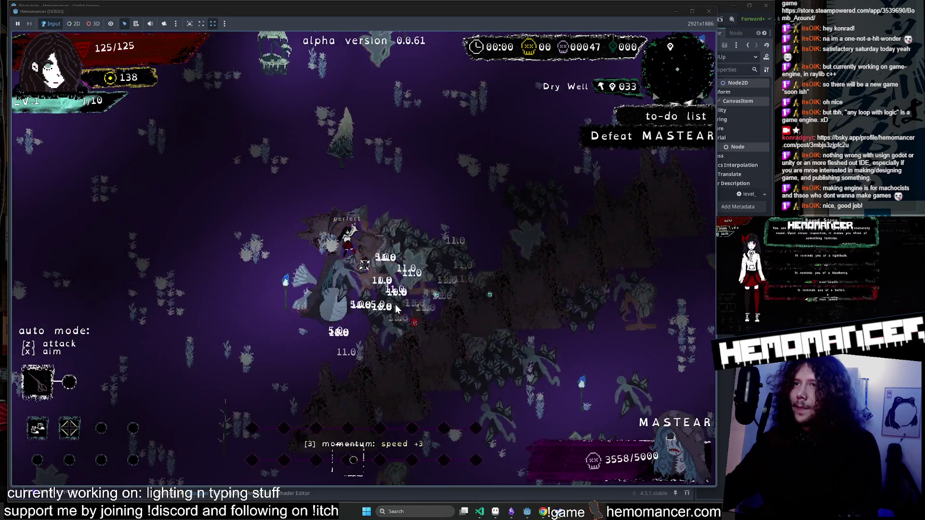
key("w")
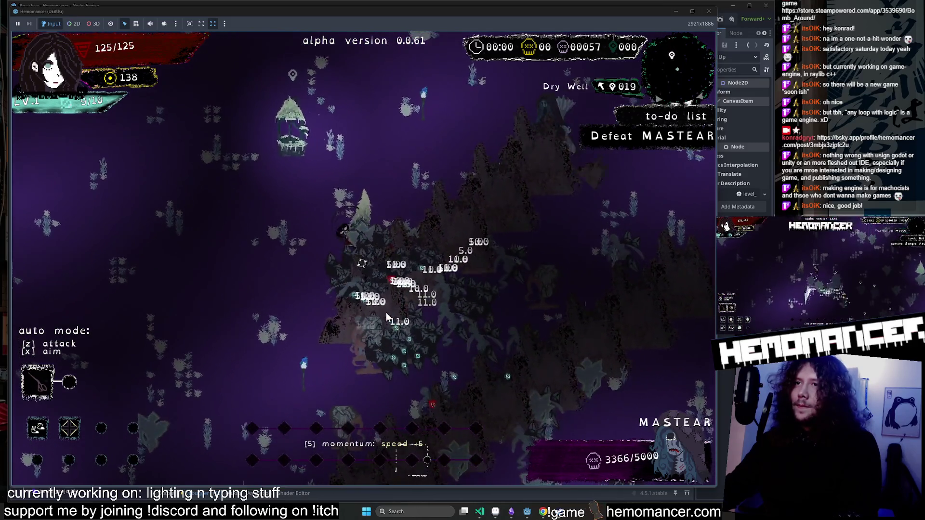
key("w")
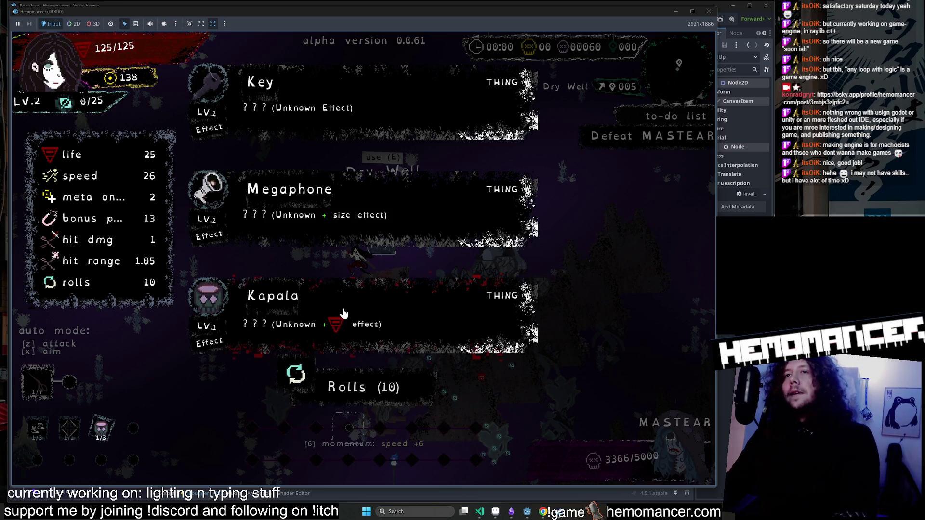
Take Kapala at level-up and move the character toward the Altar through the enemy horde.
left_click(343, 313)
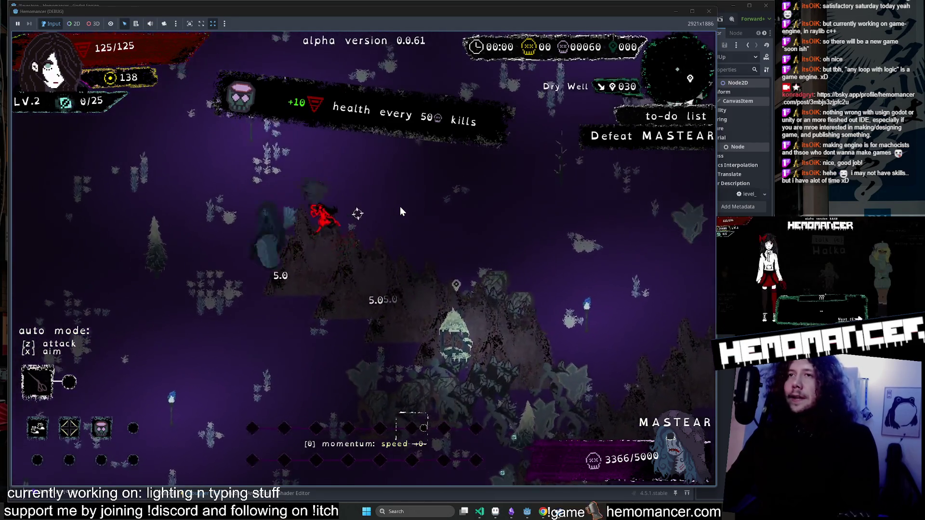
key("w")
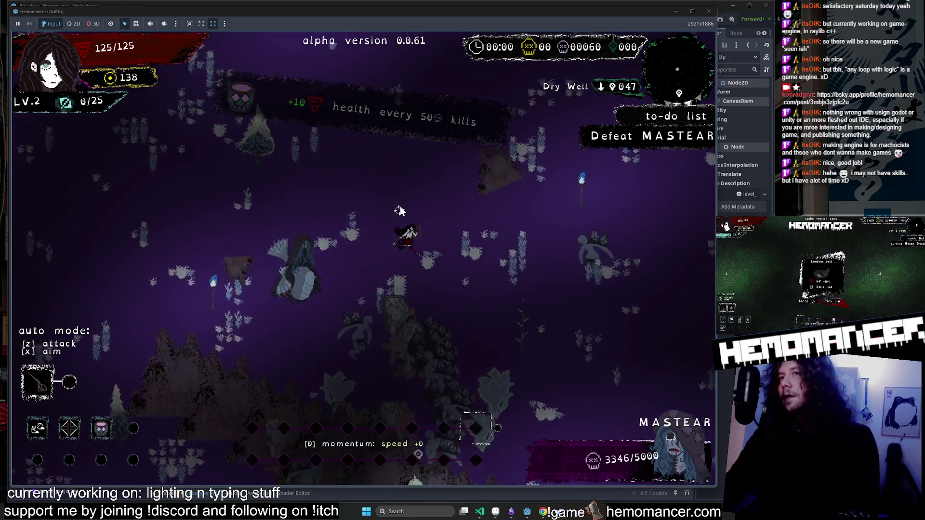
key("w")
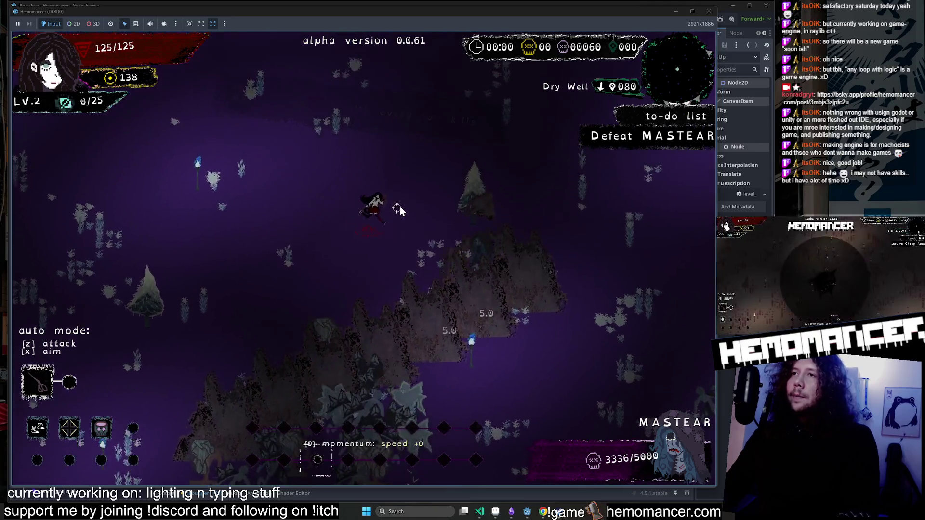
key("w")
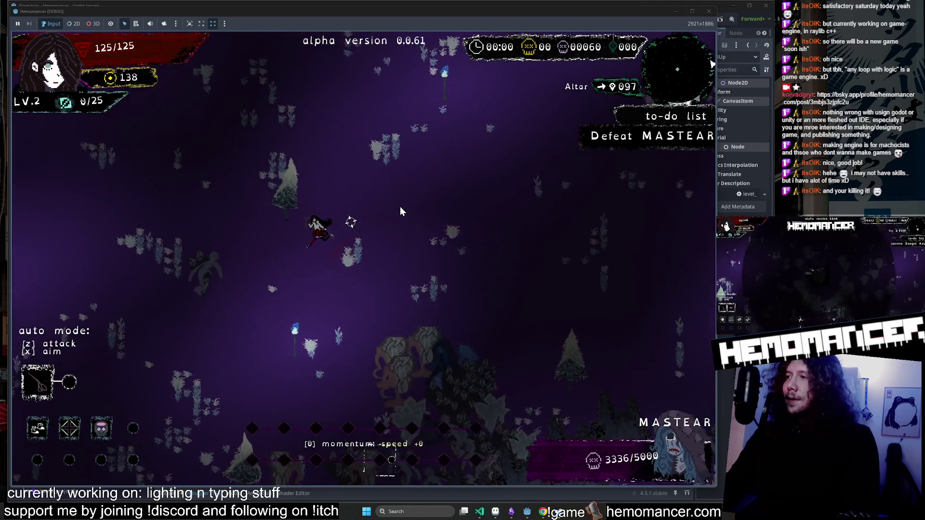
key("w")
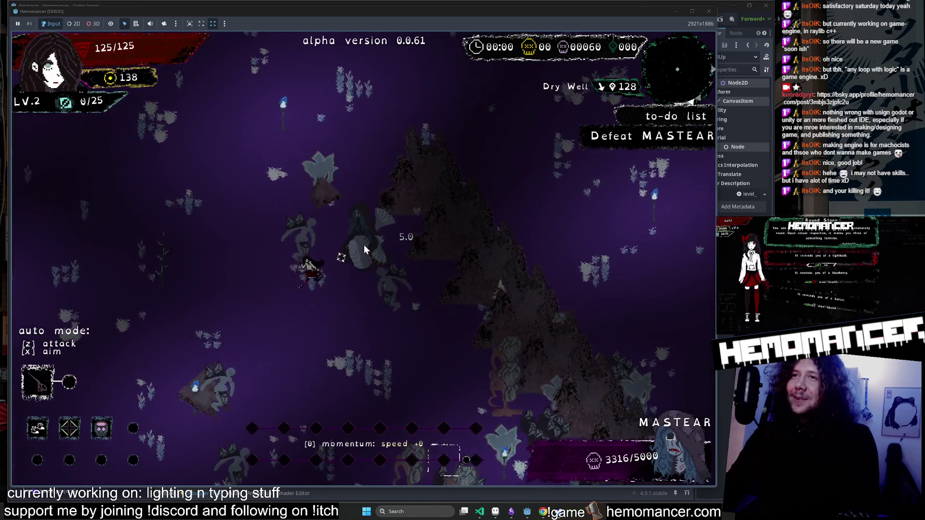
key("a")
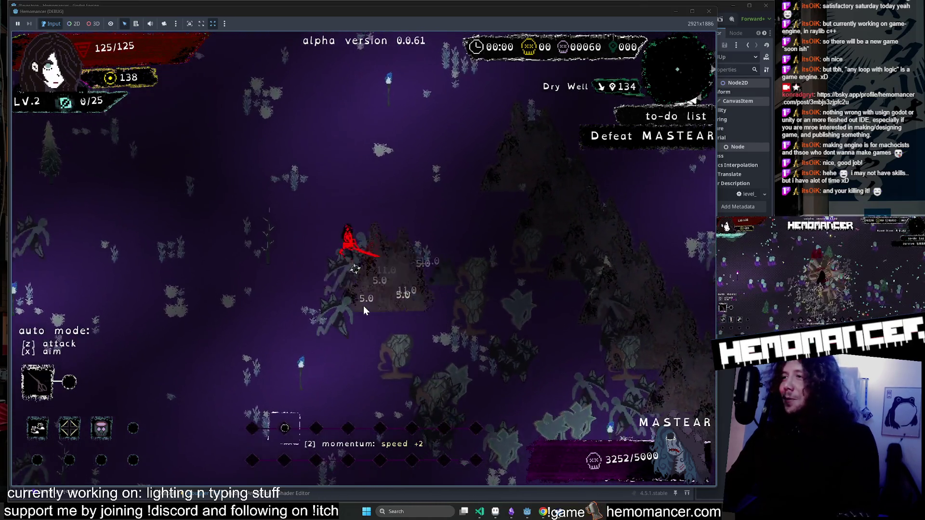
key("w")
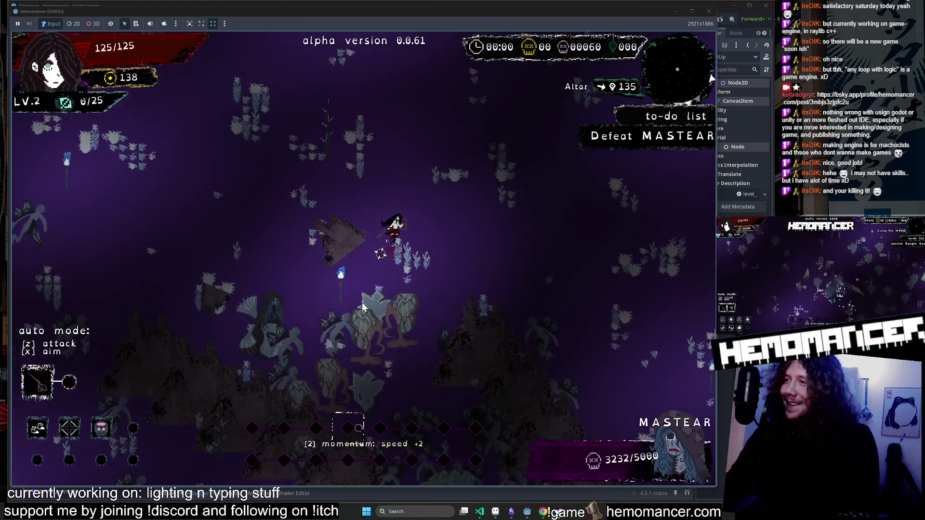
key("d")
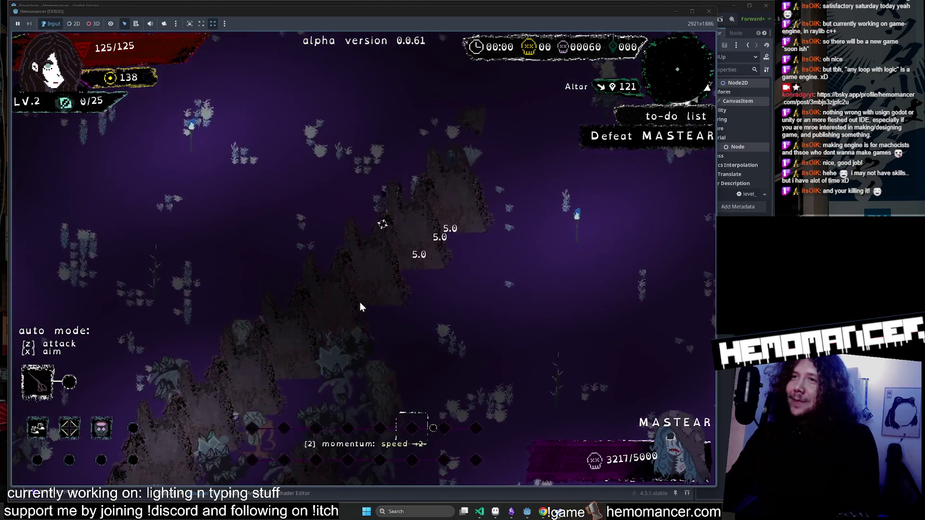
Fight through the enemies toward the Glowing Tree and the Dry Well, building momentum.
key("w")
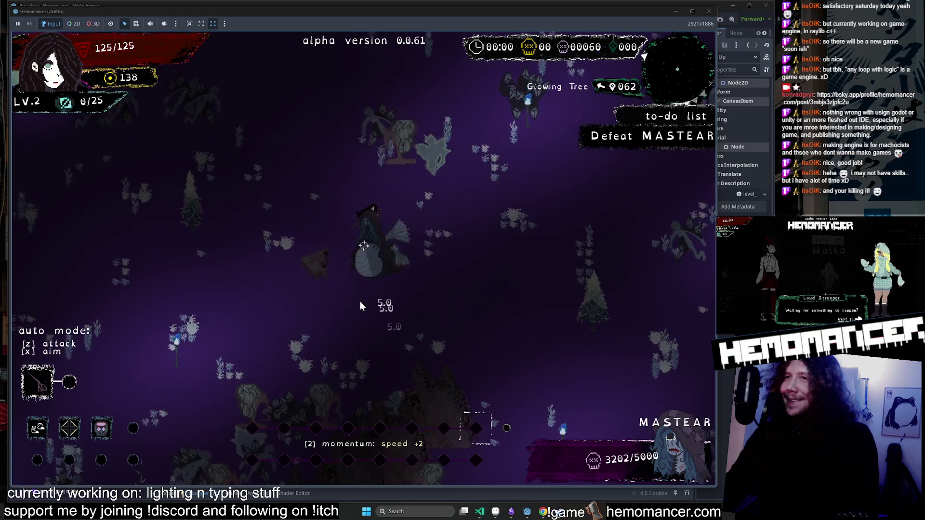
key("w")
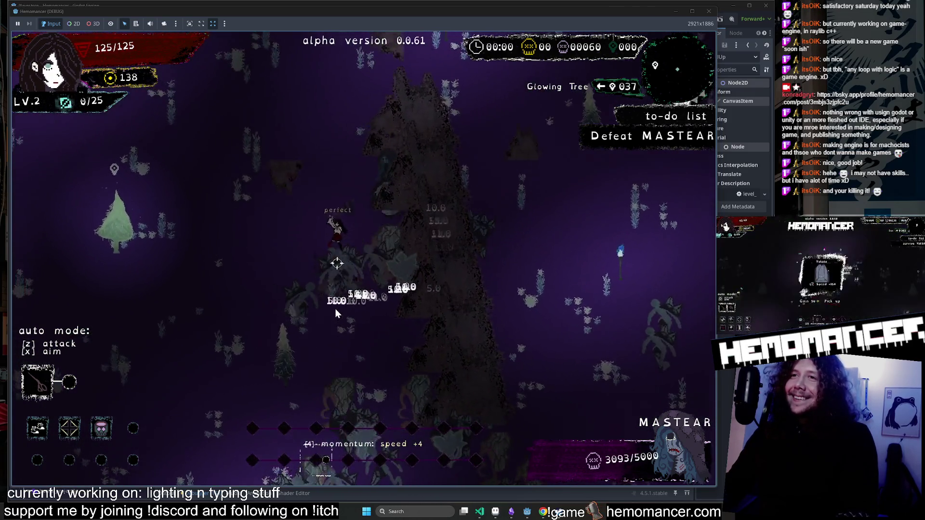
key("a")
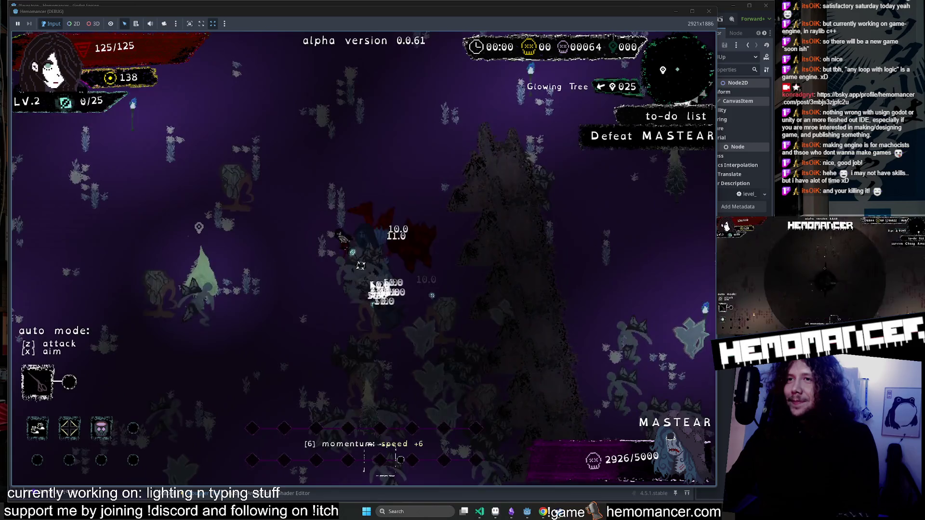
key("a")
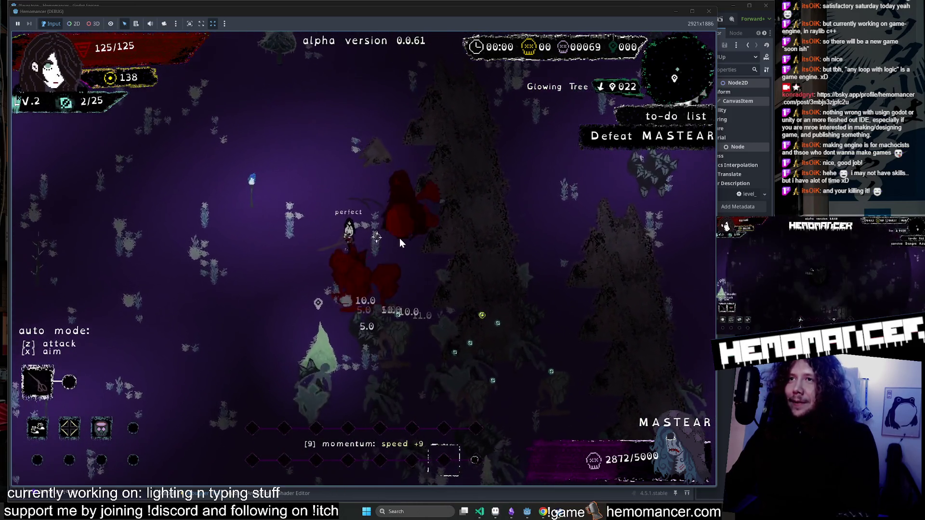
key("a")
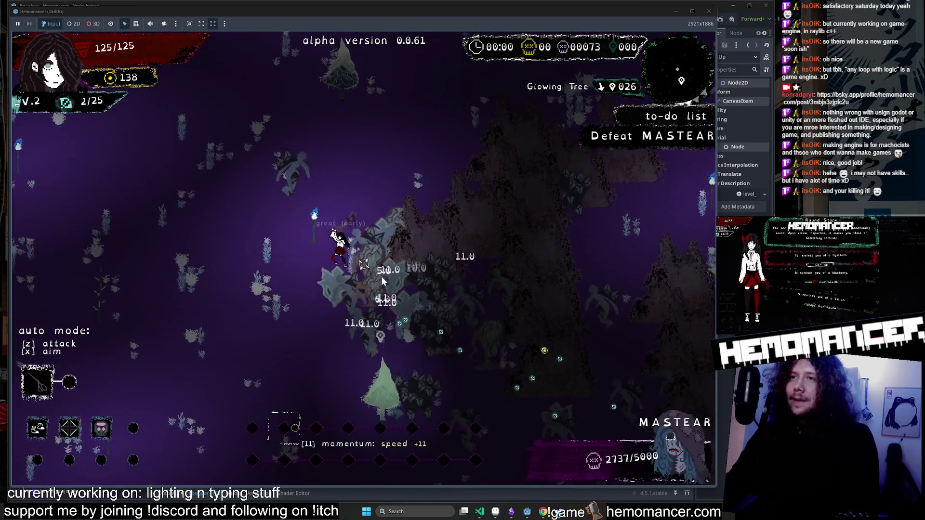
key("a")
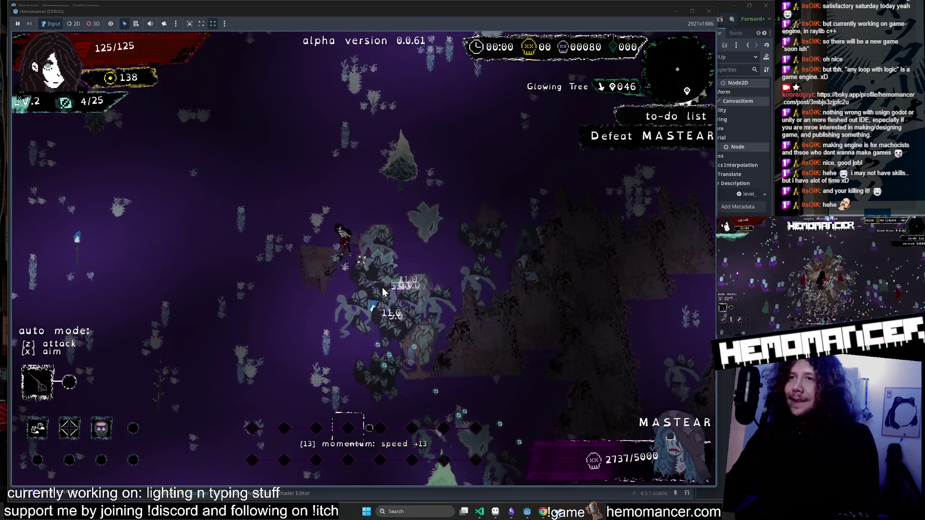
key("a")
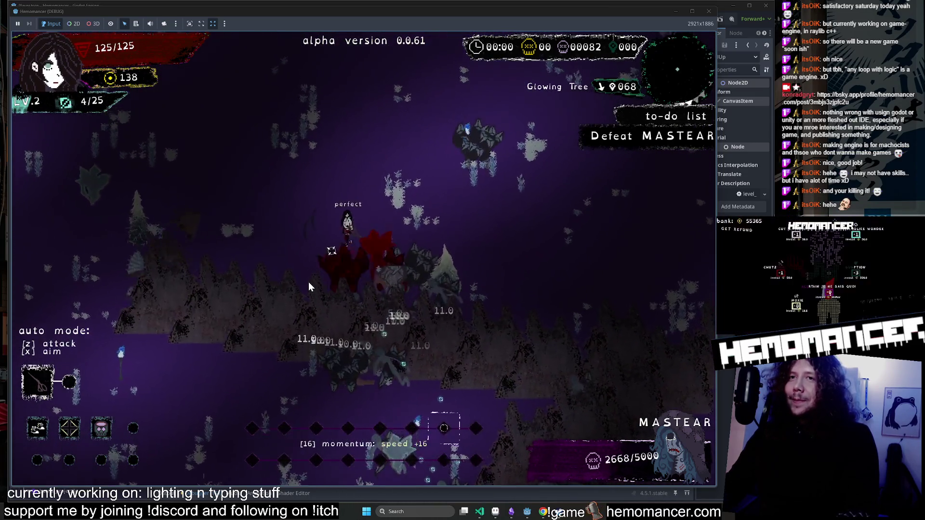
key("a")
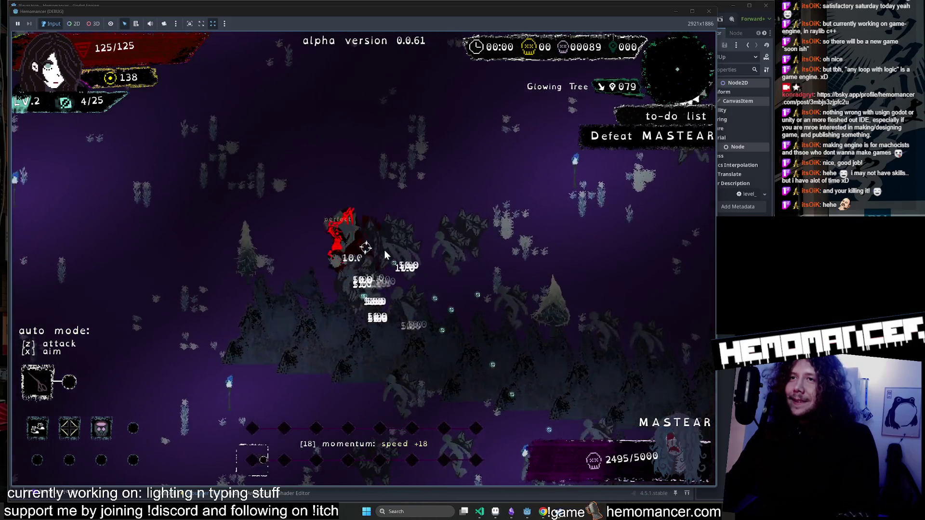
key("a")
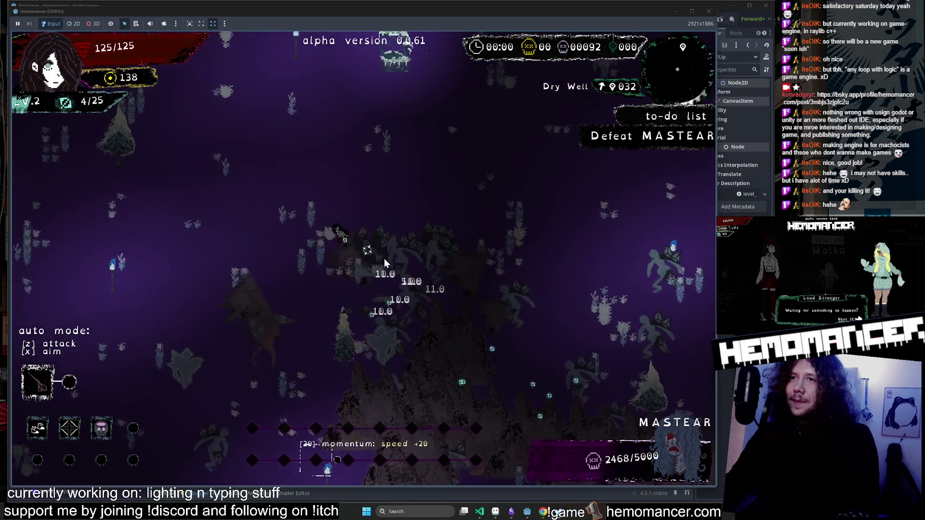
key("a")
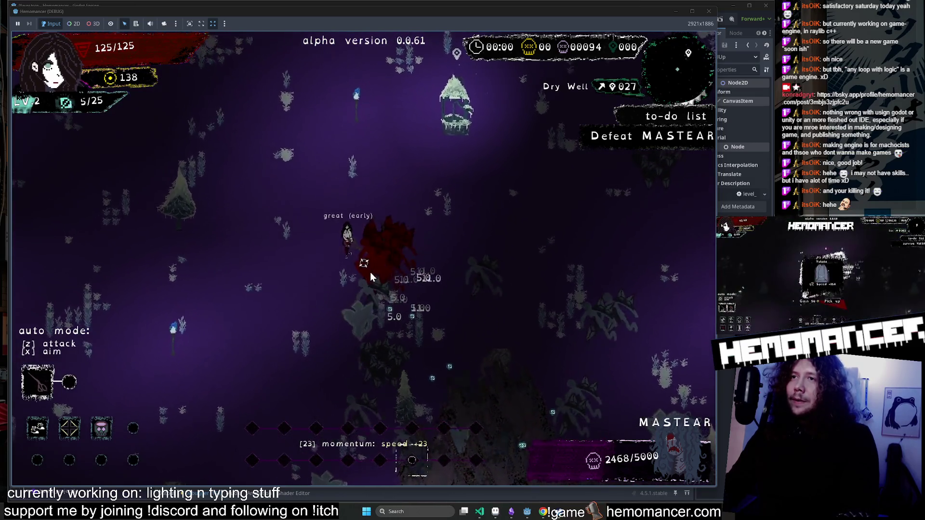
key("a")
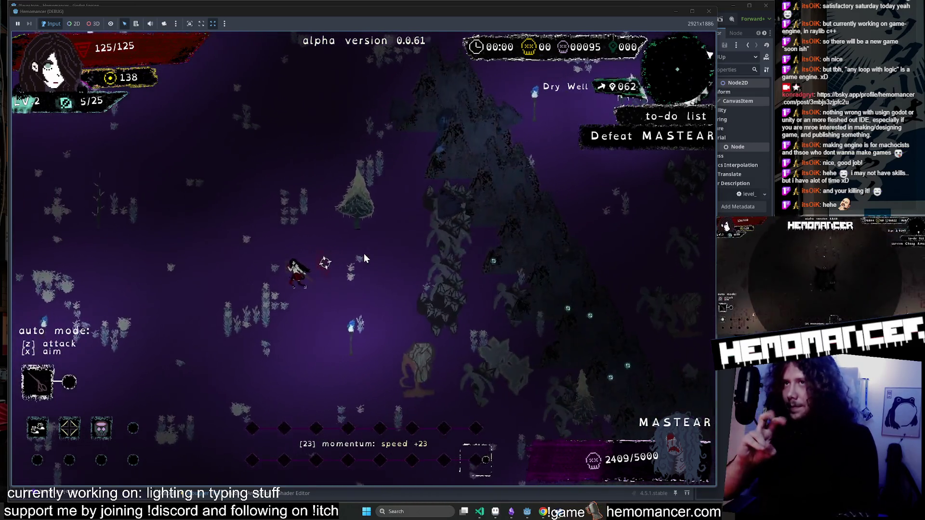
Travel left past the Glowing Tree, down into a rocky area, then pause the game.
key("a")
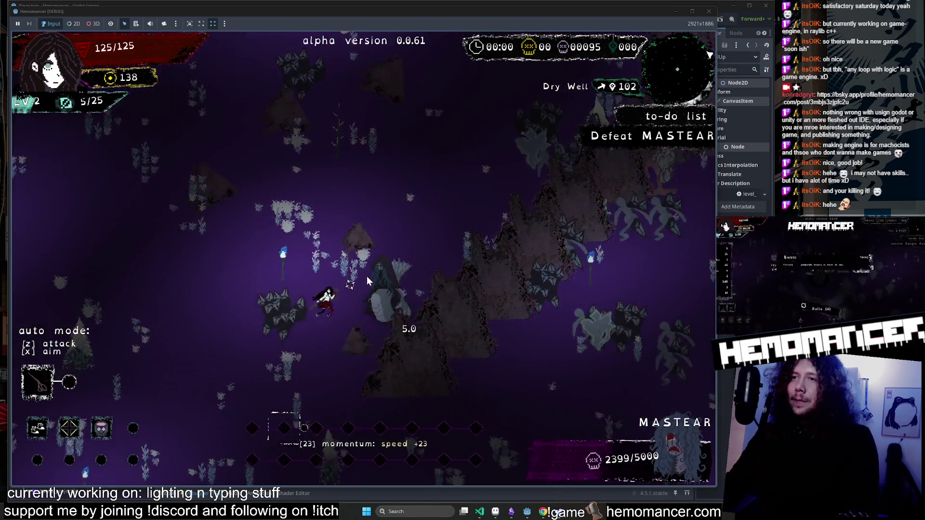
key("a")
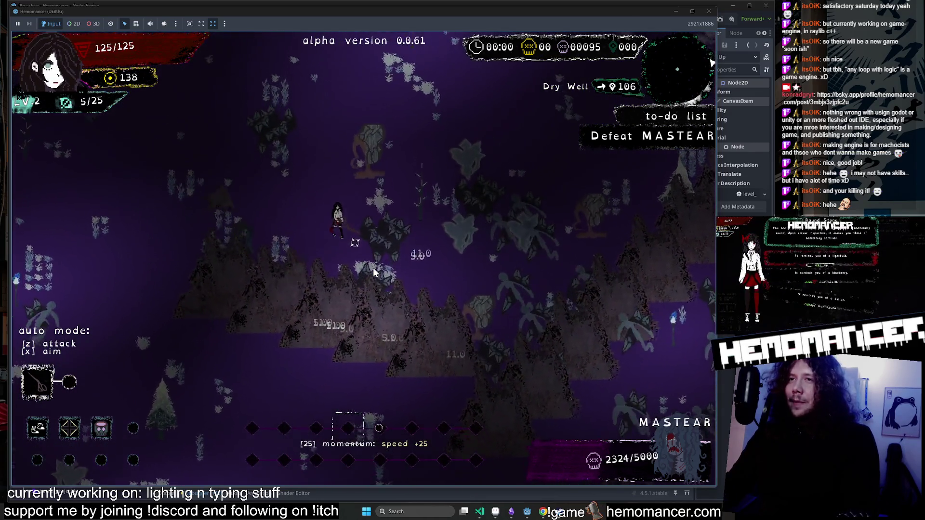
key("a")
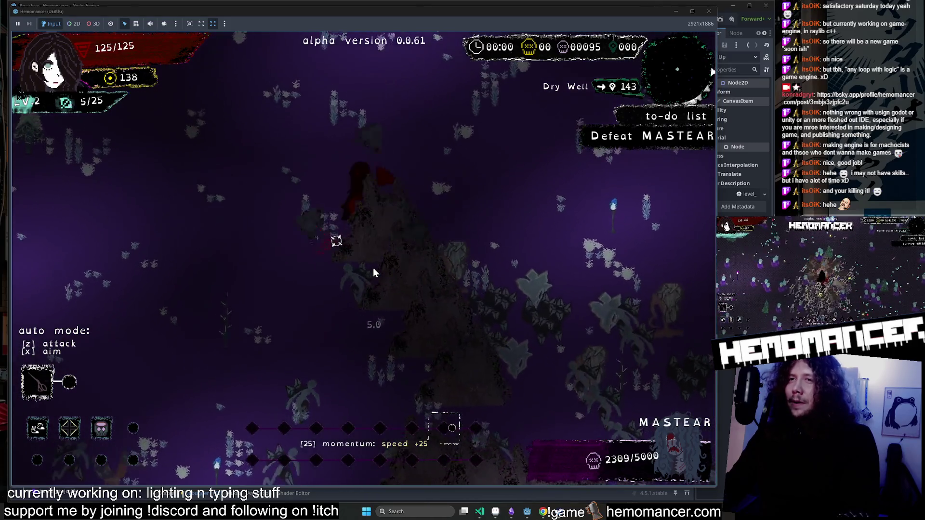
key("a")
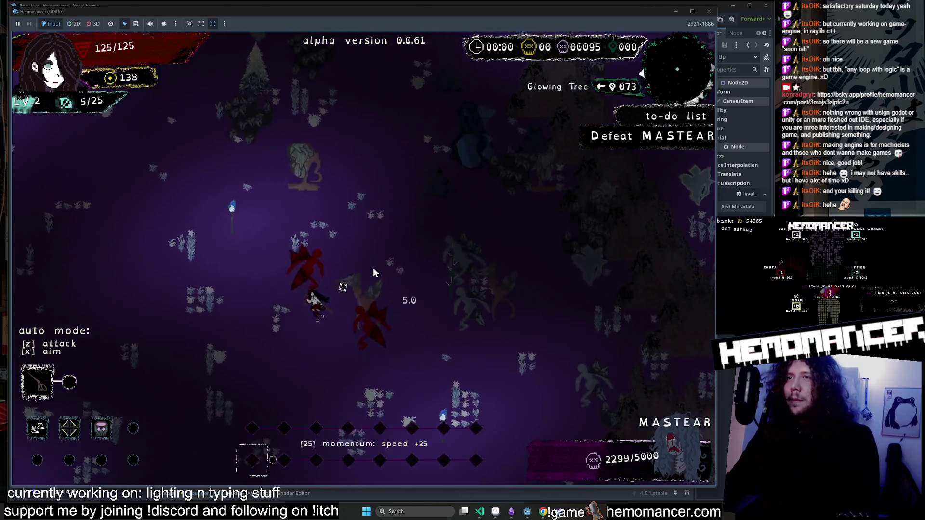
key("a")
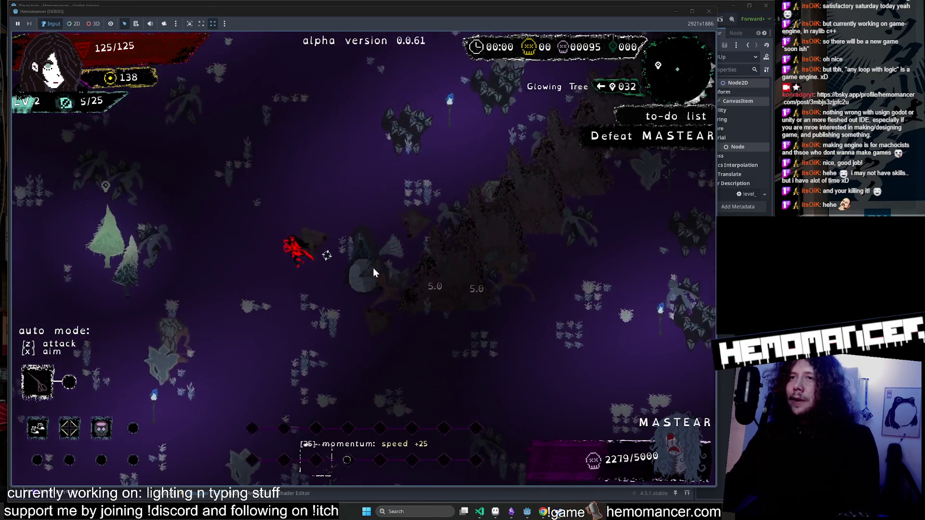
key("a")
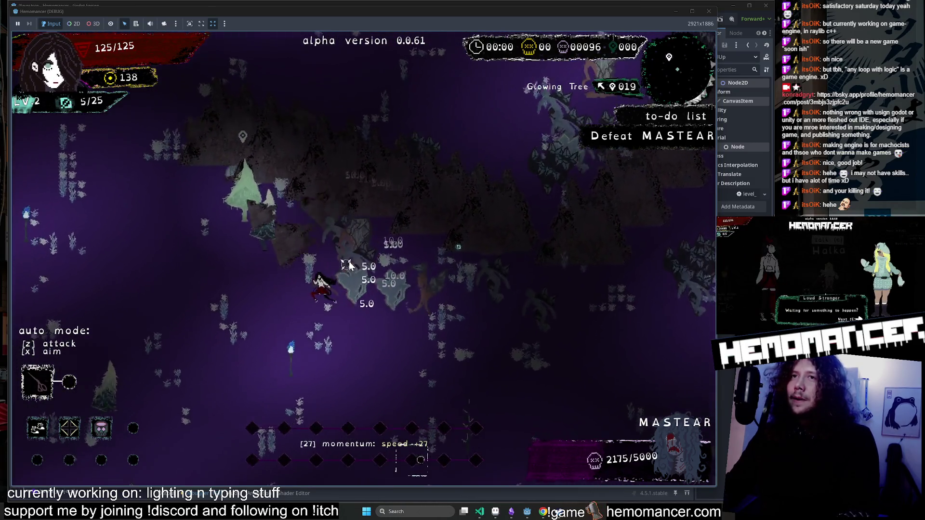
key("a")
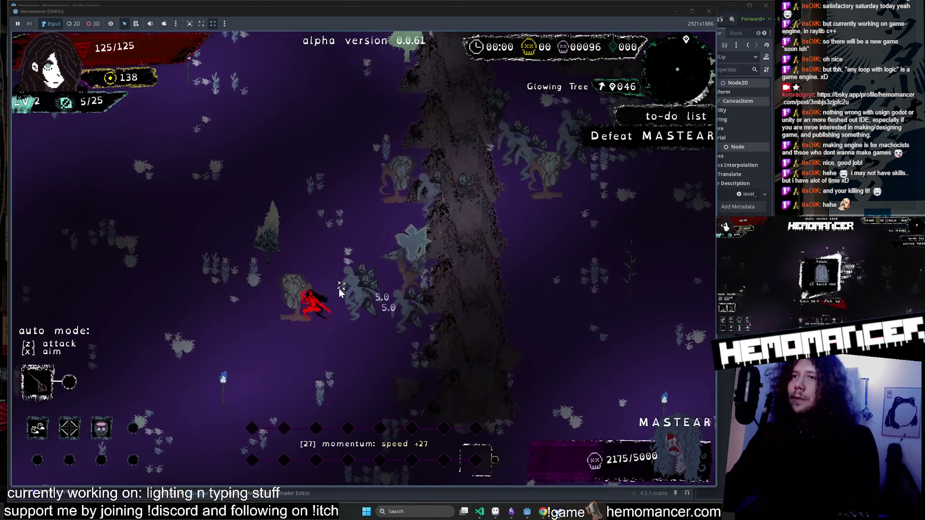
key("s")
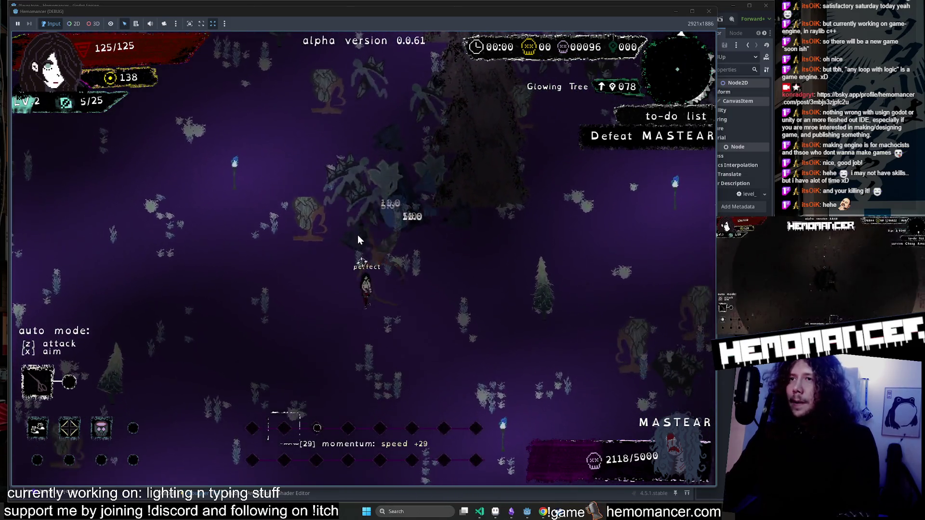
key("s")
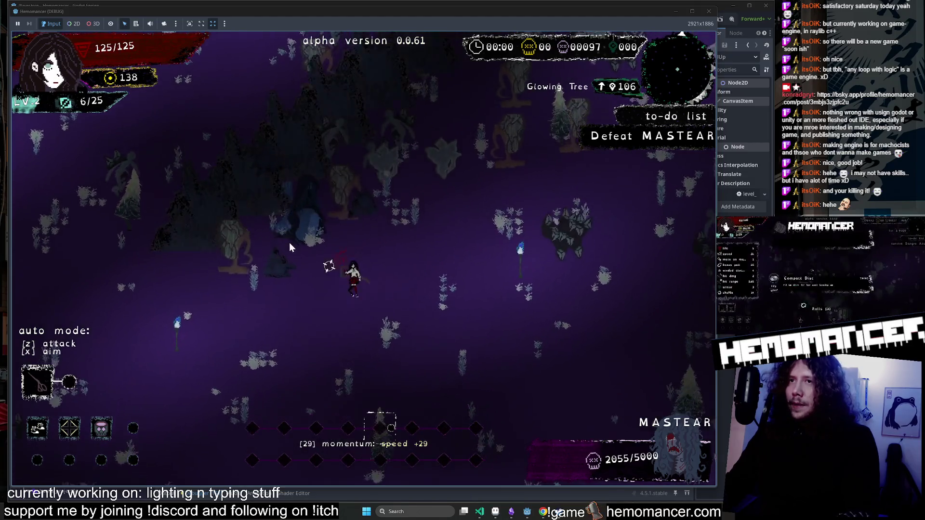
key("s")
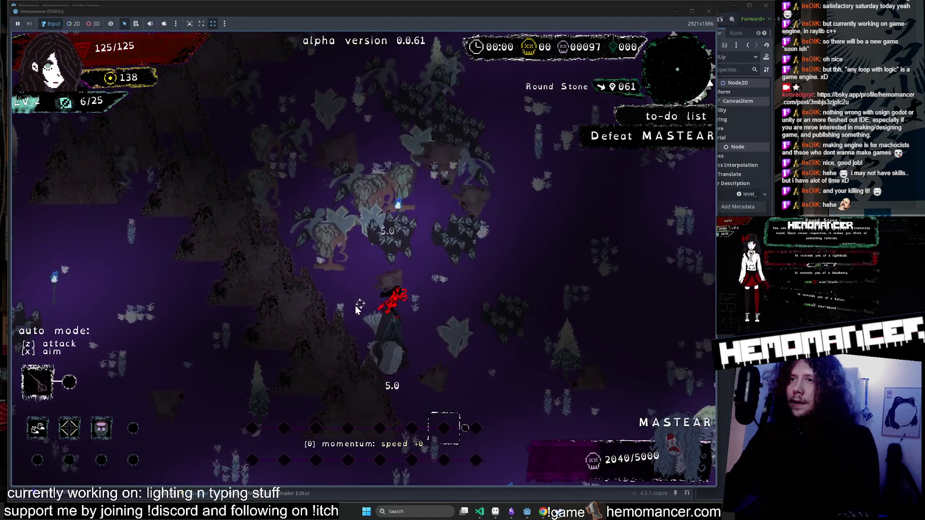
key("Escape")
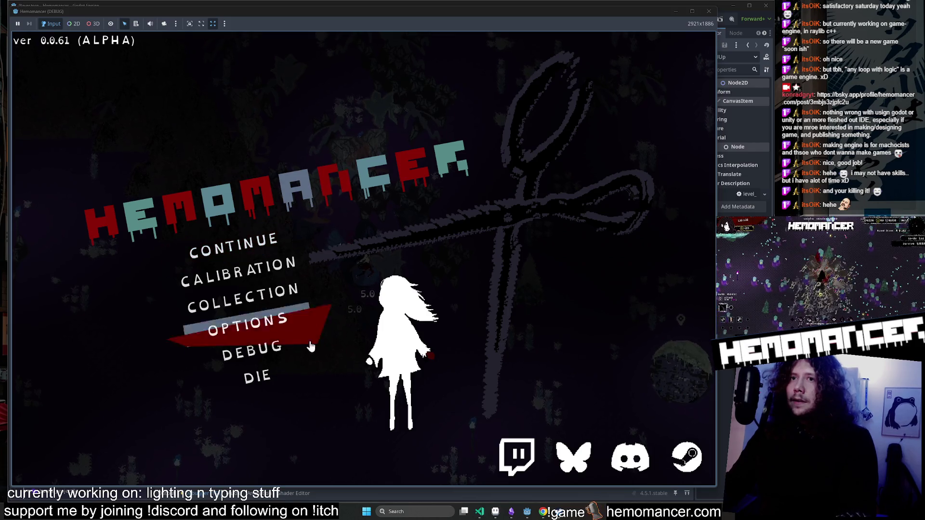
Abandon the current run, start a new one, and walk to the Signpole in the hub.
left_click(258, 376)
left_click(382, 254)
left_click(337, 244)
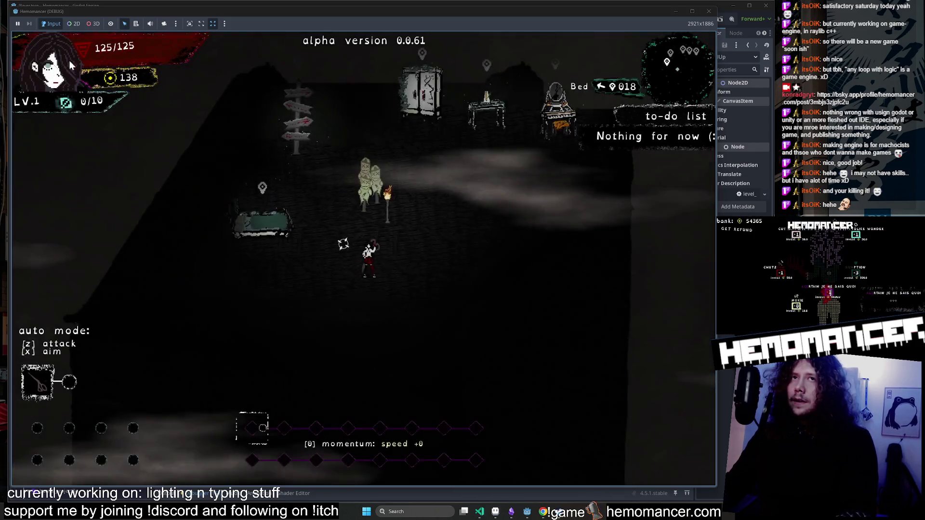
key("w")
key("d")
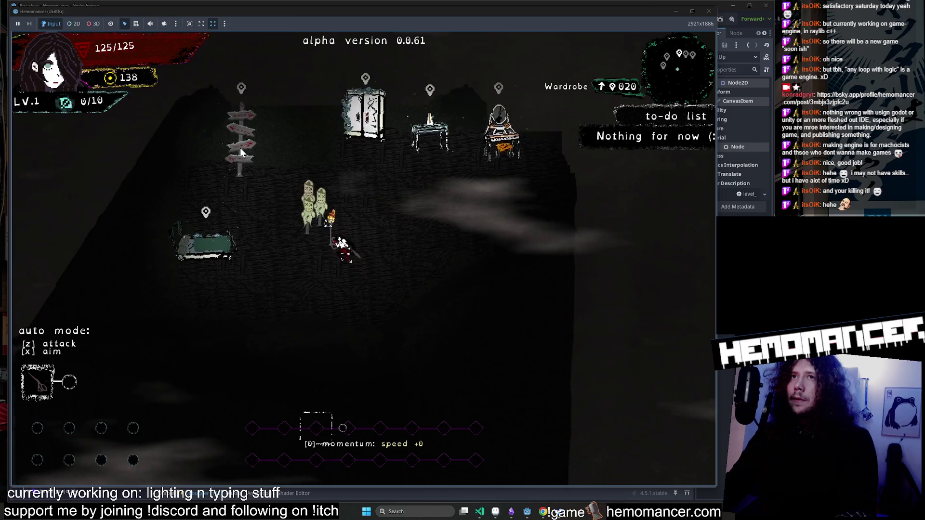
key("w")
key("a")
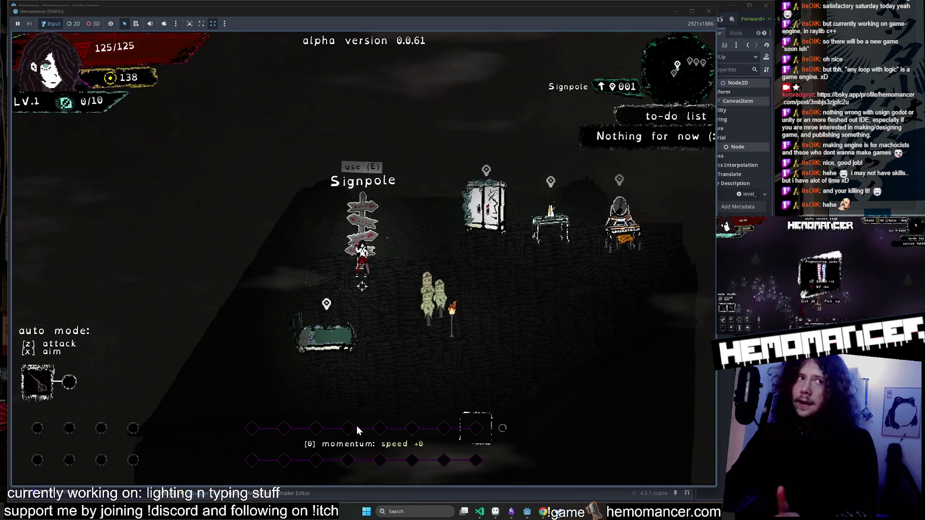
Switch godmode off in the debug options, then resume to reach the Travel screen.
key("Escape")
left_click(290, 347)
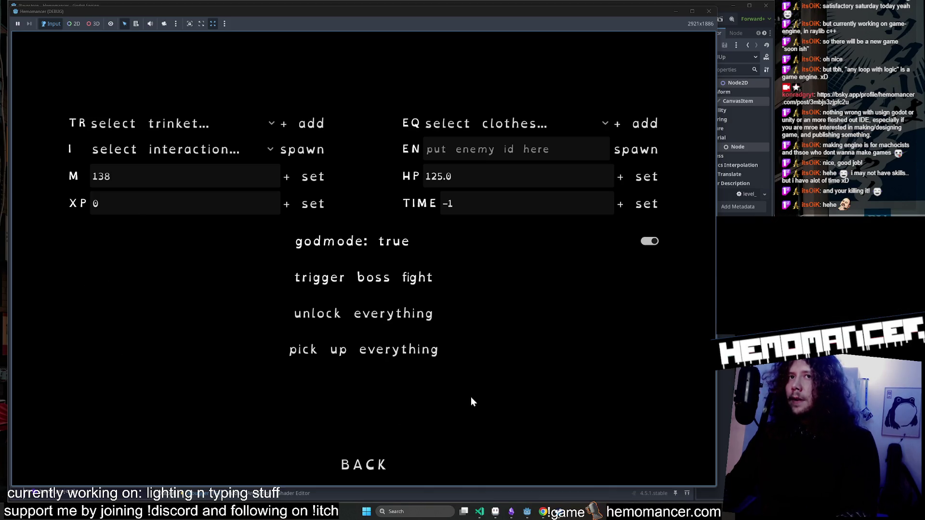
left_click(366, 465)
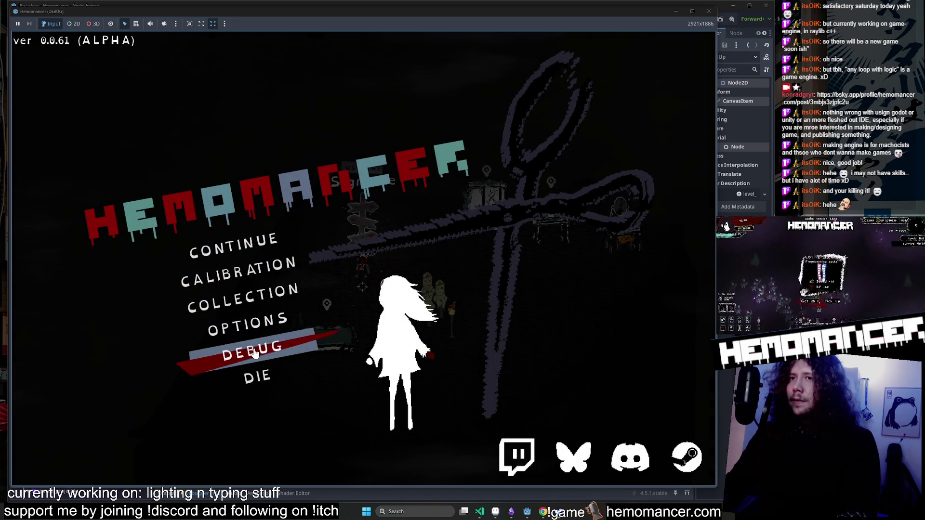
left_click(253, 351)
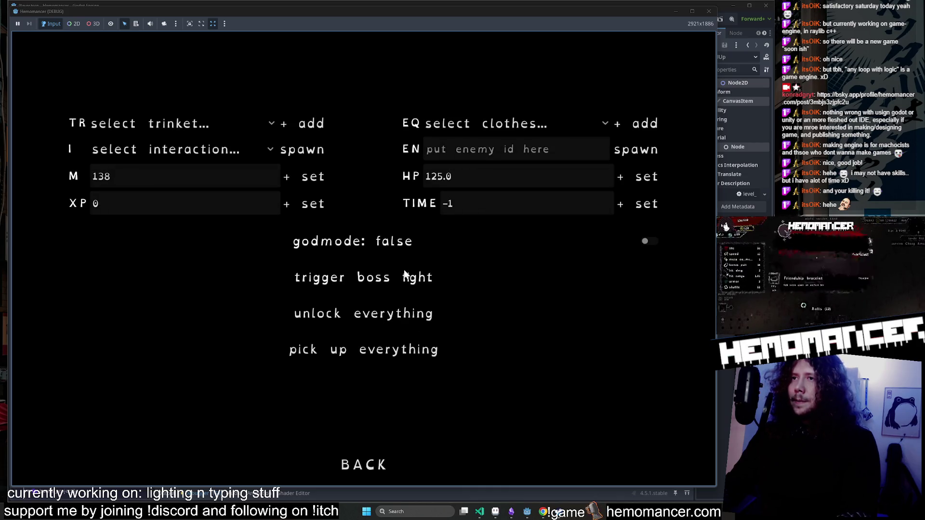
left_click(368, 468)
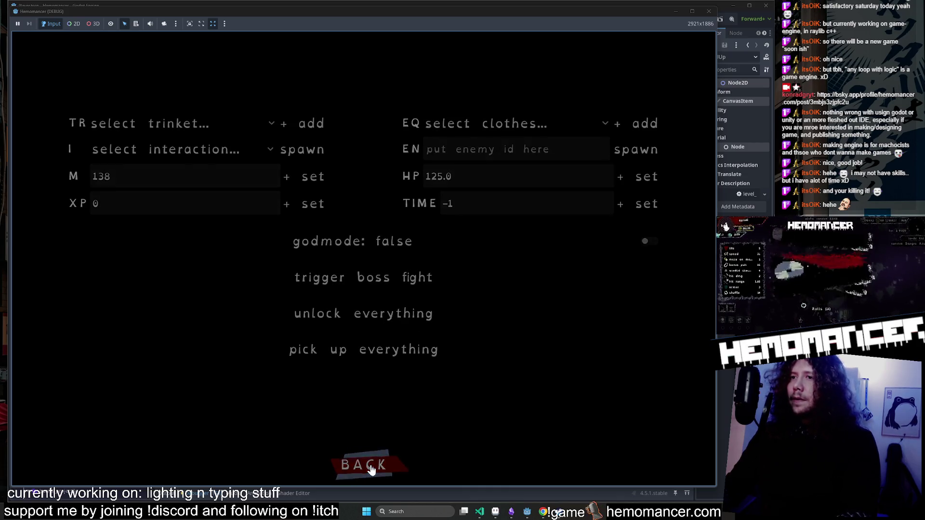
left_click(223, 249)
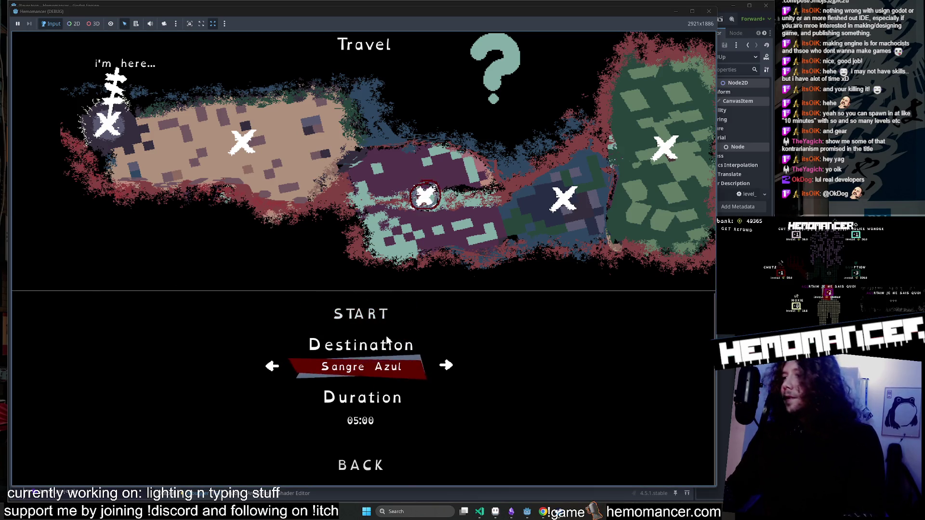
Pick Cheag Amar as the travel destination, with a 10:00 duration.
left_click(207, 204)
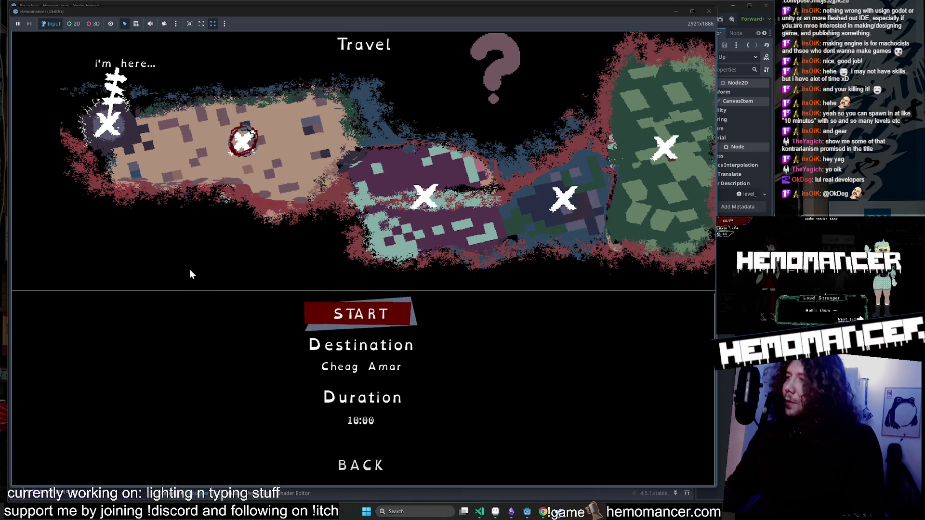
Start the Cheag Amar run and run up-left, then up-right through the enemies.
left_click(370, 330)
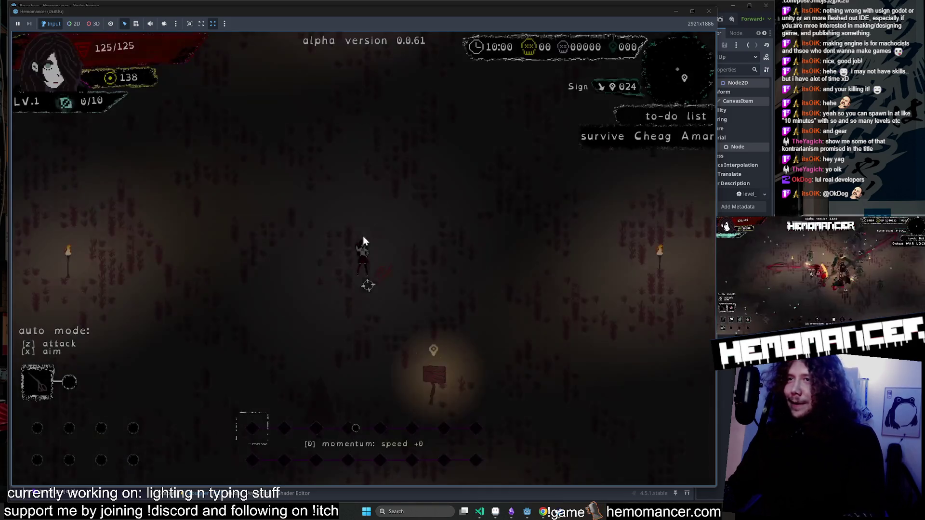
key("w")
key("a")
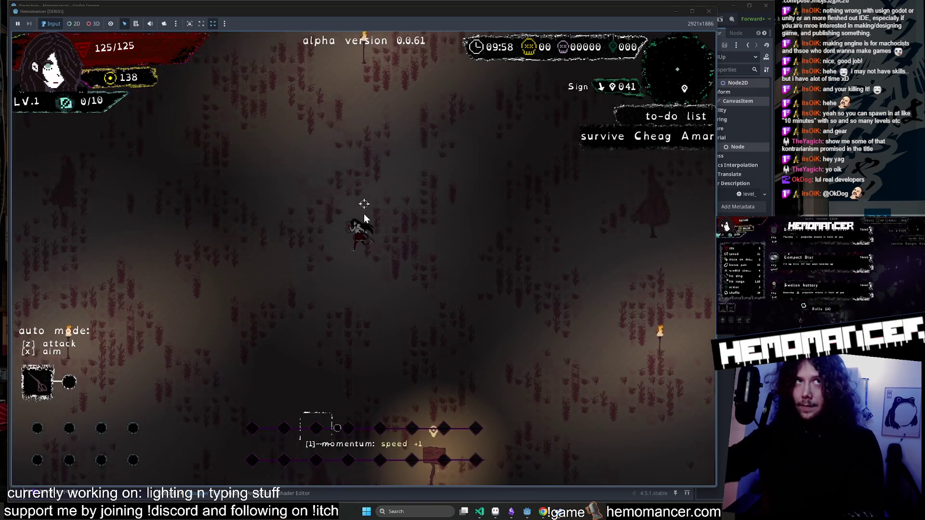
key("w")
key("d")
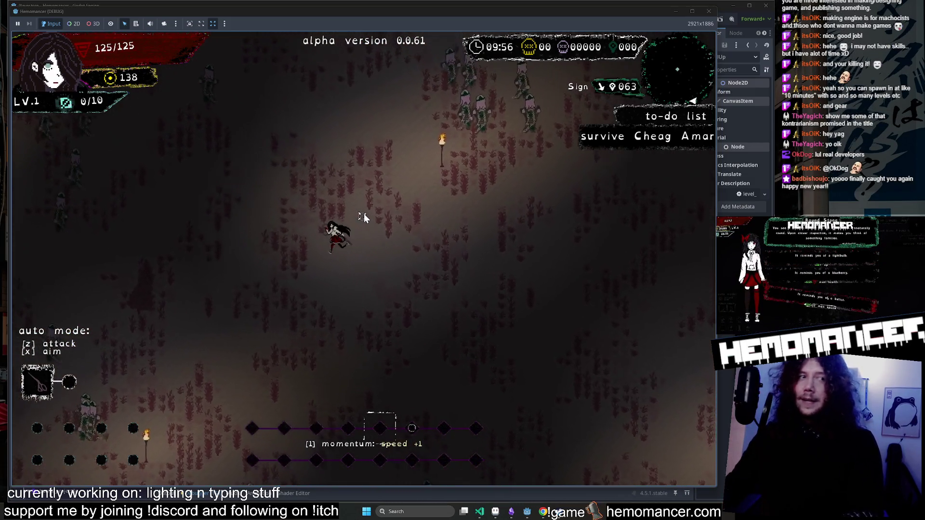
key("w")
key("d")
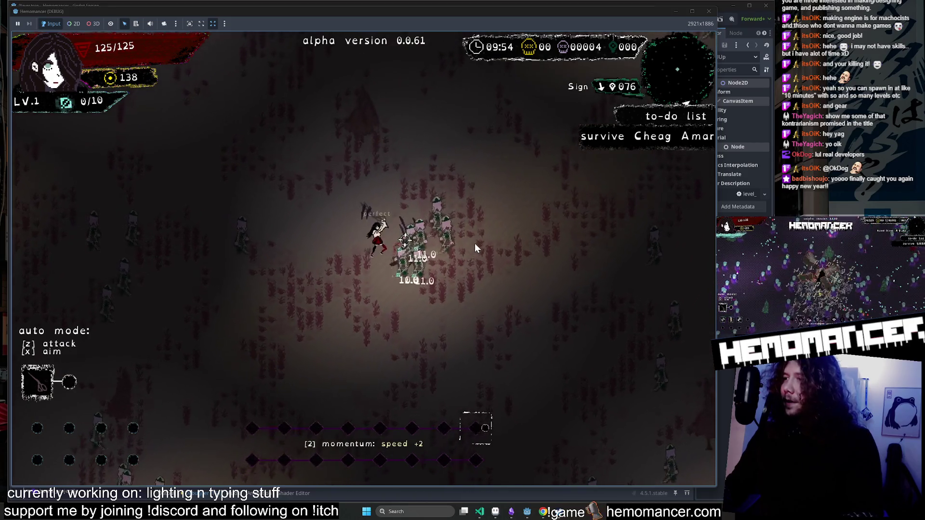
key("w")
key("d")
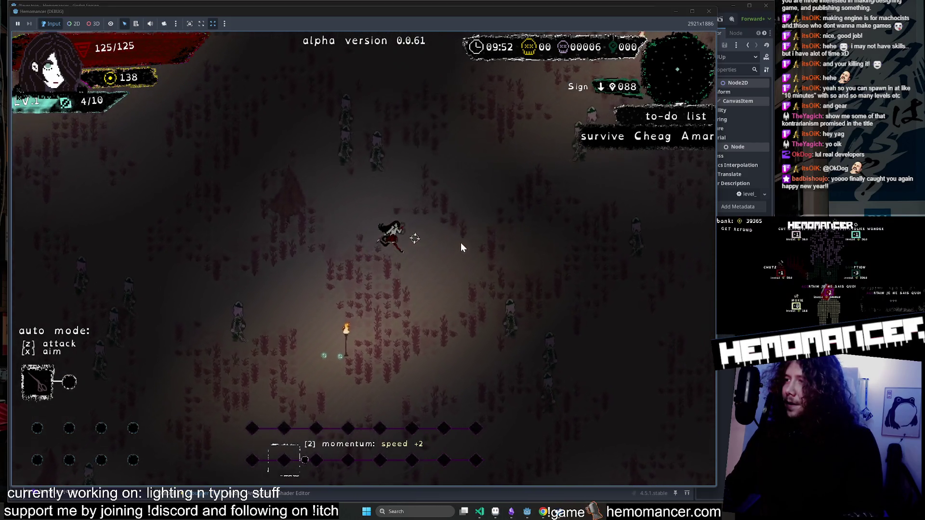
Run toward the Glowing Tree, then turn up-left and upward across the level.
key("w")
key("d")
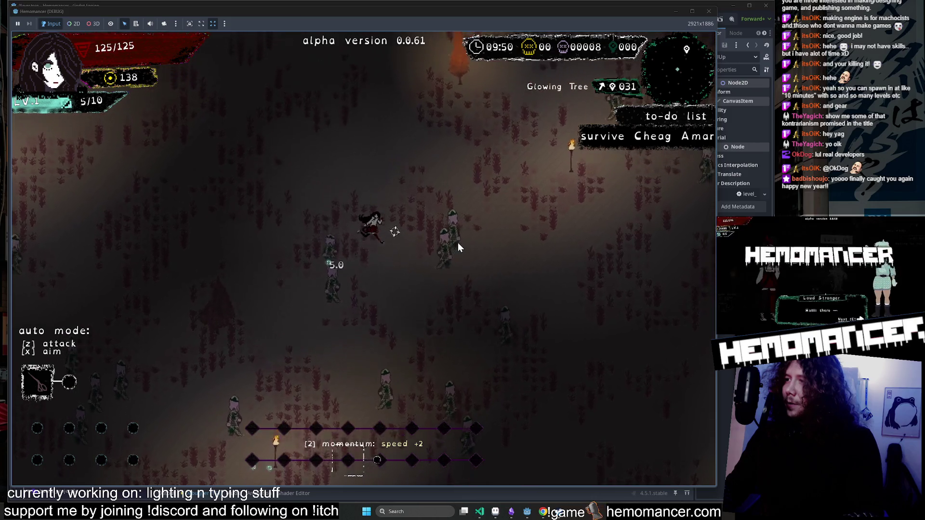
key("w")
key("a")
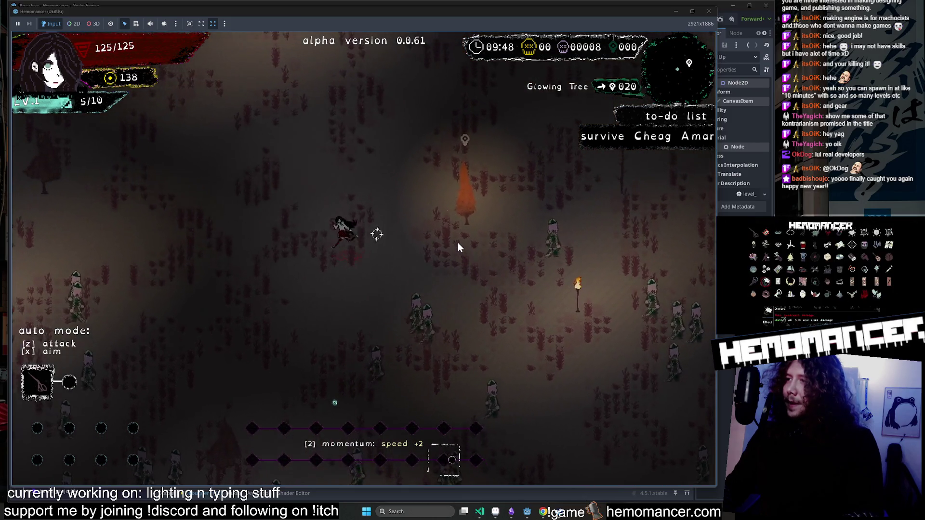
key("w")
key("a")
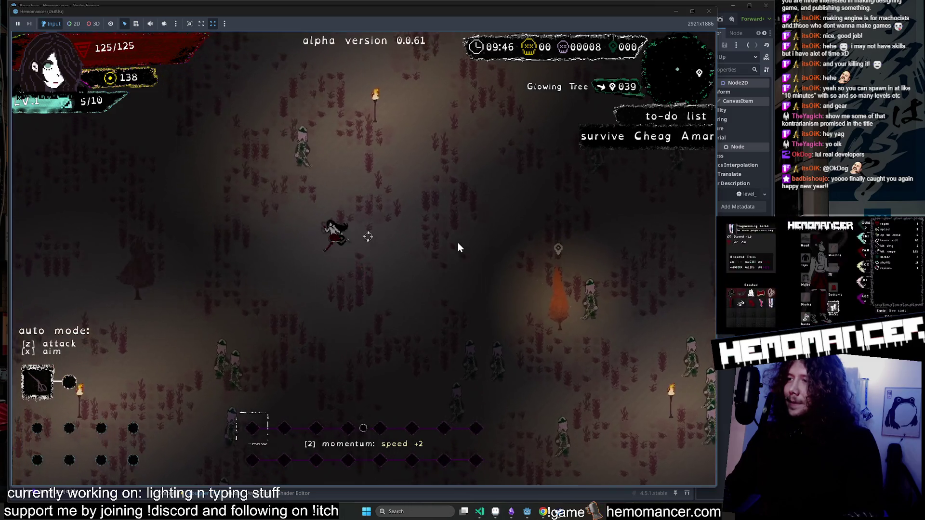
key("w")
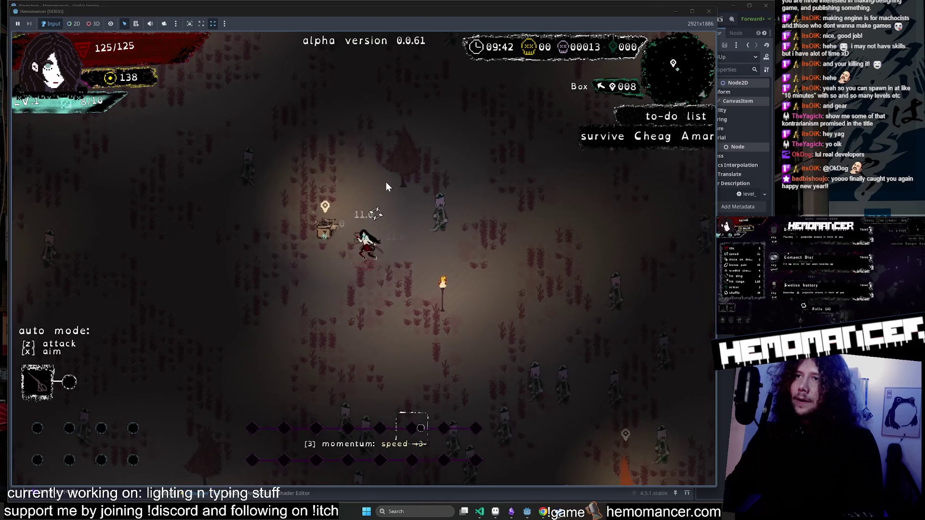
Accept the loot, take Sunset and Ice cream at level-up, and quit to the title menu.
left_click(326, 357)
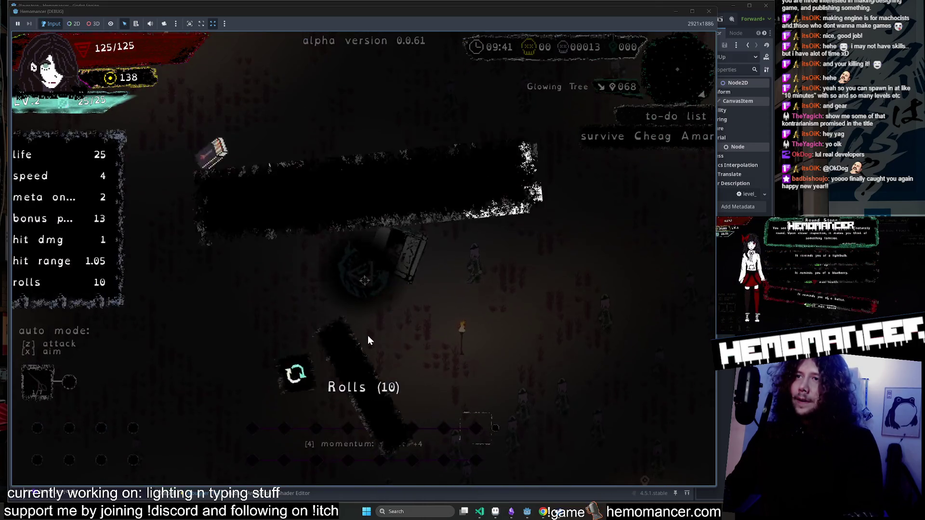
left_click(458, 219)
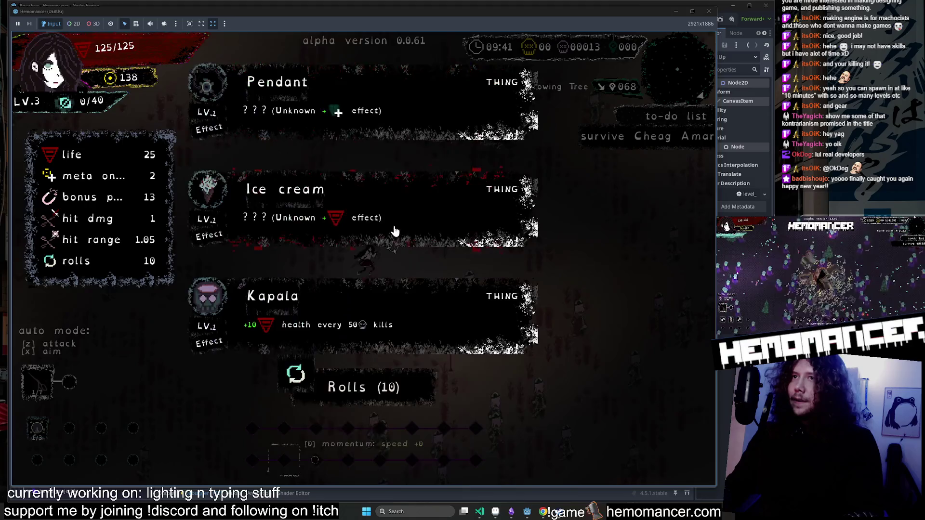
left_click(394, 225)
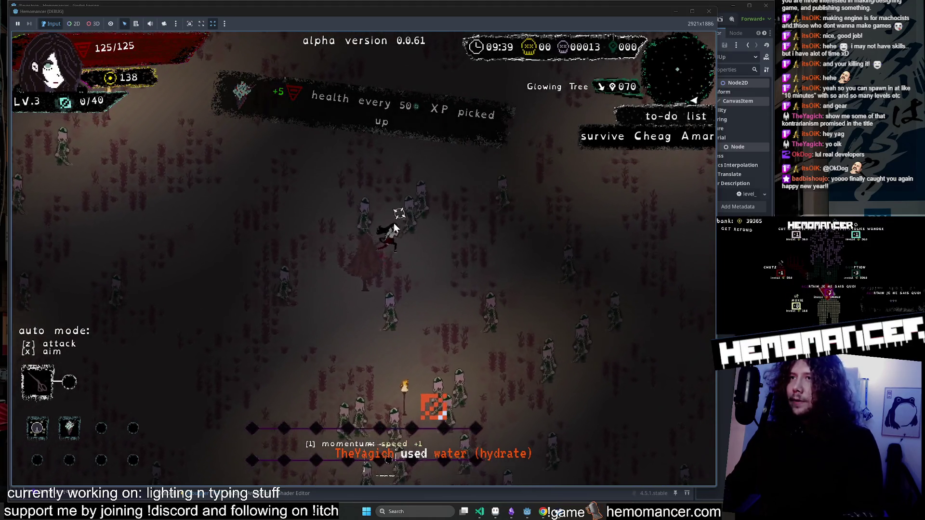
key("Escape")
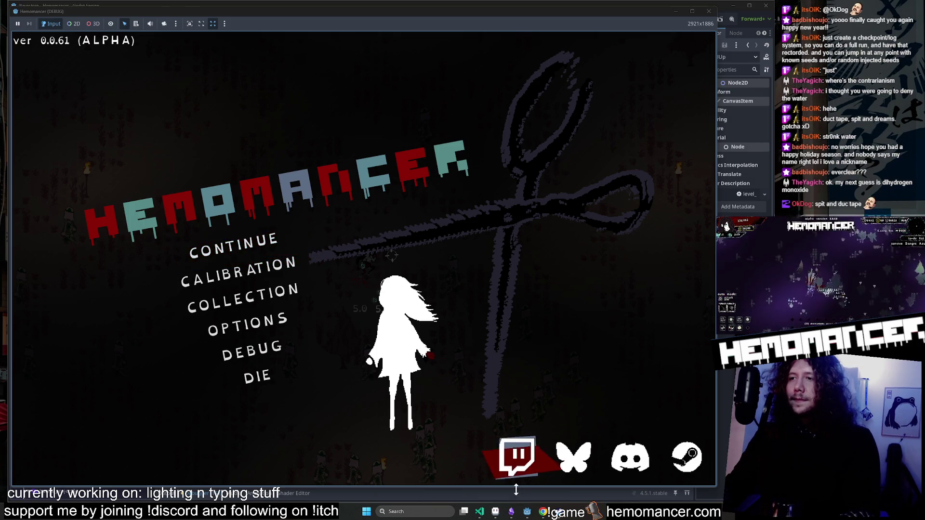
Bring Aseprite in front of the game and switch to the graduation.aseprite sprite.
left_click(496, 513)
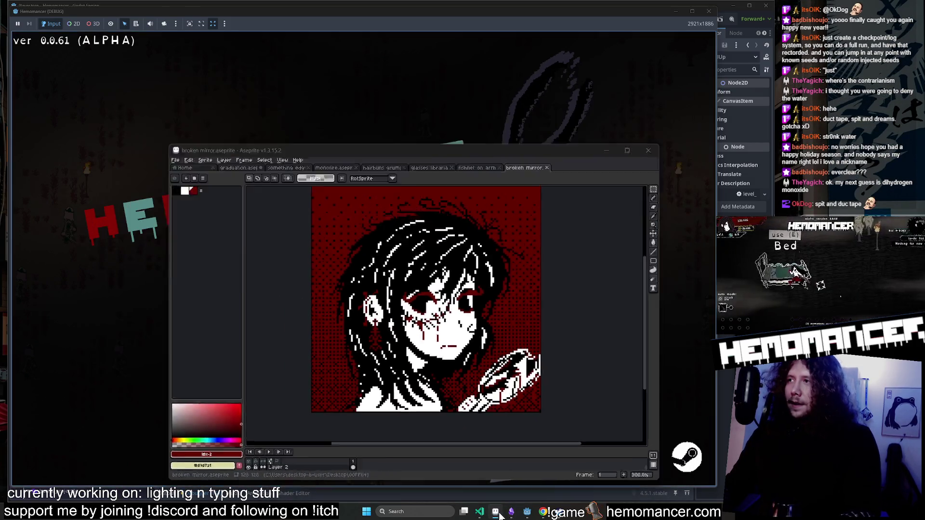
left_click(500, 516)
left_click(500, 515)
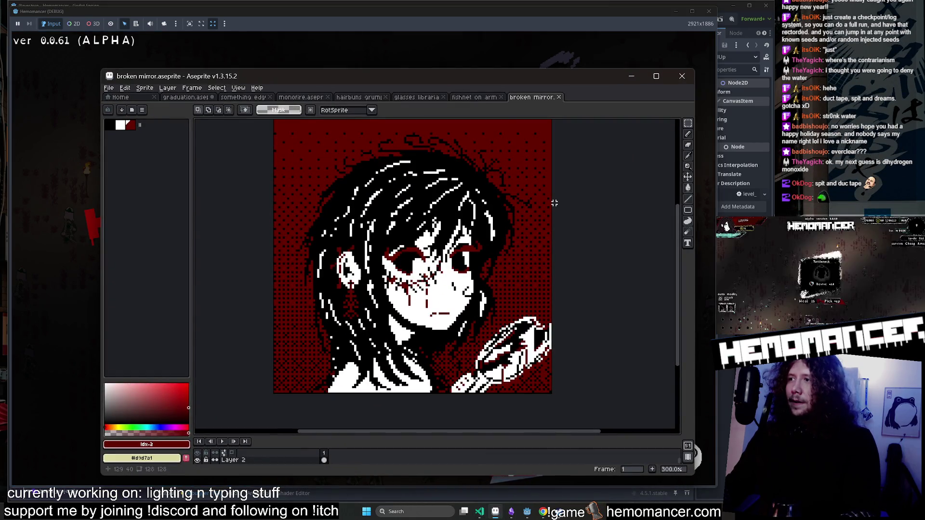
left_click(185, 97)
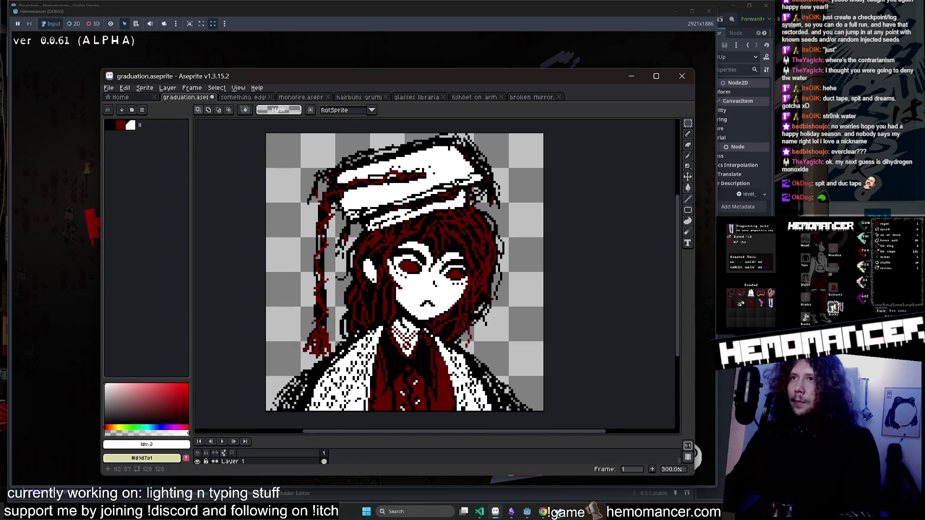
Enlarge and reposition the Aseprite window and expand the layers panel to list all layers.
scroll(498, 341, "up", 1)
scroll(497, 342, "down", 2)
scroll(497, 342, "up", 1)
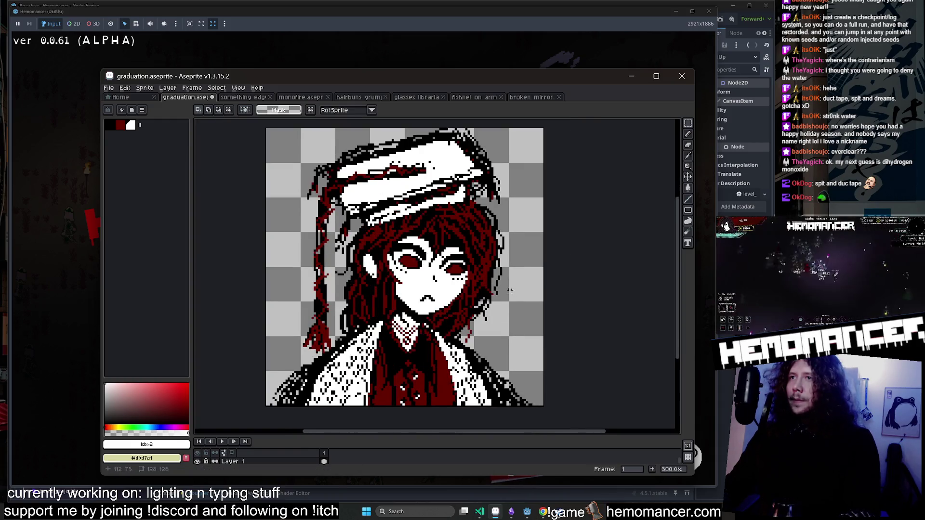
left_click_drag(529, 309, 552, 313)
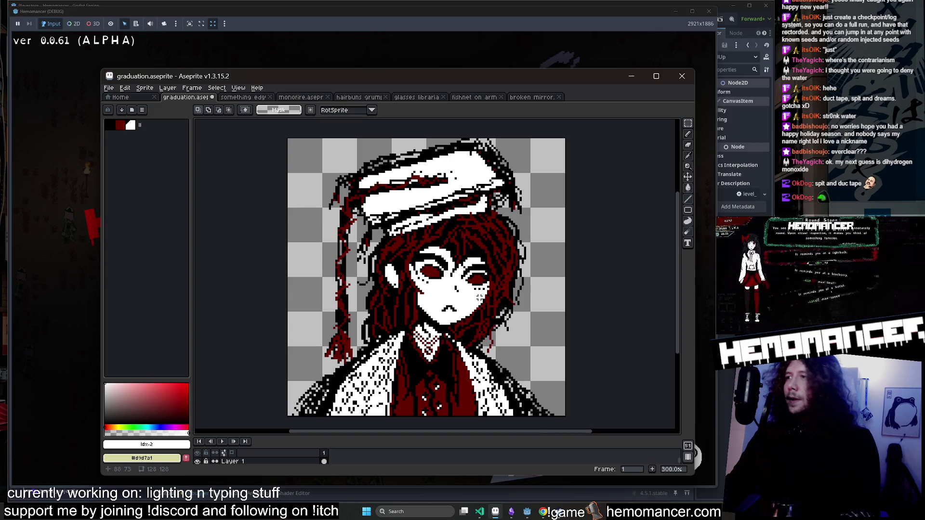
left_click_drag(692, 475, 703, 494)
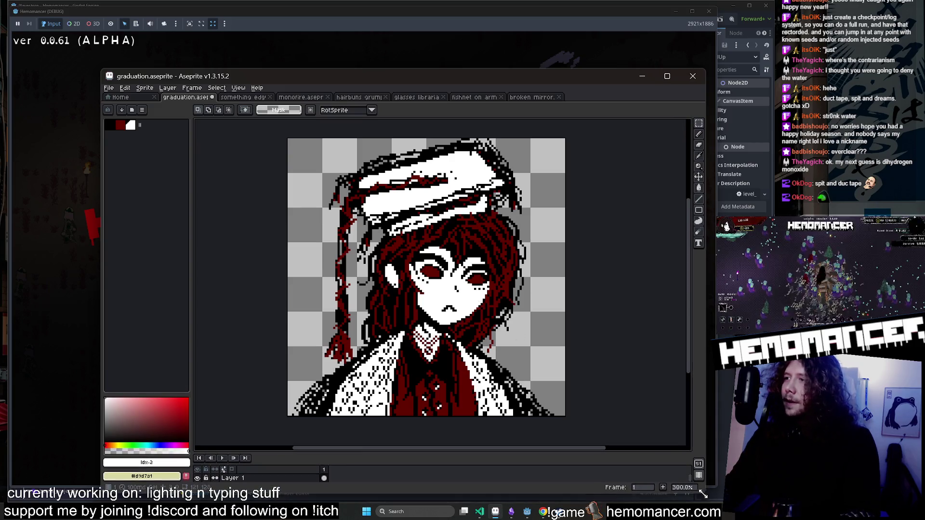
scroll(393, 289, "up", 2)
scroll(392, 289, "right", 1)
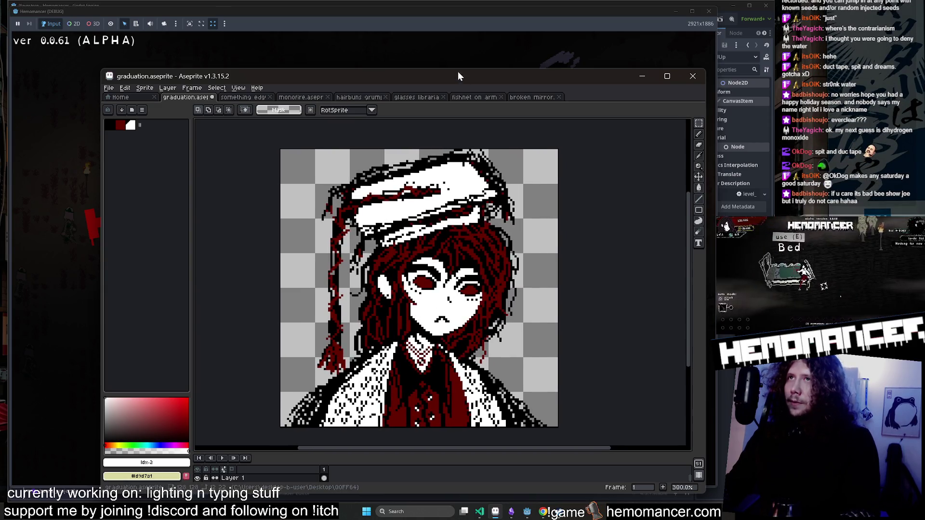
left_click_drag(459, 75, 422, 45)
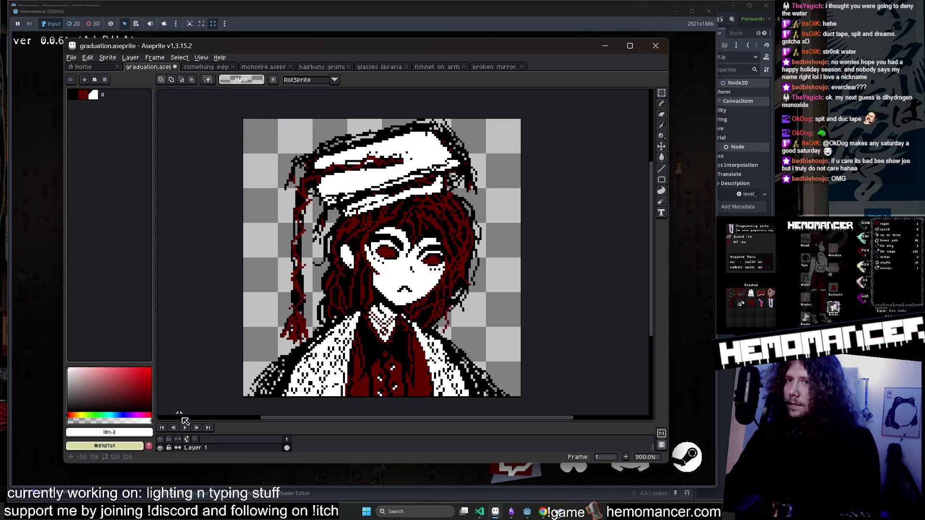
left_click_drag(212, 423, 212, 337)
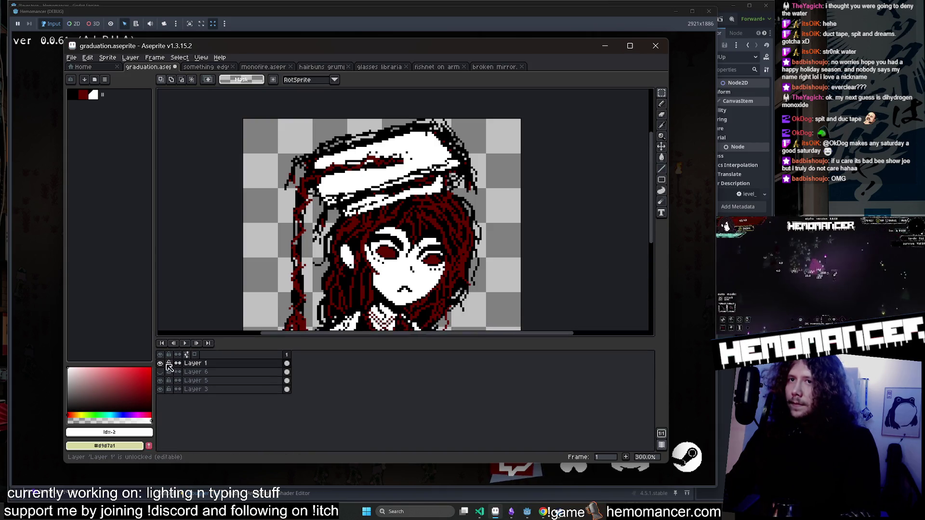
Hide Layer 1 and toggle Layer 5 to compare the red and white hat.
left_click(160, 363)
left_click(160, 380)
scroll(234, 241, "down", 1)
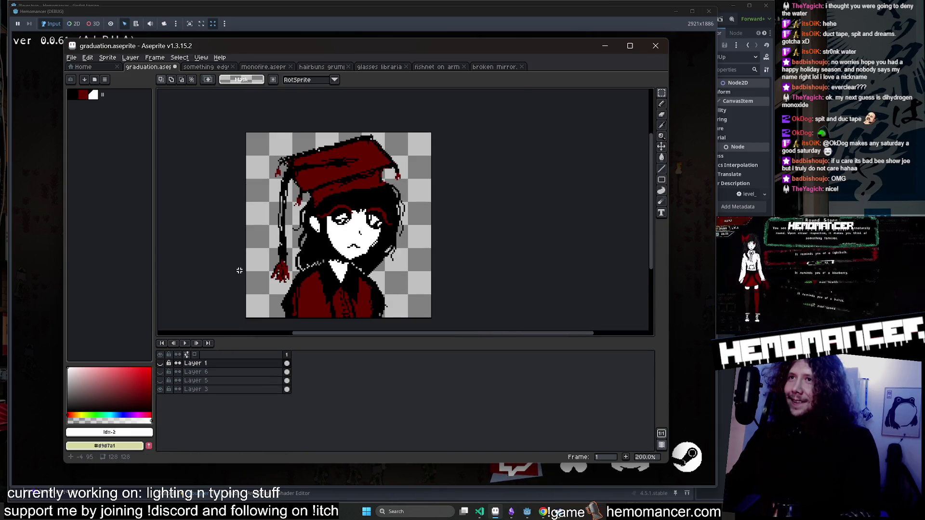
left_click_drag(239, 271, 287, 252)
left_click(160, 381)
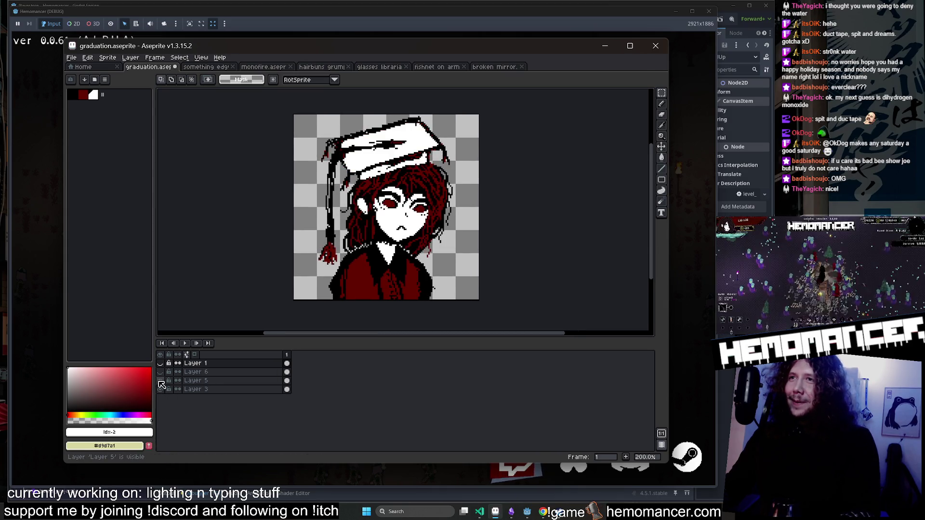
left_click(160, 380)
scroll(407, 211, "up", 1)
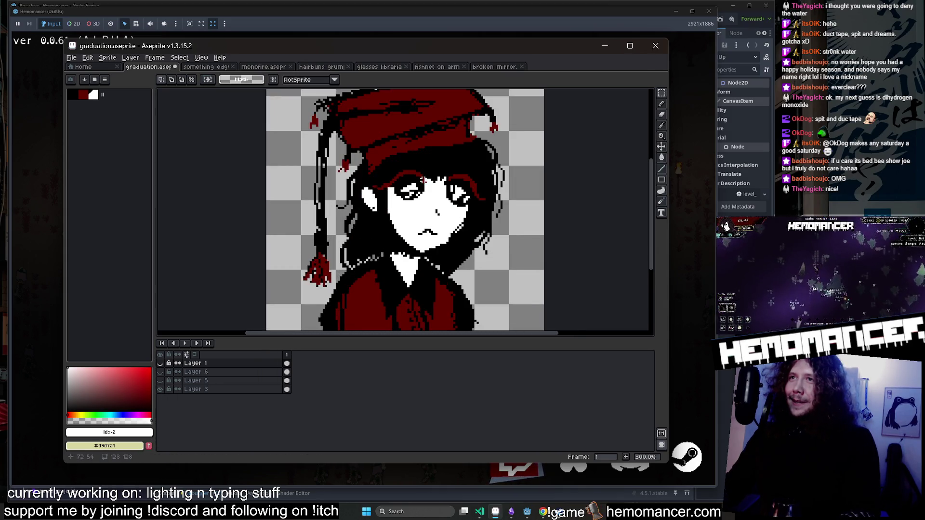
left_click(160, 380)
left_click_drag(260, 282, 213, 288)
scroll(434, 185, "down", 1)
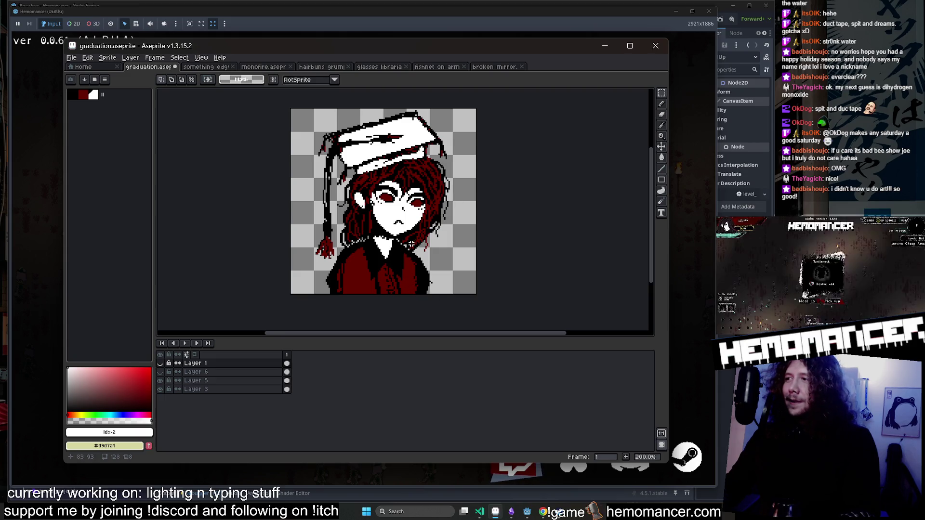
Hide Layer 1 of the graduation sprite and switch to the hairbuns grump sprite.
left_click(160, 364)
scroll(467, 193, "up", 1)
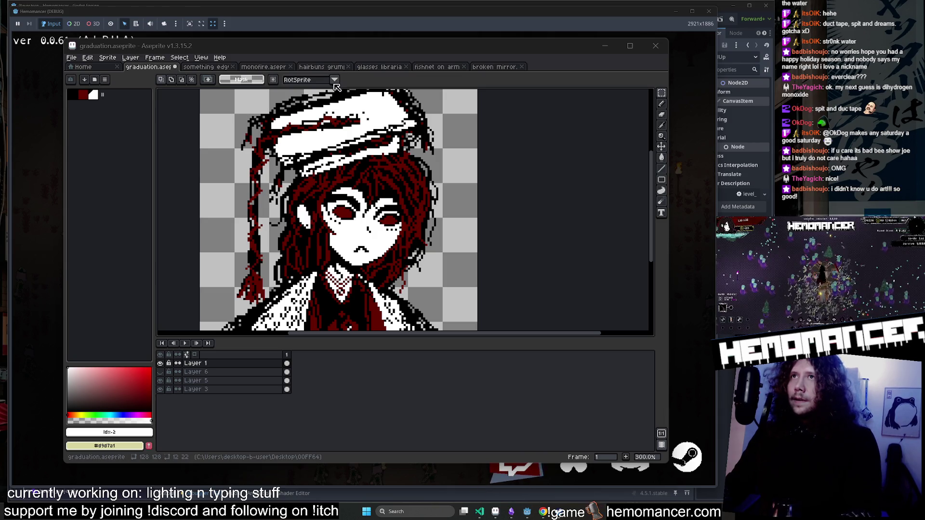
left_click(328, 67)
scroll(529, 227, "down", 3)
Browse the glasses librarian, fishnet on arms, broken mirror and monofire sprites.
scroll(520, 184, "up", 1)
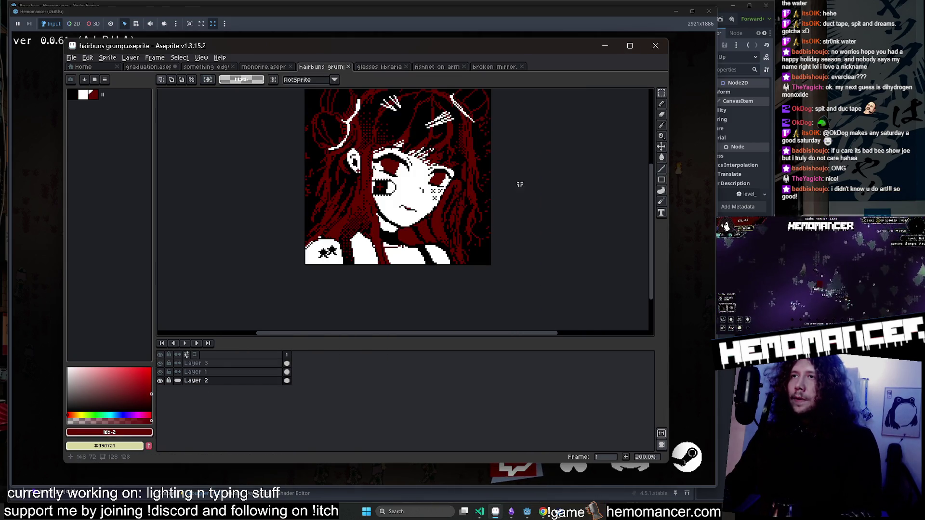
left_click(374, 68)
scroll(527, 238, "down", 3)
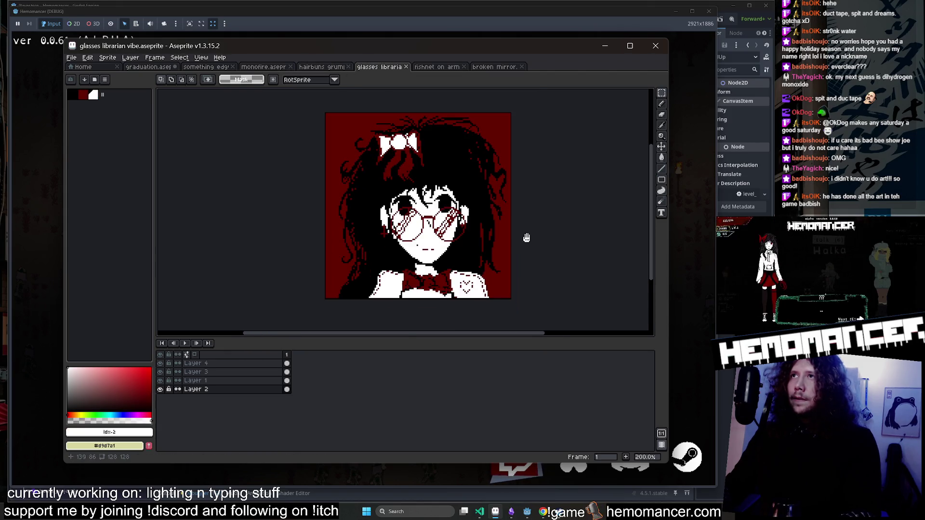
left_click(436, 67)
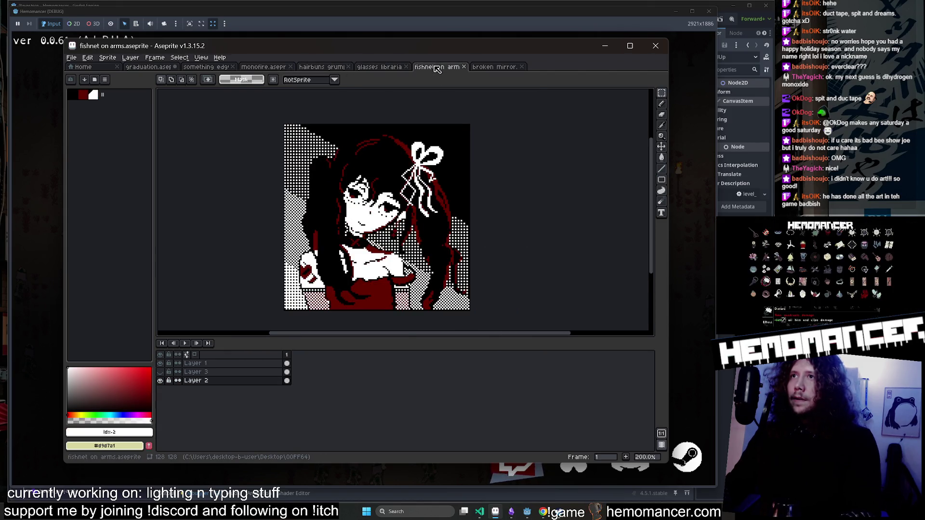
left_click(492, 68)
scroll(305, 201, "down", 3)
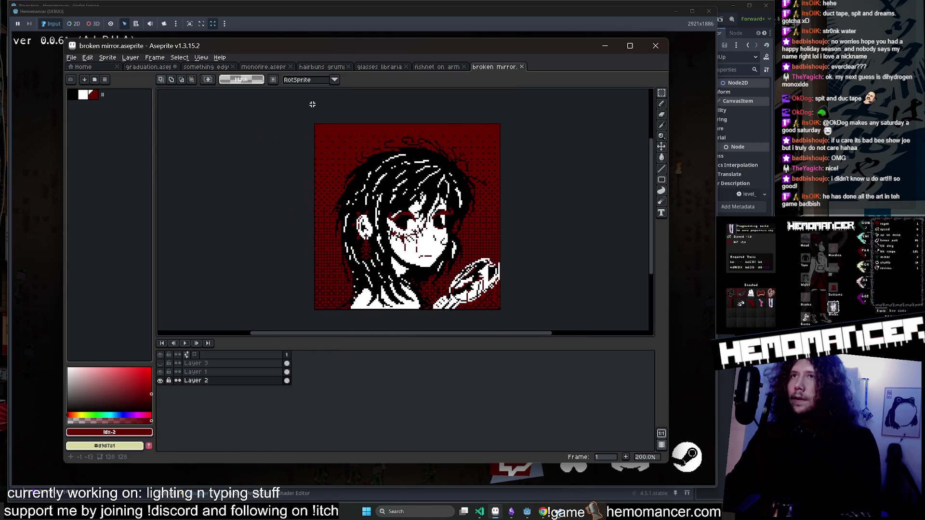
left_click(272, 68)
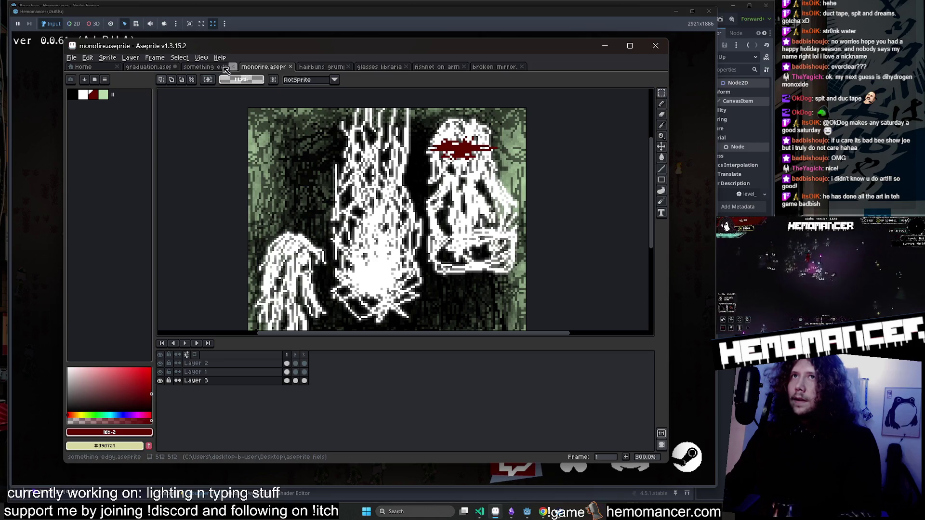
Play the something edgy animation, give the canvas more room, and minimize Aseprite.
left_click(224, 68)
left_click(189, 344)
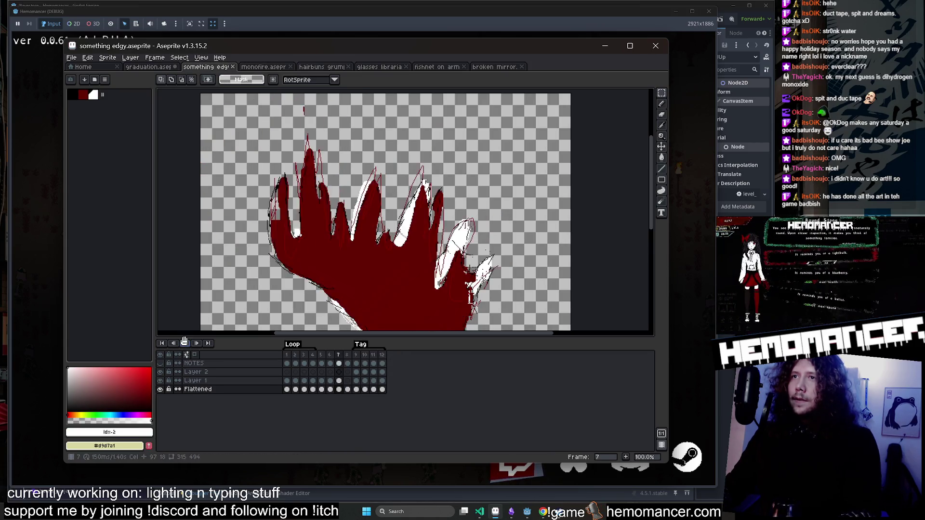
scroll(267, 259, "down", 1)
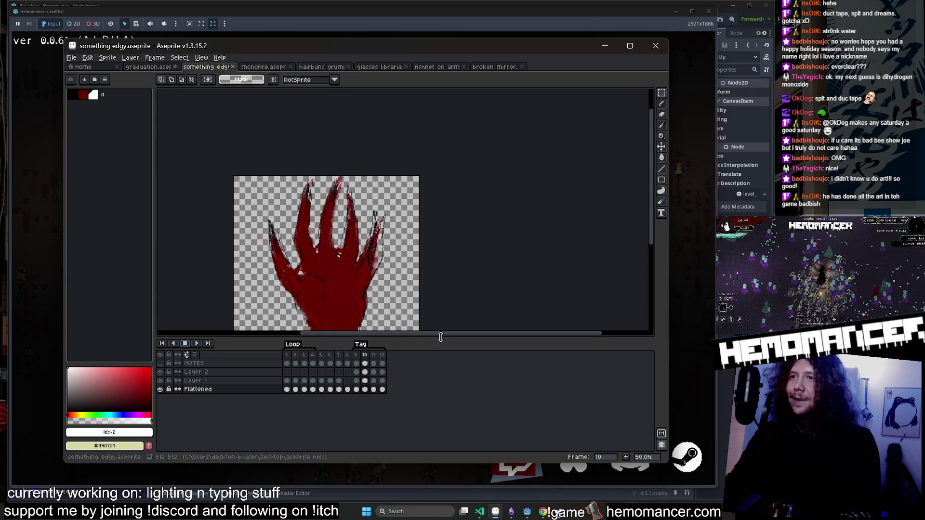
left_click_drag(439, 333, 429, 392)
left_click_drag(402, 330, 512, 323)
scroll(512, 326, "up", 1)
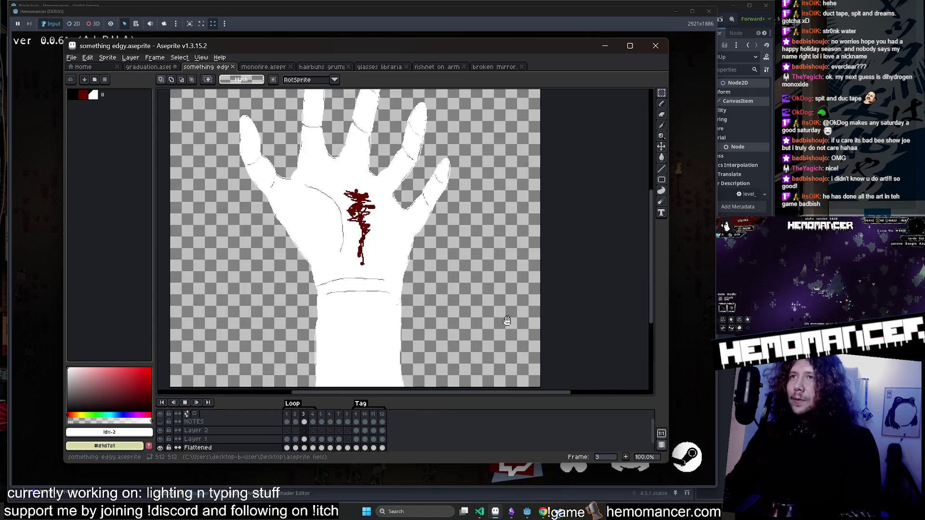
scroll(504, 320, "down", 1)
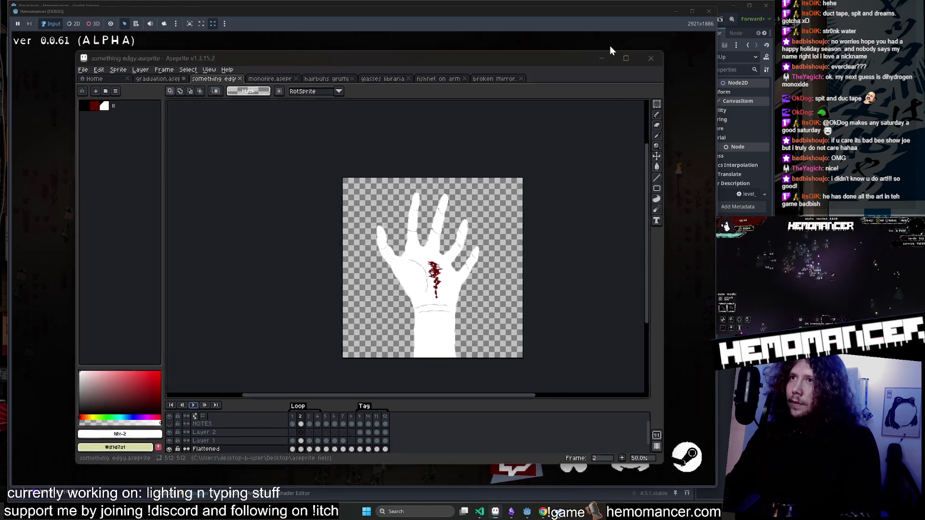
left_click(606, 45)
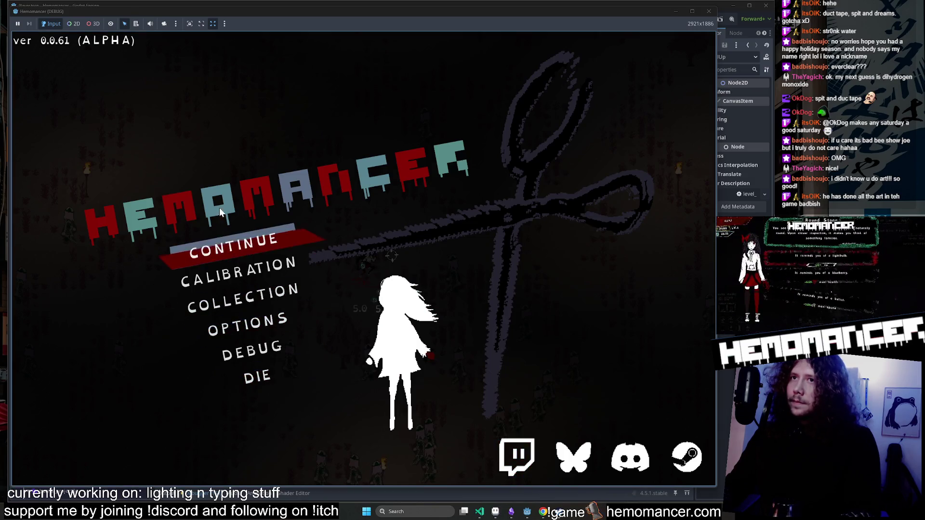
Continue the saved run and move around fighting enemies.
left_click(229, 241)
key("d")
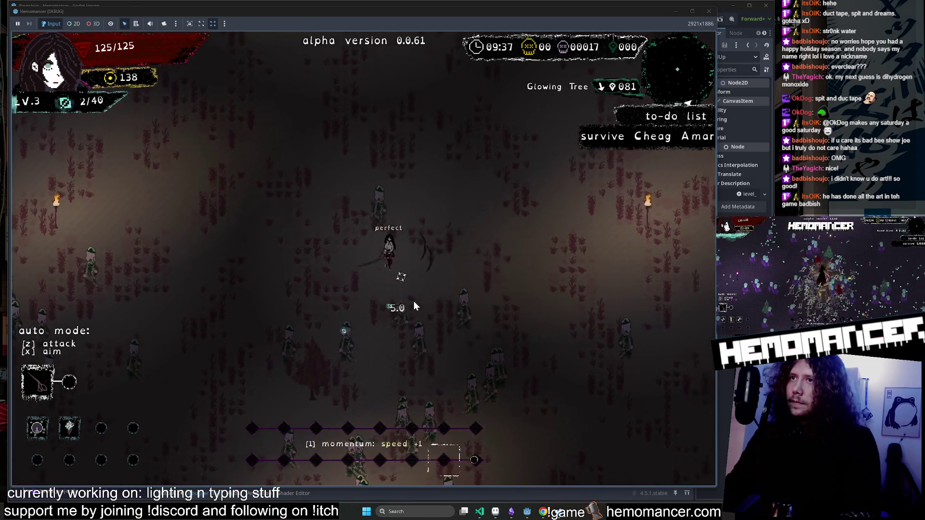
key("s")
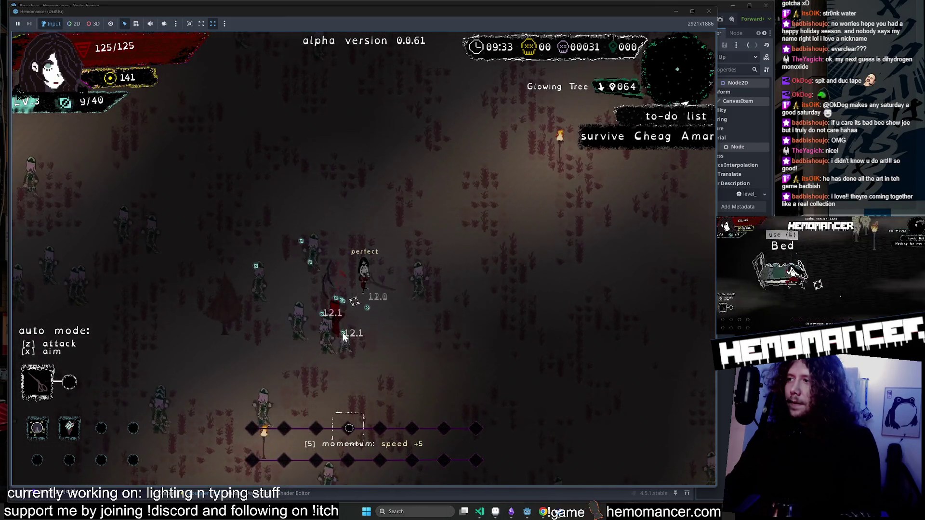
key("a")
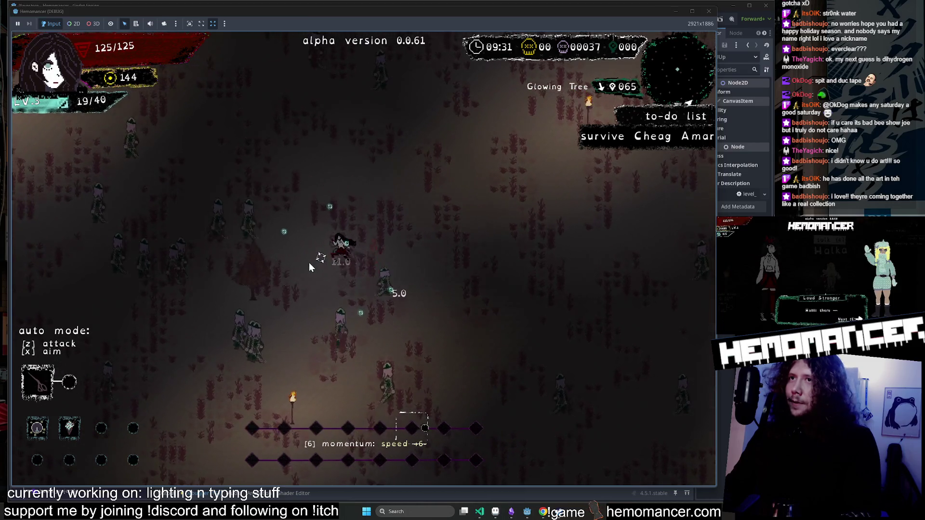
key("w")
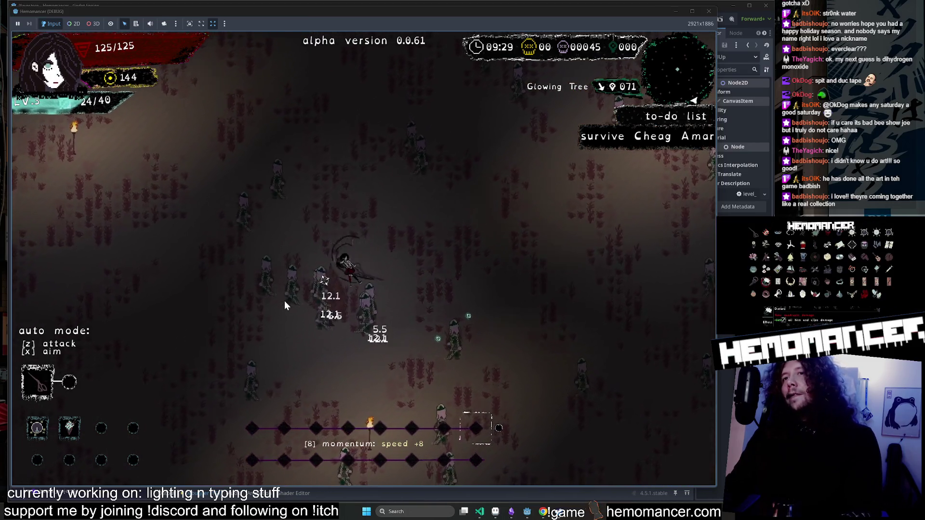
key("s")
key("a")
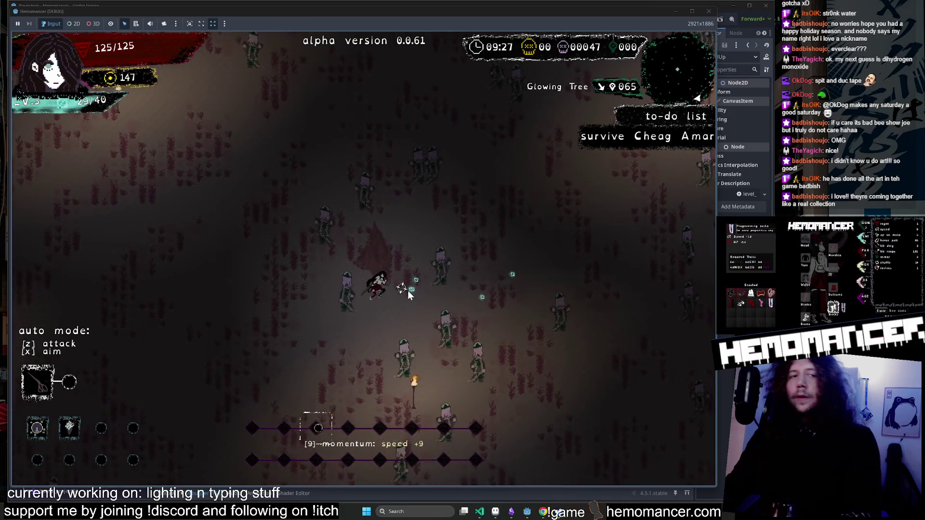
Steer the character up and right until it reaches level 4, then bring Aseprite back.
key("d")
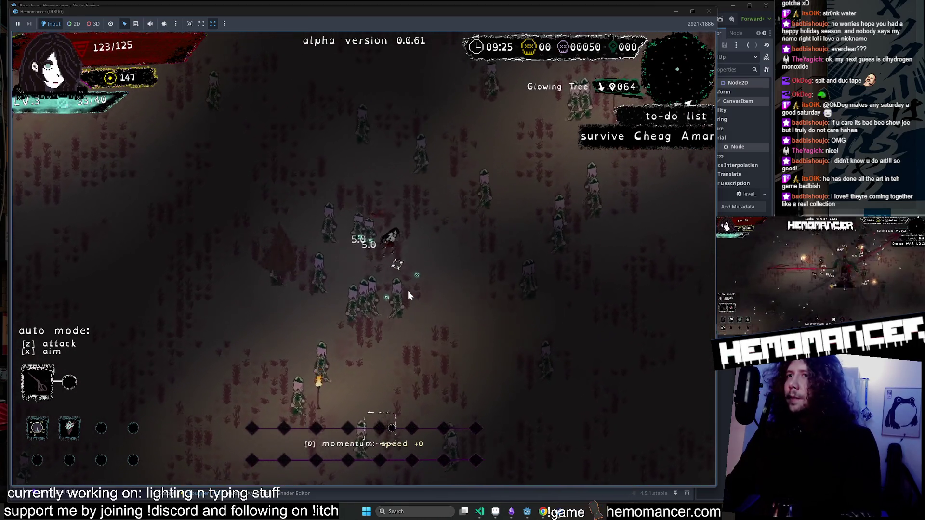
key("d")
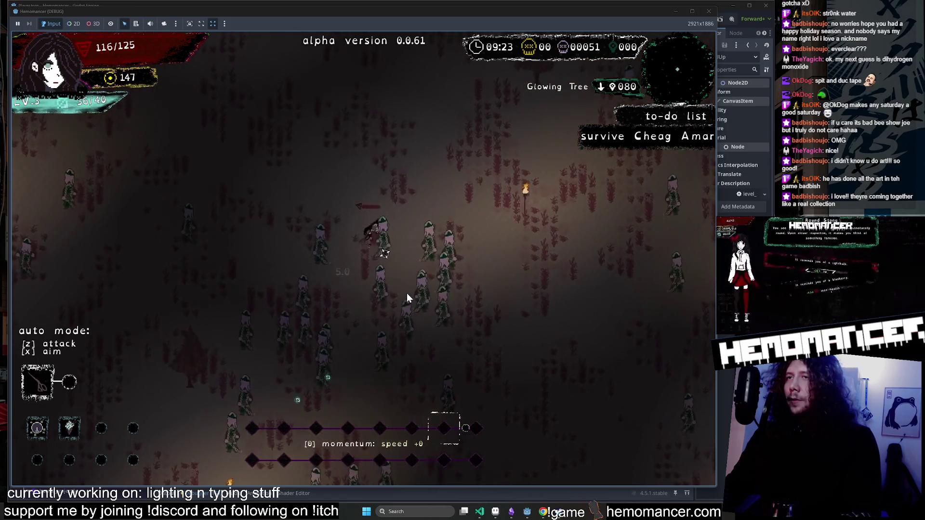
key("w")
key("d")
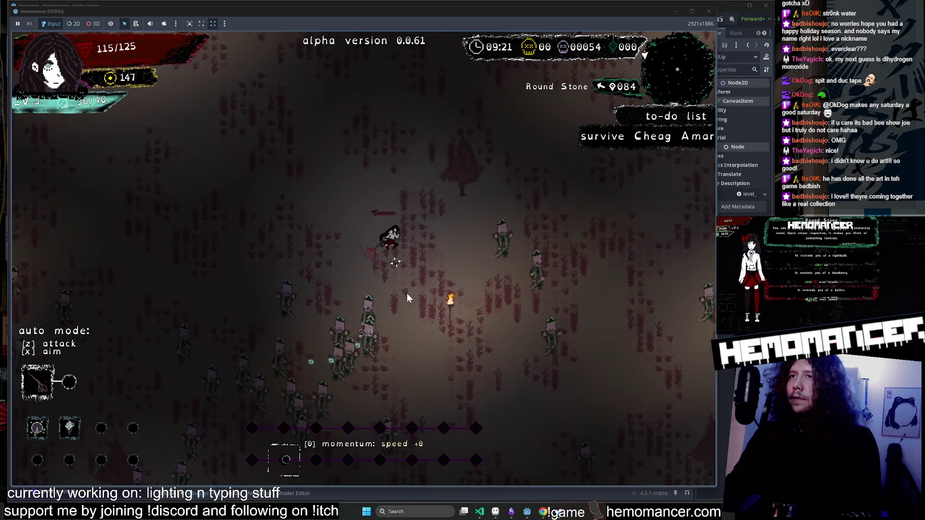
key("w")
key("d")
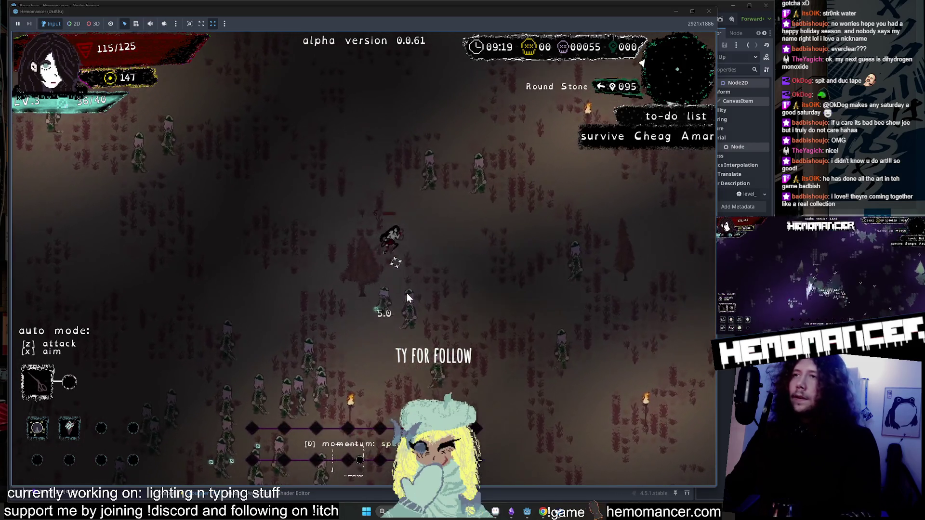
key("w")
key("d")
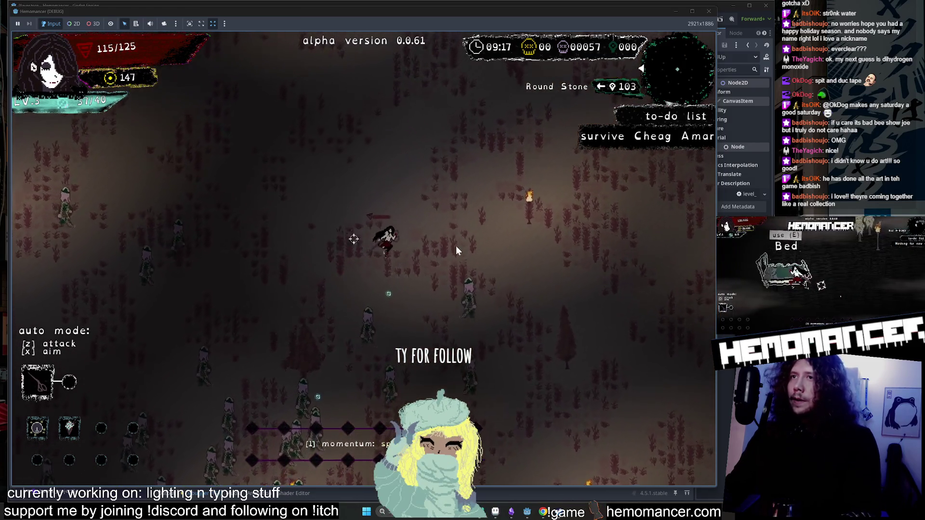
key("w")
key("d")
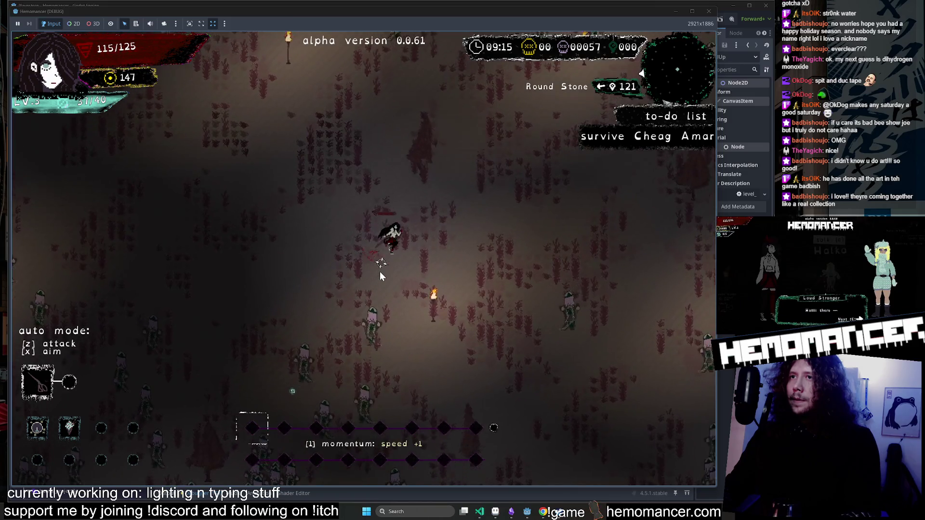
key("w")
key("d")
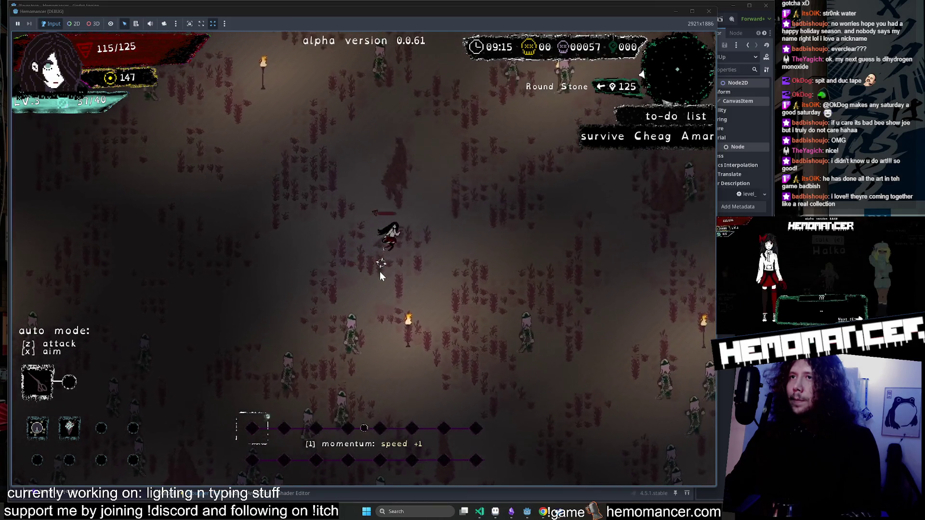
key("w")
key("d")
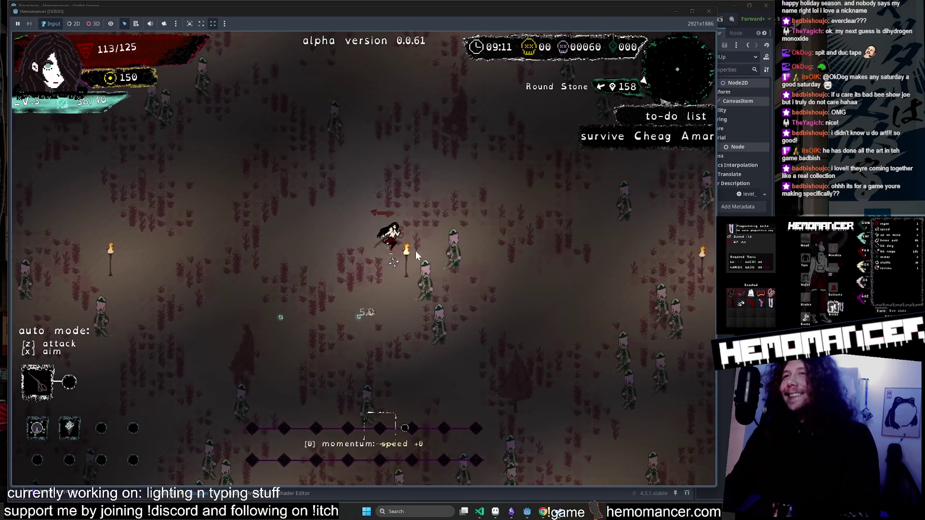
key("s")
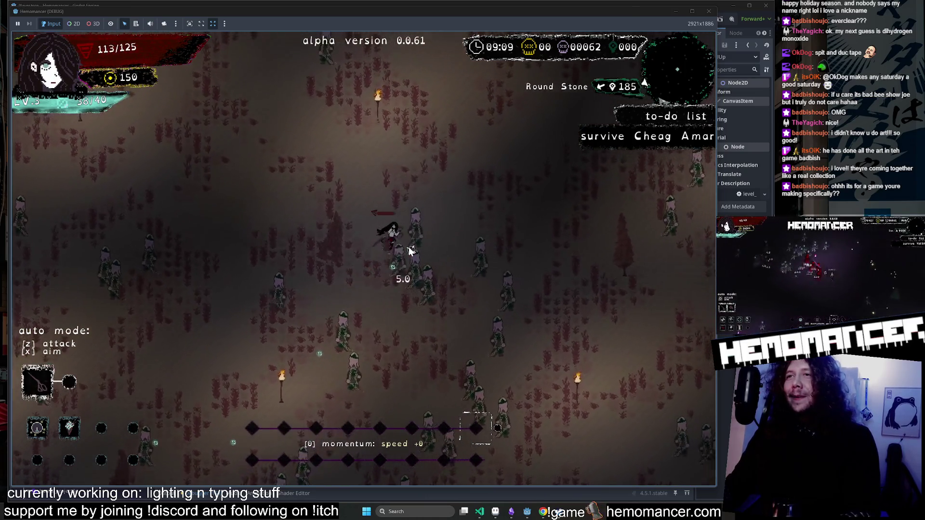
key("w")
key("d")
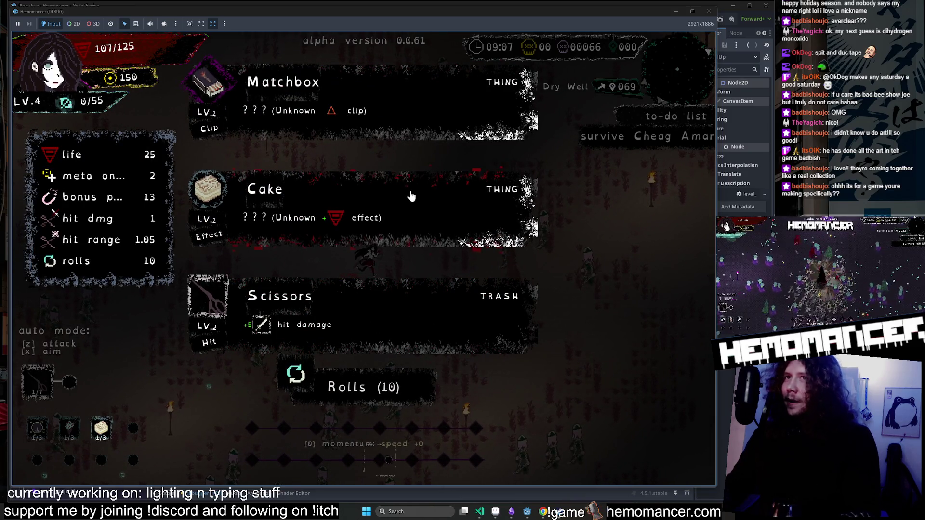
left_click(496, 513)
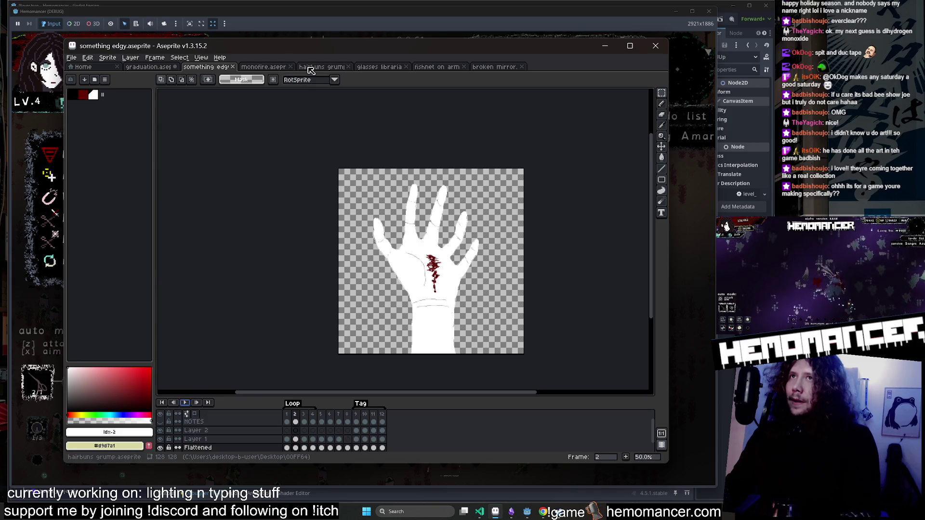
Switch through hairbuns grump to the graduation sprite, shift its view and enlarge the window.
left_click(311, 69)
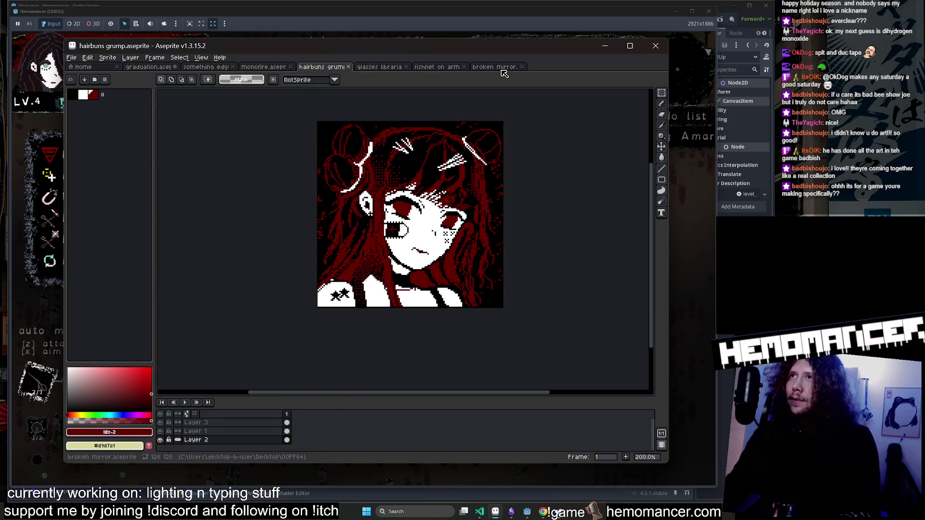
left_click(127, 67)
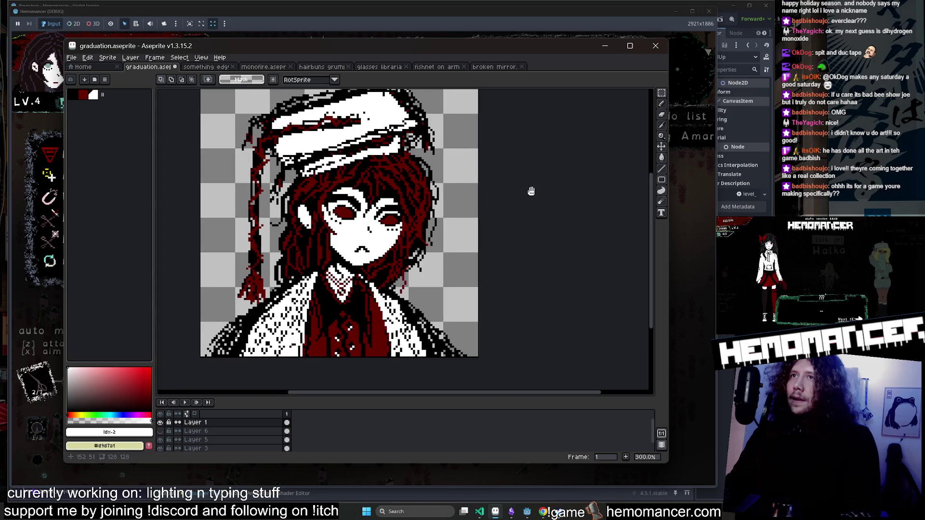
left_click_drag(531, 190, 583, 217)
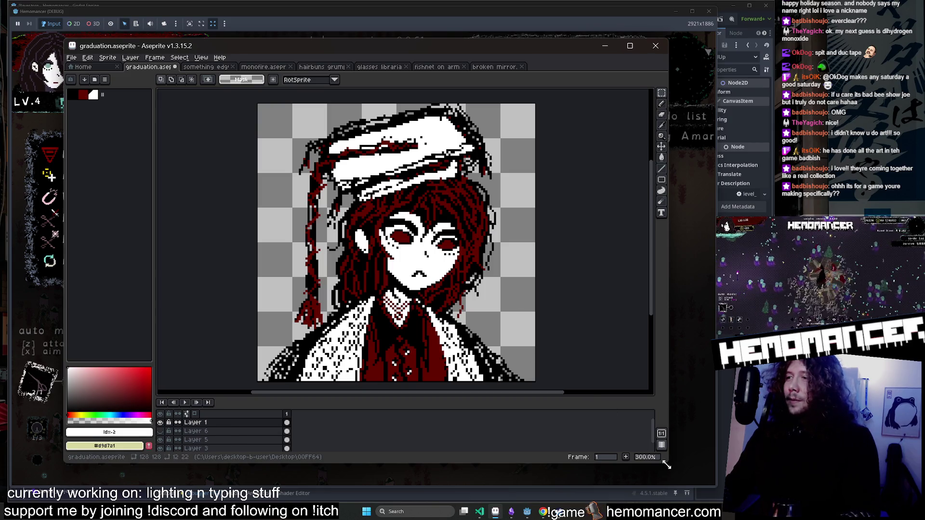
left_click_drag(666, 465, 673, 481)
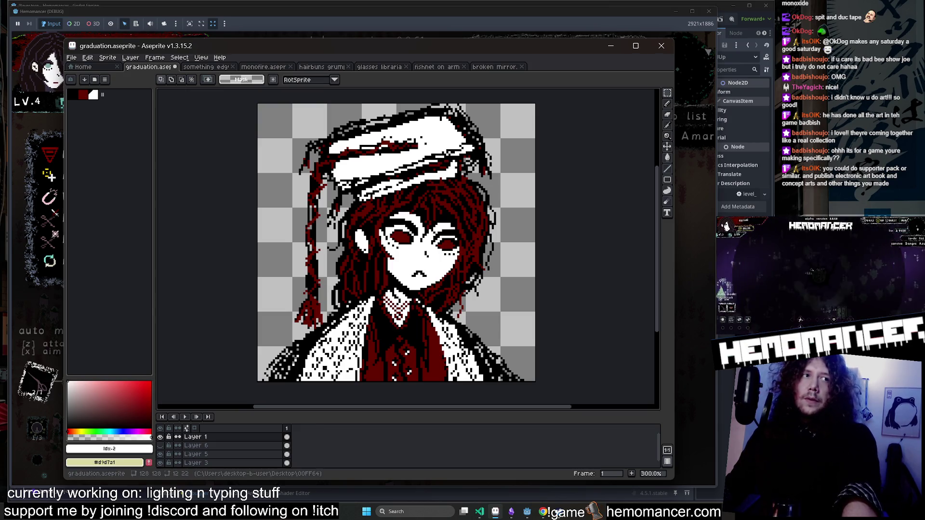
Minimize Aseprite and open the hemomancer Bluesky profile in the browser.
key("alt+Tab")
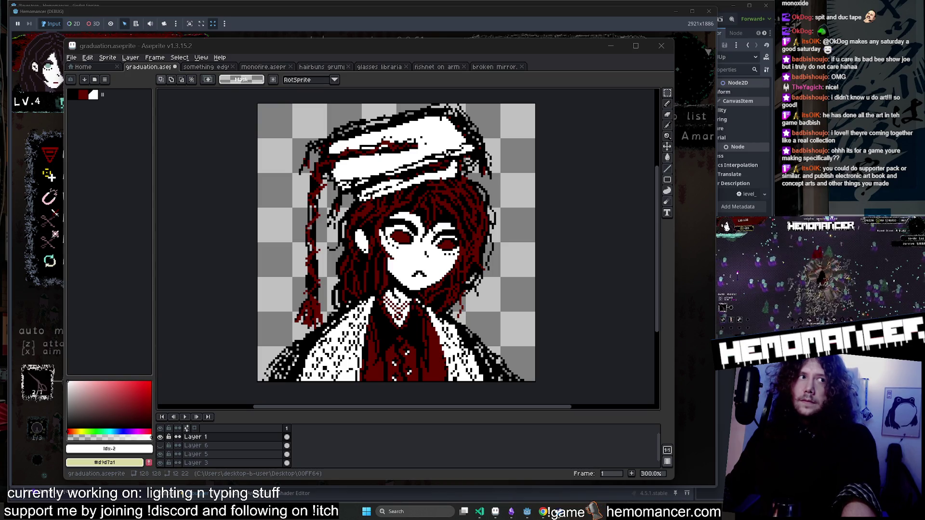
left_click(612, 46)
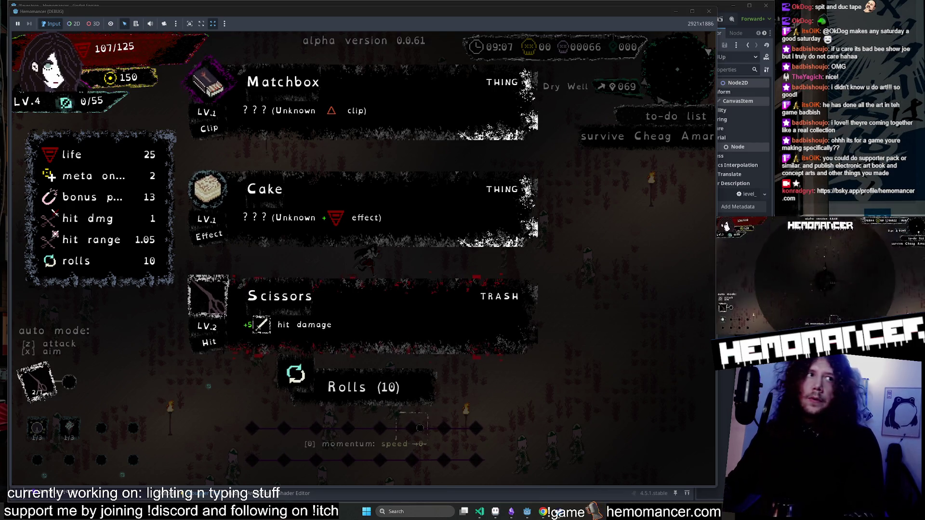
left_click(543, 512)
Scroll through the Bluesky hemomancer posts and briefly enlarge the pinned healthbar image.
scroll(467, 167, "down", 5)
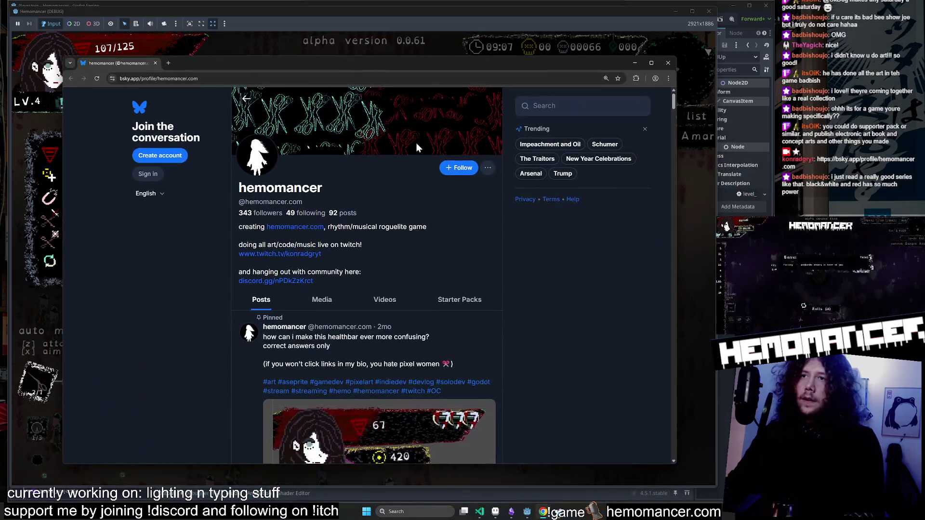
scroll(446, 193, "down", 5)
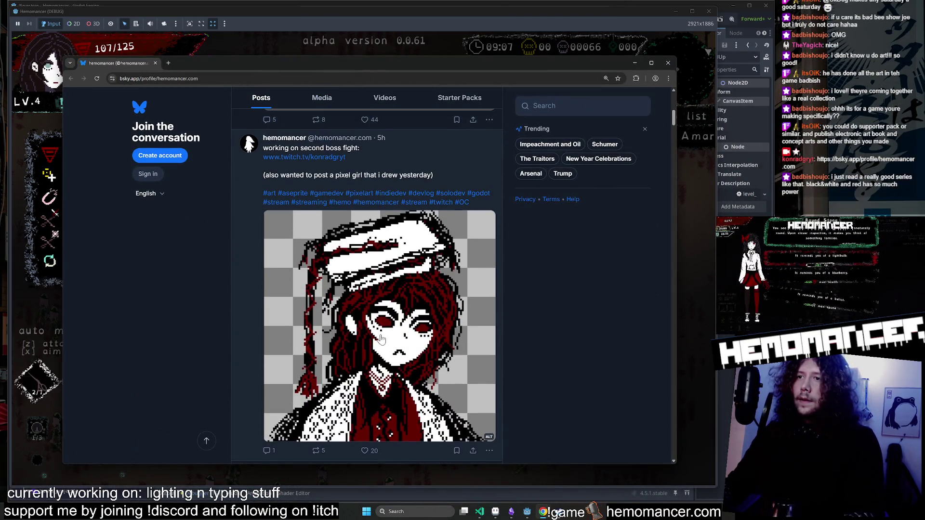
scroll(394, 327, "up", 10)
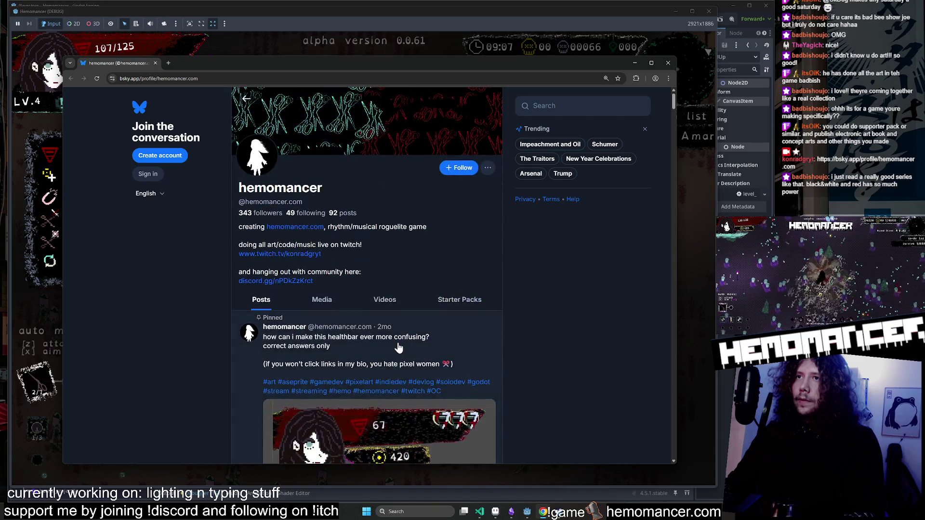
scroll(380, 329, "down", 2)
left_click(371, 330)
left_click(353, 337)
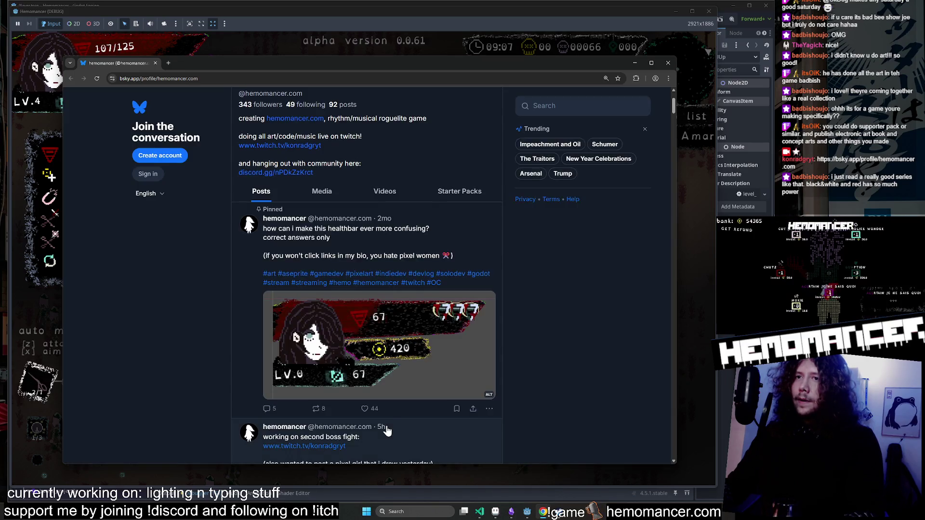
View the healthbar image once more, close Chrome, and start a new screen snip.
scroll(389, 301, "down", 1)
left_click(389, 301)
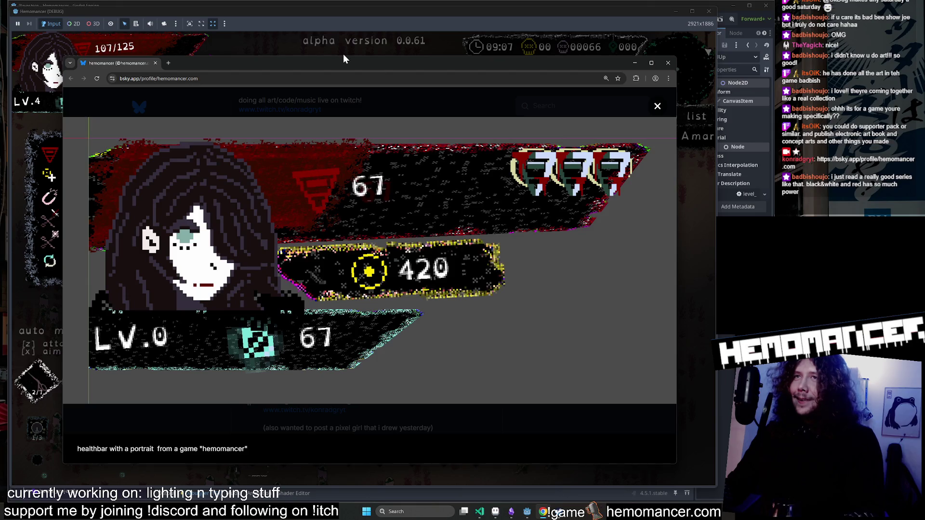
mouse_move(344, 57)
left_mouse_down()
mouse_move(361, 116)
mouse_move(363, 91)
mouse_move(341, 39)
left_mouse_up()
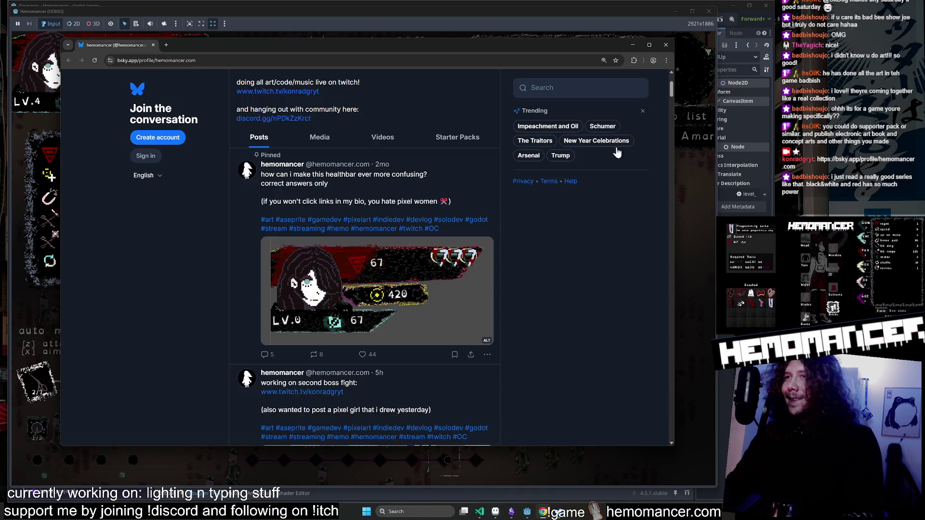
left_click(647, 92)
left_click(663, 46)
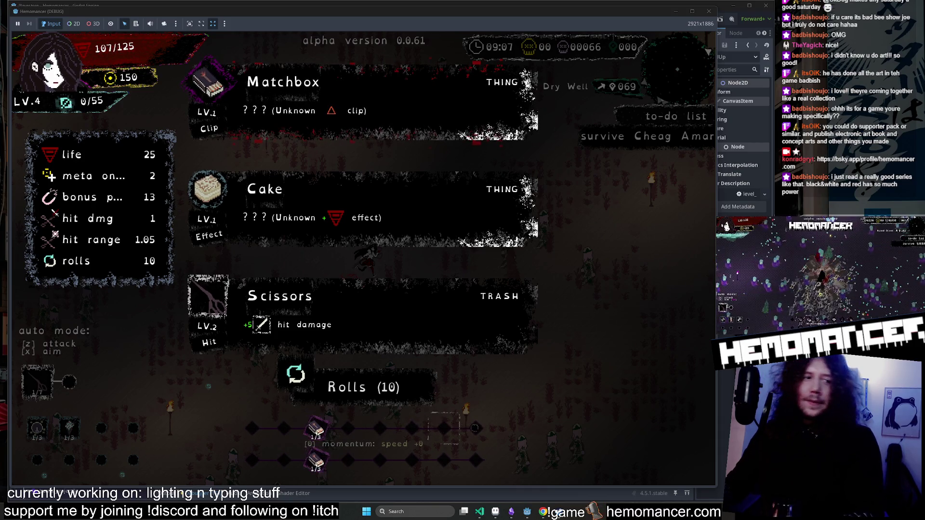
key("Print")
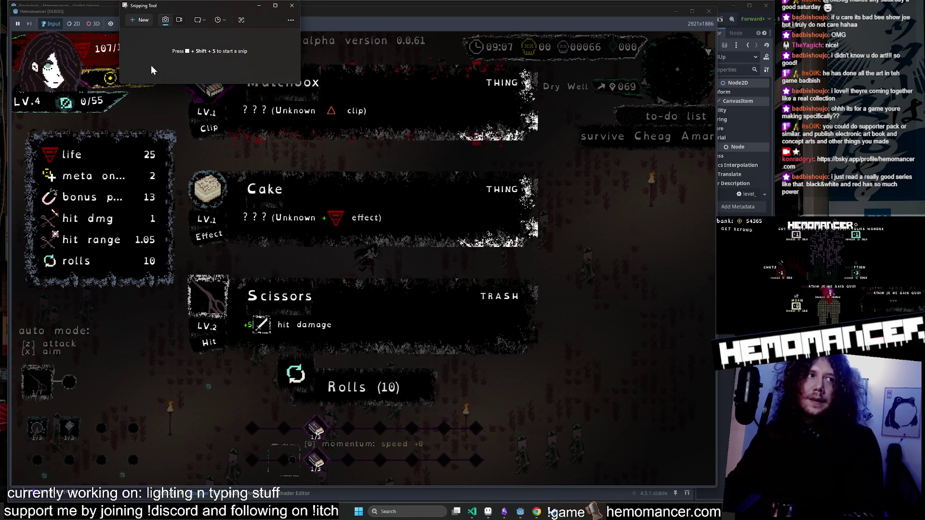
Snip the health HUD at the game's top-left and maximize the snip window.
left_click(140, 20)
left_click_drag(19, 26, 261, 123)
double_click(361, 8)
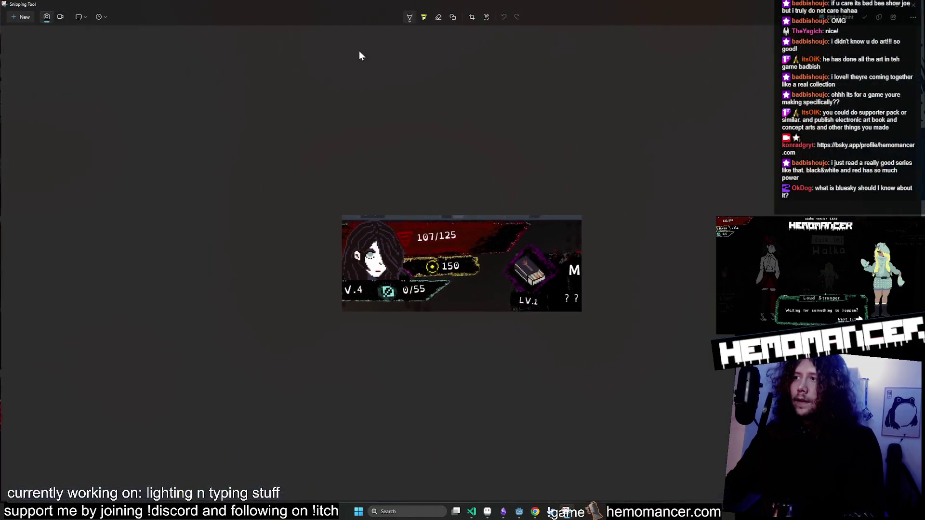
scroll(453, 284, "up", 5, "ctrl")
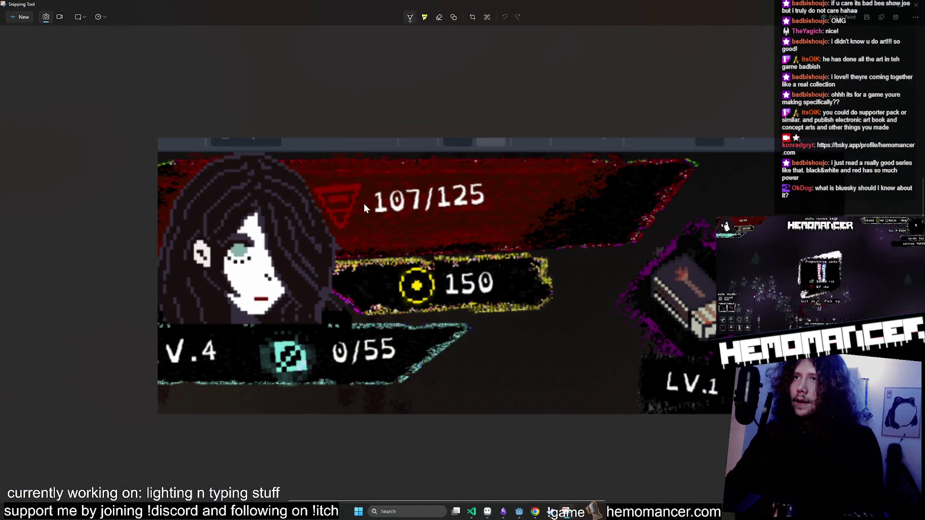
key("ctrl+z")
scroll(391, 207, "down", 2, "ctrl")
left_click(381, 213)
scroll(391, 208, "up", 1, "ctrl")
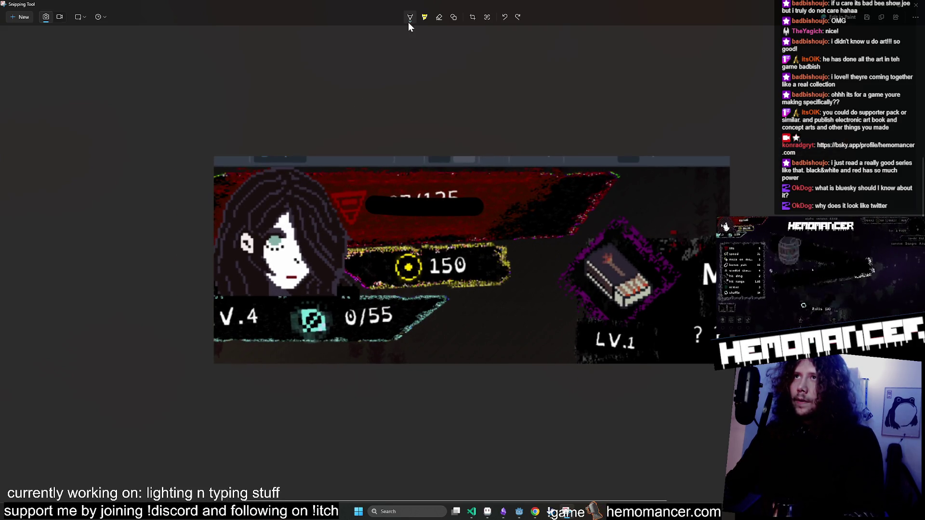
Set the pen to a thinner stroke in yellow ink.
left_click(410, 16)
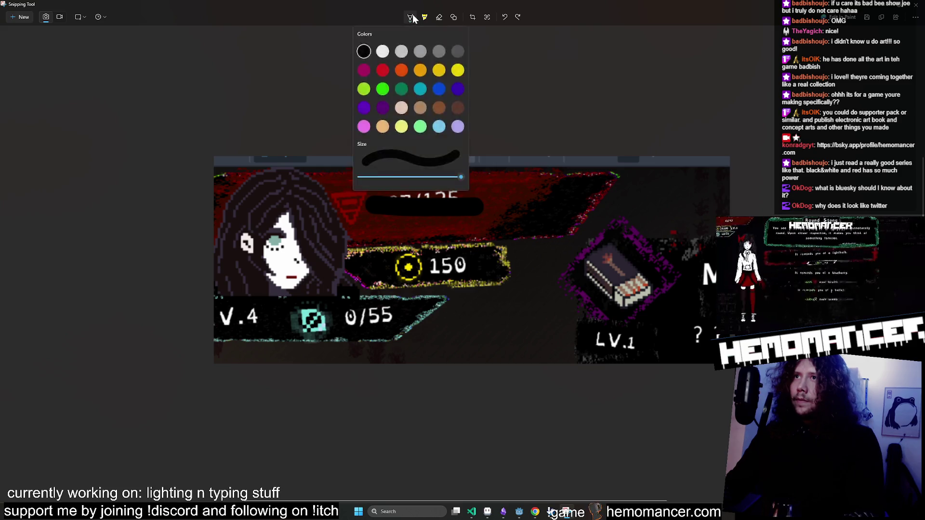
left_click(402, 177)
left_click(450, 56)
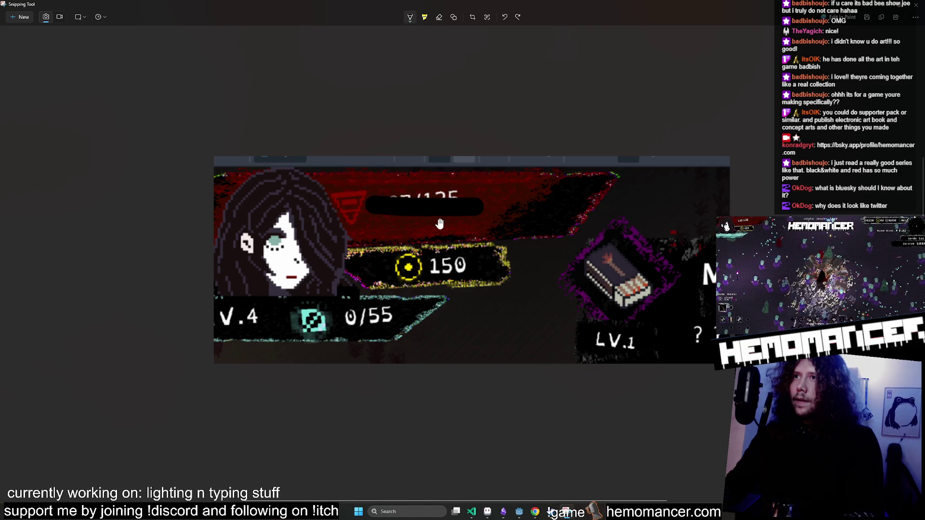
key("ctrl+z")
left_click(410, 17)
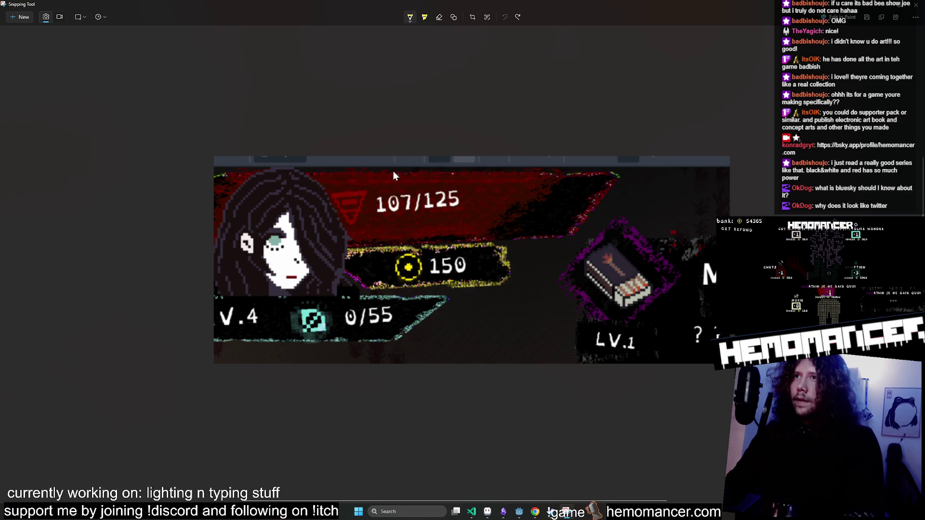
Underline 107/125 and mark the 150 coin count in yellow, then close Snipping Tool.
left_click_drag(372, 212, 415, 213)
key("ctrl+z")
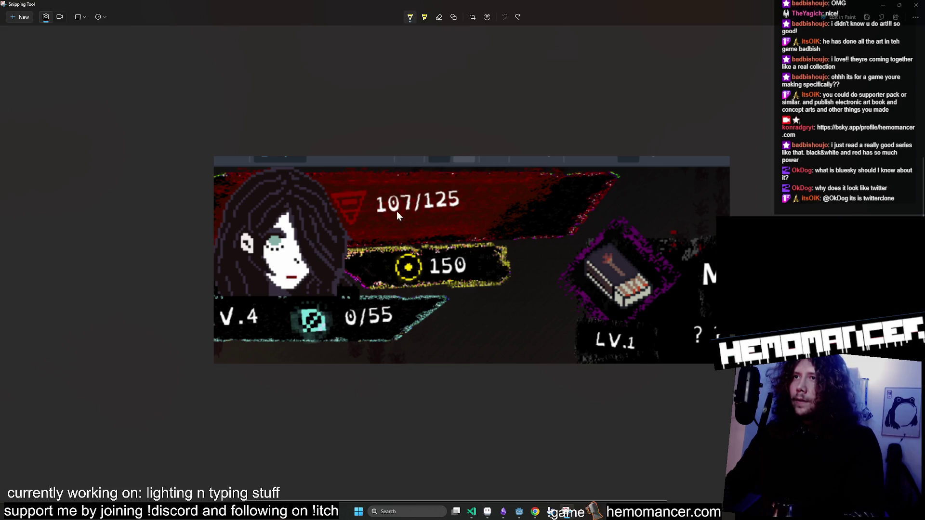
key("ctrl+z")
mouse_move(372, 214)
left_mouse_down()
mouse_move(469, 213)
mouse_move(470, 204)
mouse_move(471, 213)
left_mouse_up()
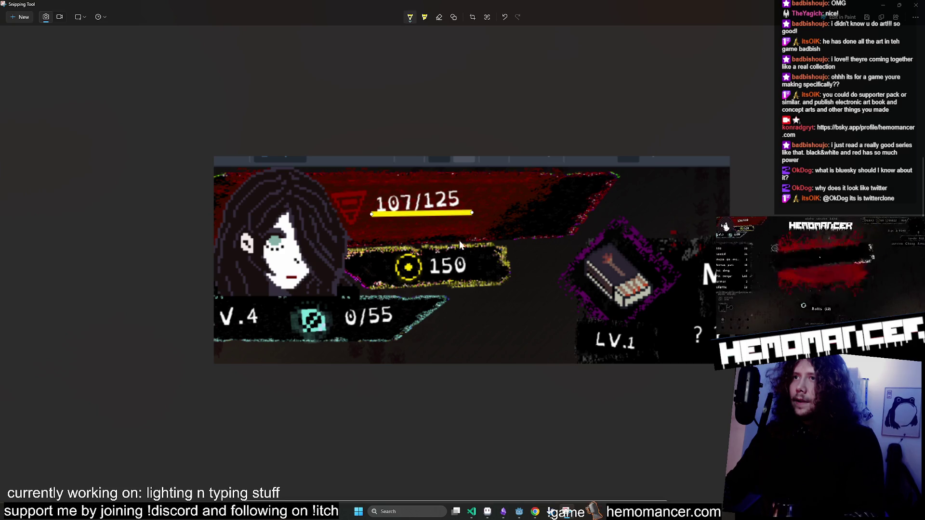
mouse_move(424, 279)
left_mouse_down()
mouse_move(375, 278)
mouse_move(444, 279)
mouse_move(448, 299)
left_mouse_up()
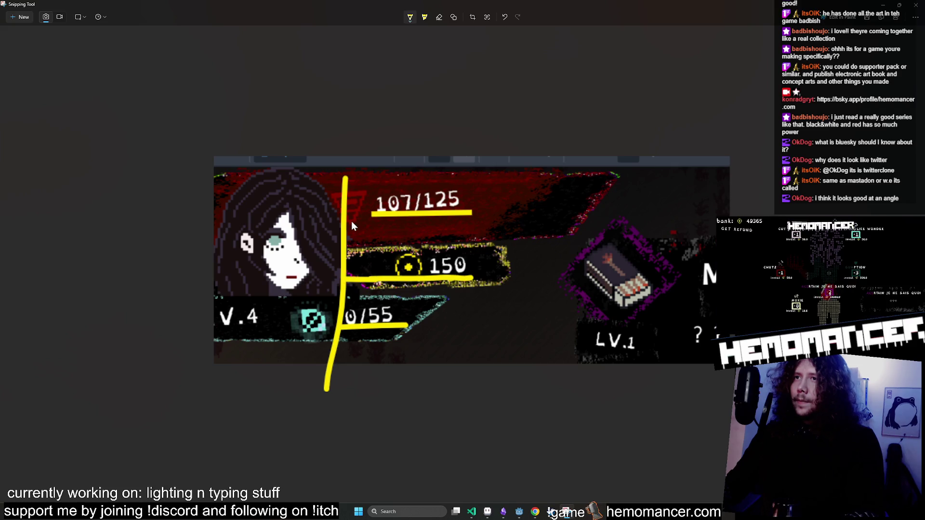
left_click(917, 5)
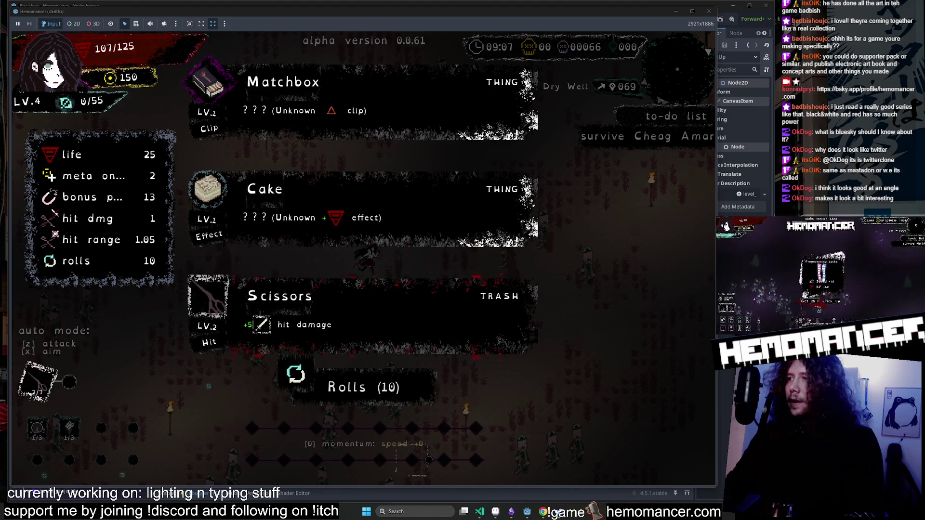
Pick the Cake card and confirm it, raising max health by 21 to 125/146.
left_click(356, 217)
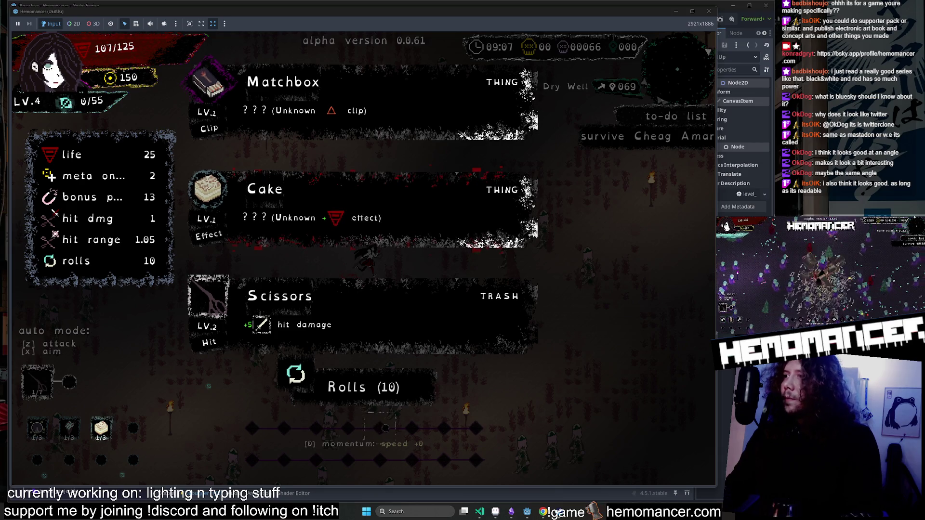
left_click(481, 214)
Walk to the Dry Well and take a sip of water to refill health to 146/146.
key("d")
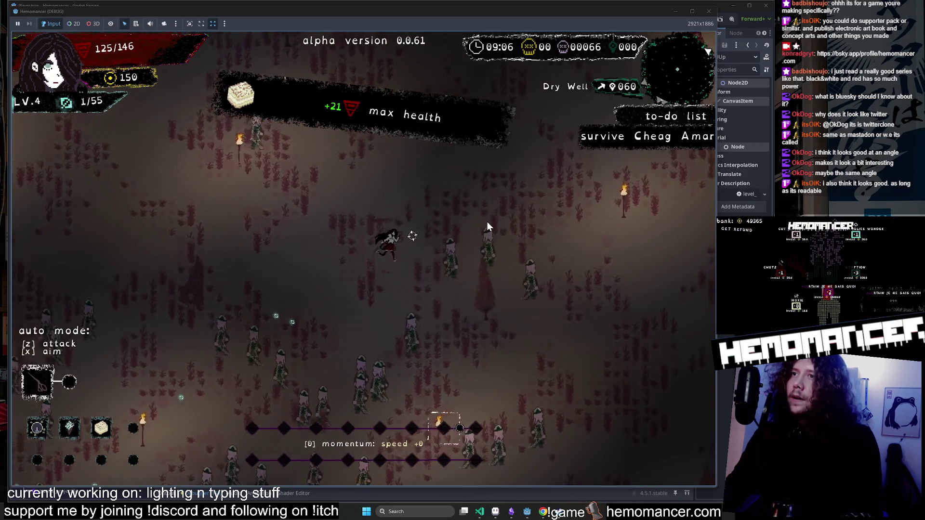
key("w+d")
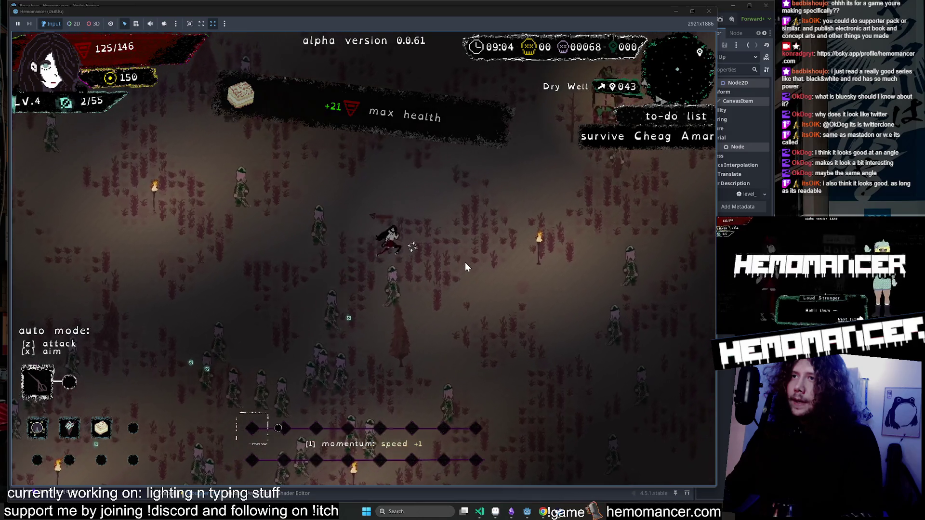
key("w+d")
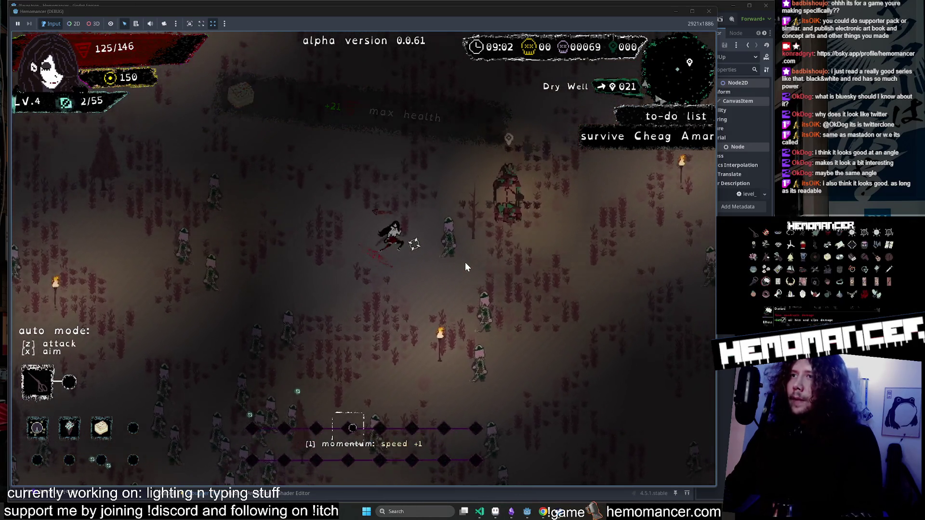
key("d")
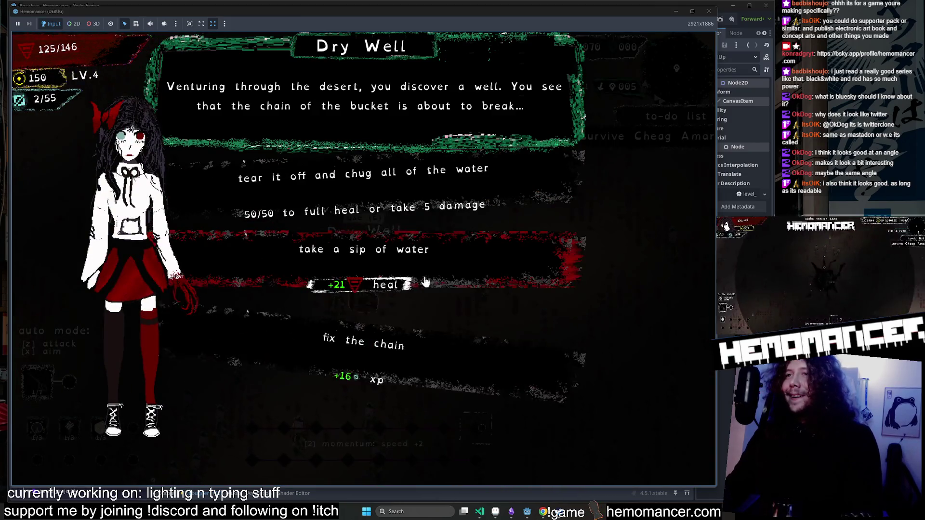
left_click(425, 282)
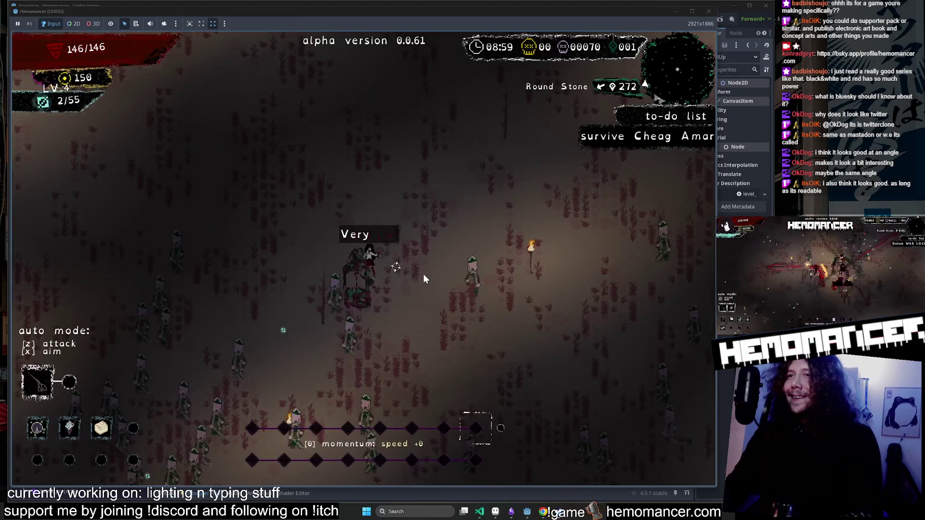
Walk across the field onto the Round Stone to open its event.
key("w+d")
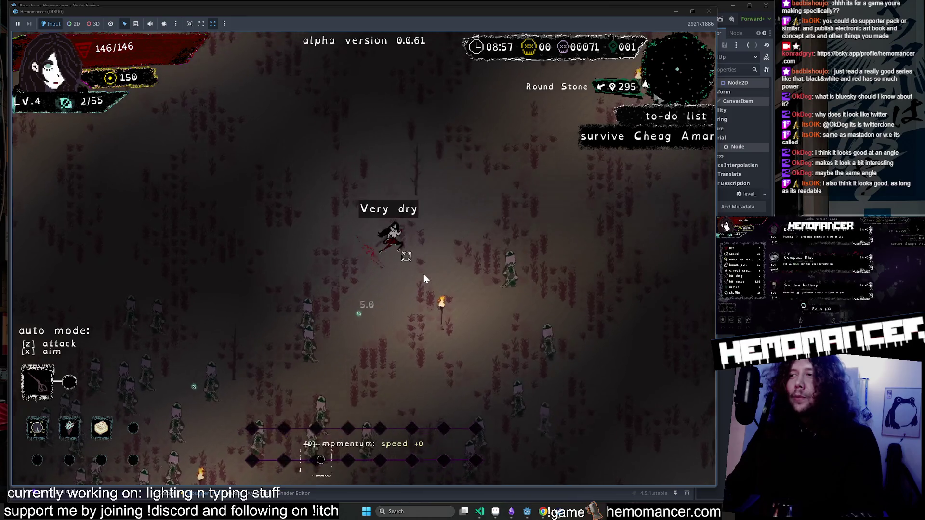
key("w+d")
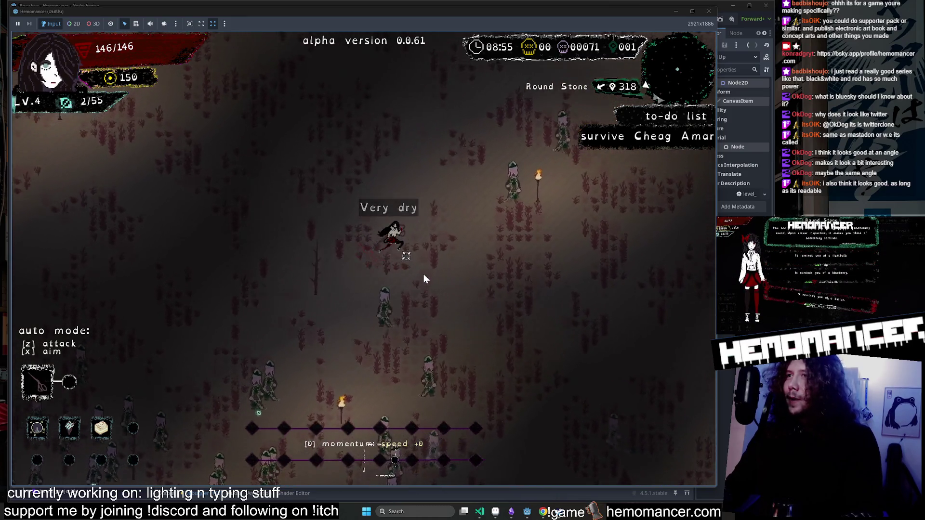
key("w+d")
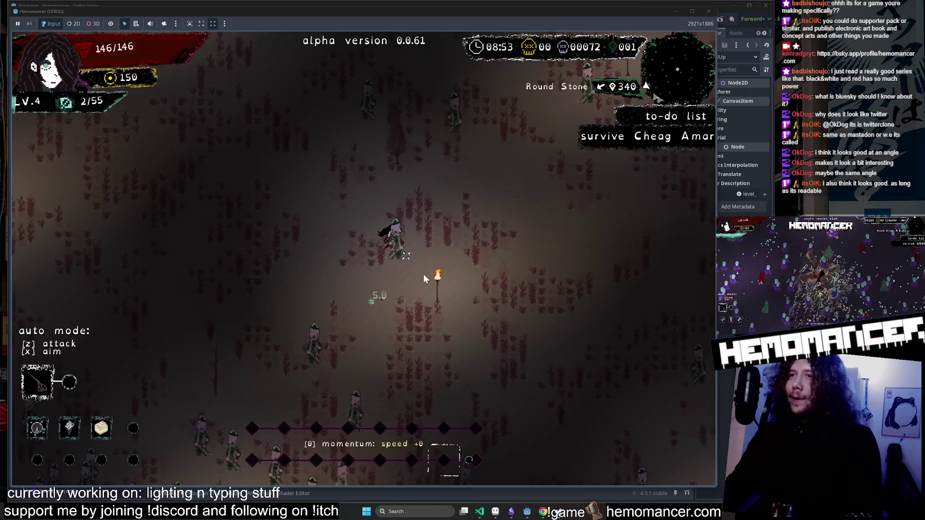
key("w+d")
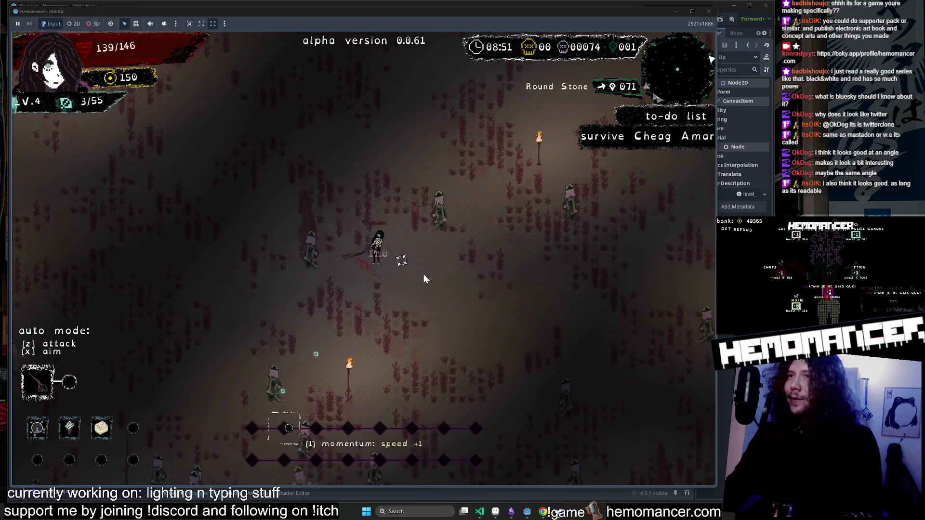
key("w+d")
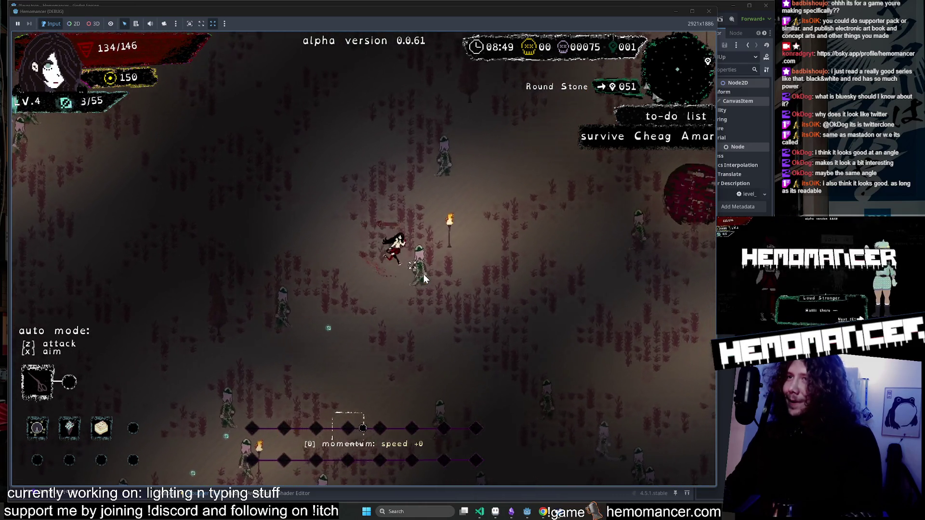
key("w+d")
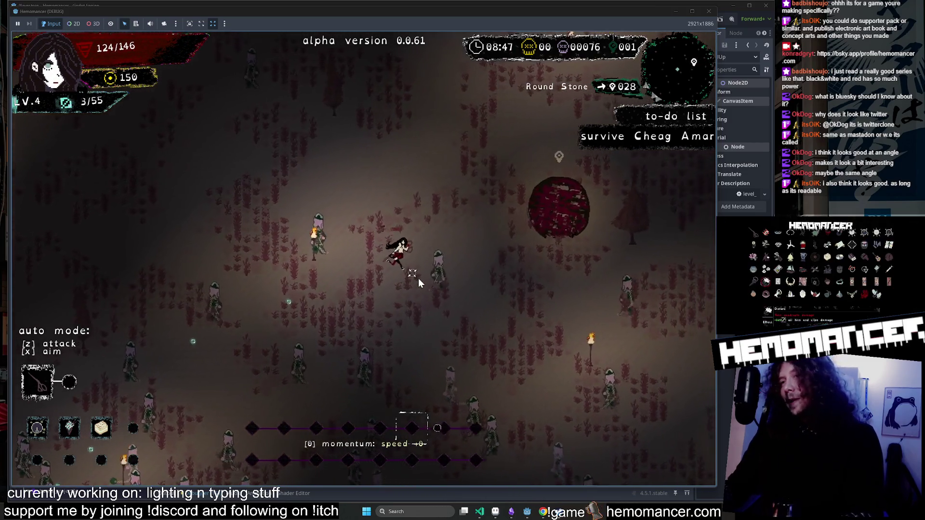
key("d")
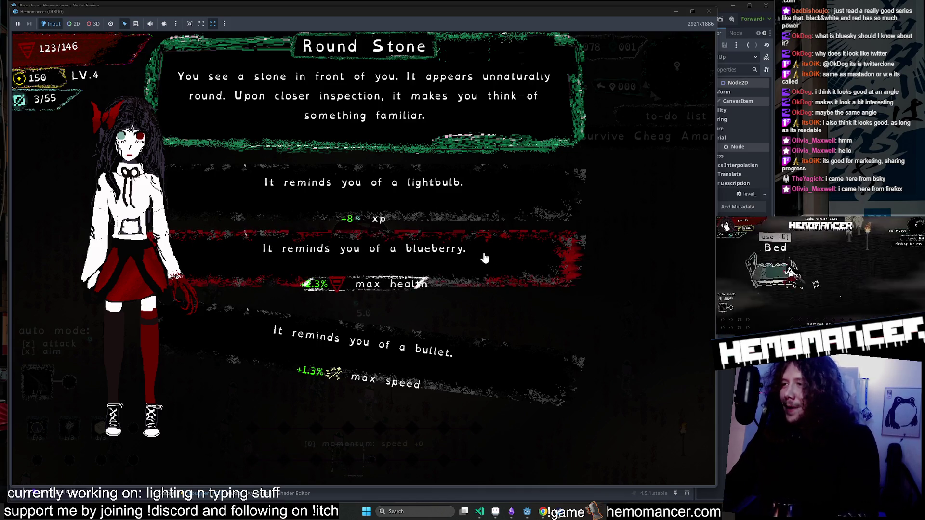
Take the +8 xp reward, then quit the run to Hemomancer's main menu.
left_click(509, 193)
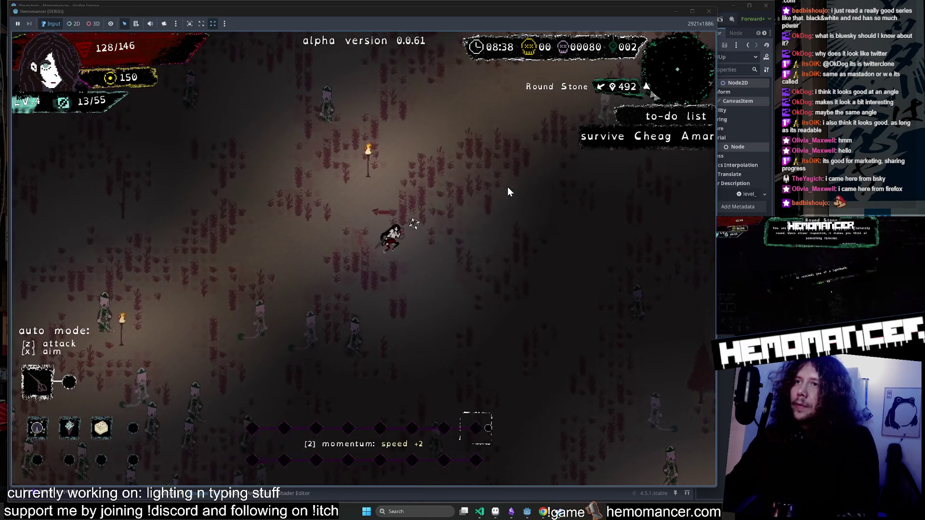
key("Escape")
key("Escape")
left_click(382, 264)
left_click_drag(516, 11, 530, 21)
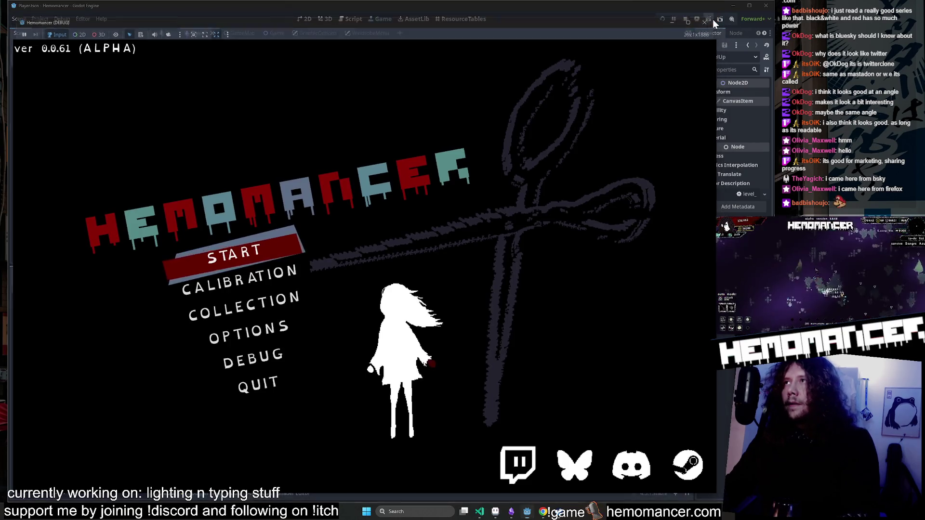
Stop the debug game, show the Output log, and open player.gd from the Player node.
left_click(719, 19)
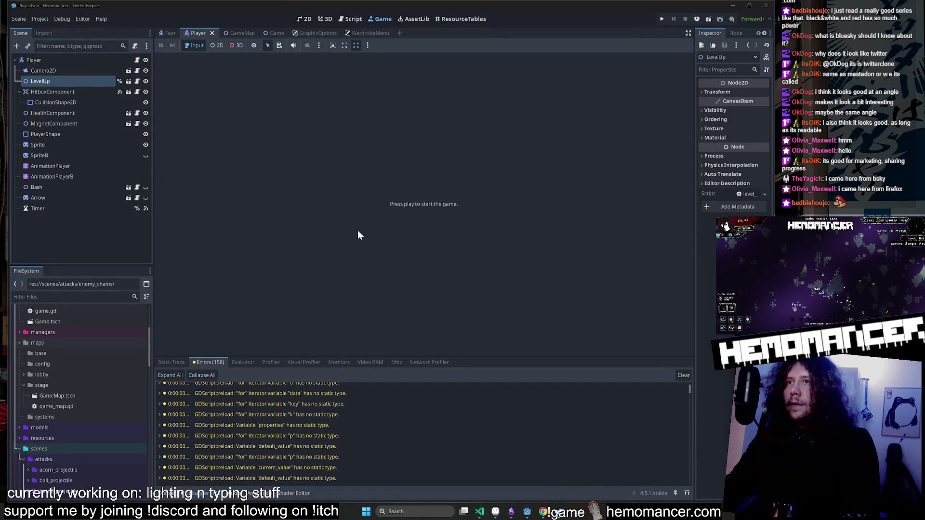
left_click(171, 362)
left_click(166, 494)
left_click(305, 21)
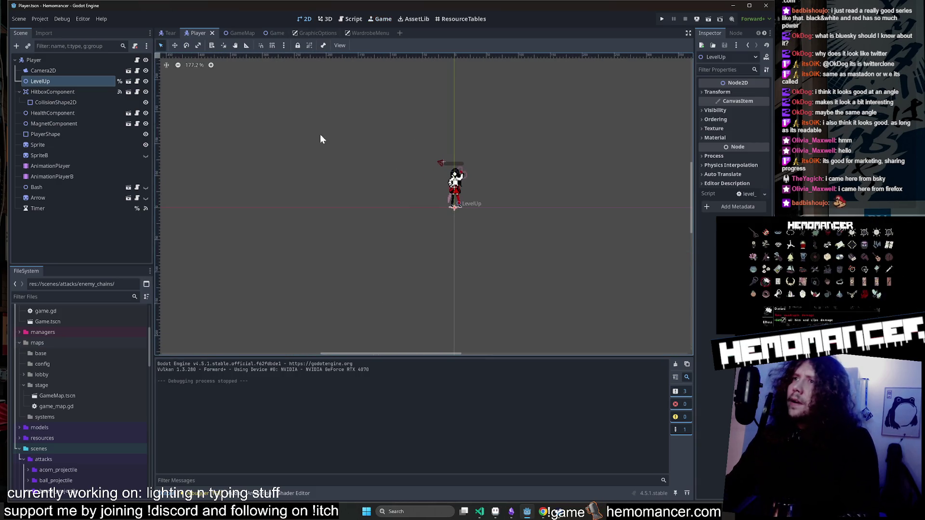
left_click(137, 60)
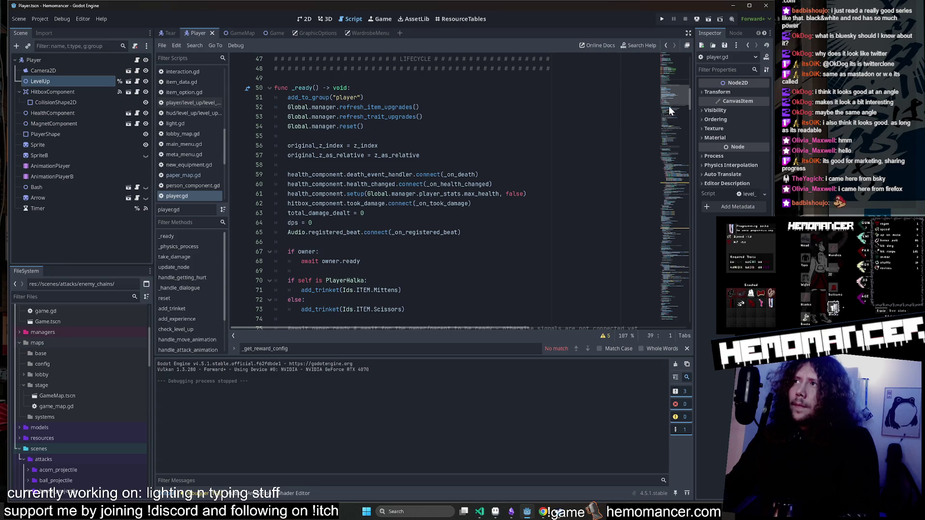
Add a '-> bool' return type to the sort_custom lambda func(a, b) on line 182.
left_click(675, 189)
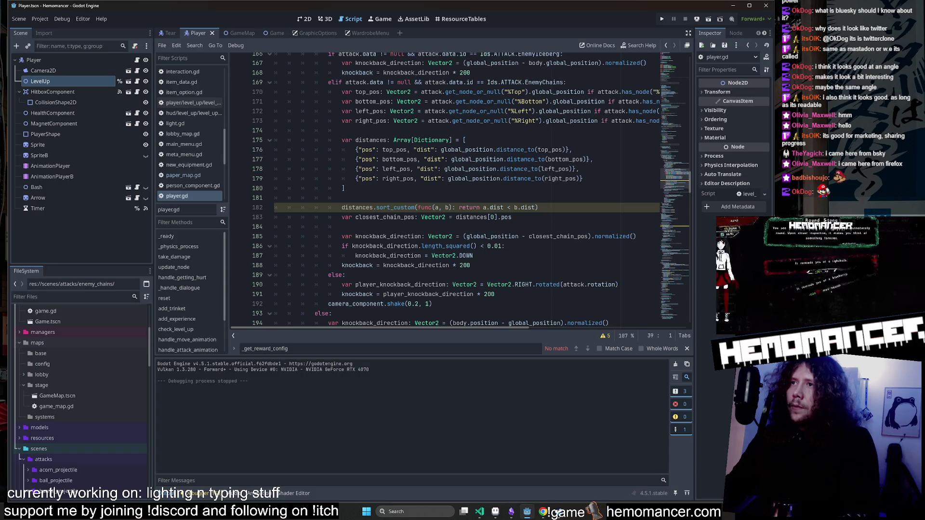
left_click(449, 207)
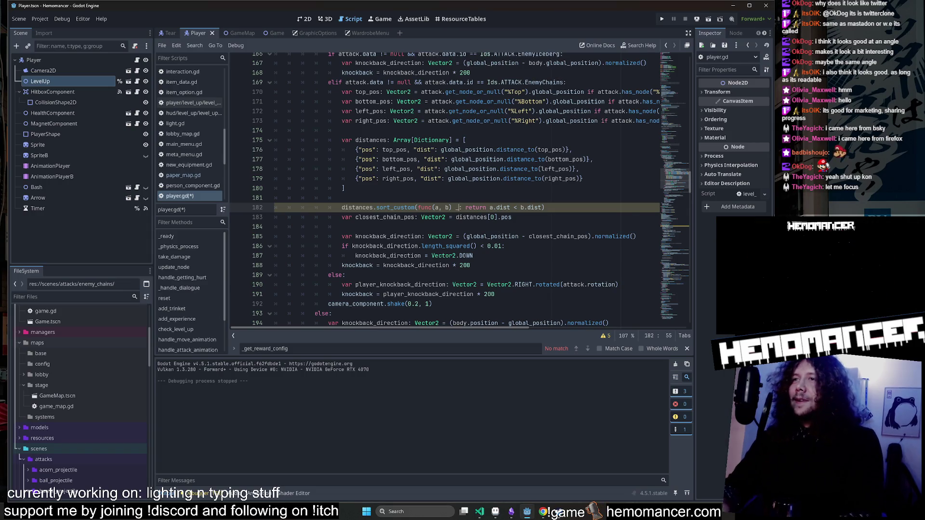
type("> Void")
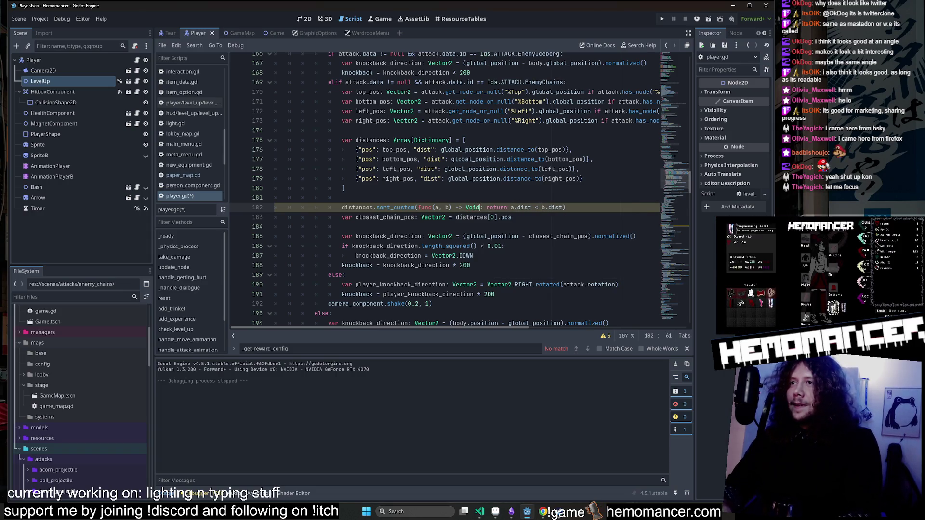
key("BackSpace")
key("BackSpace")
key("BackSpace")
type("void")
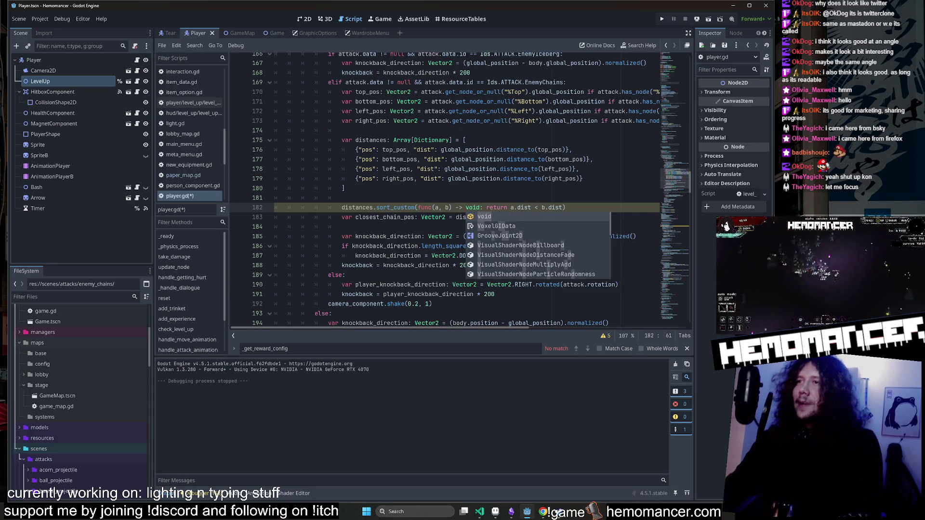
left_click(465, 207)
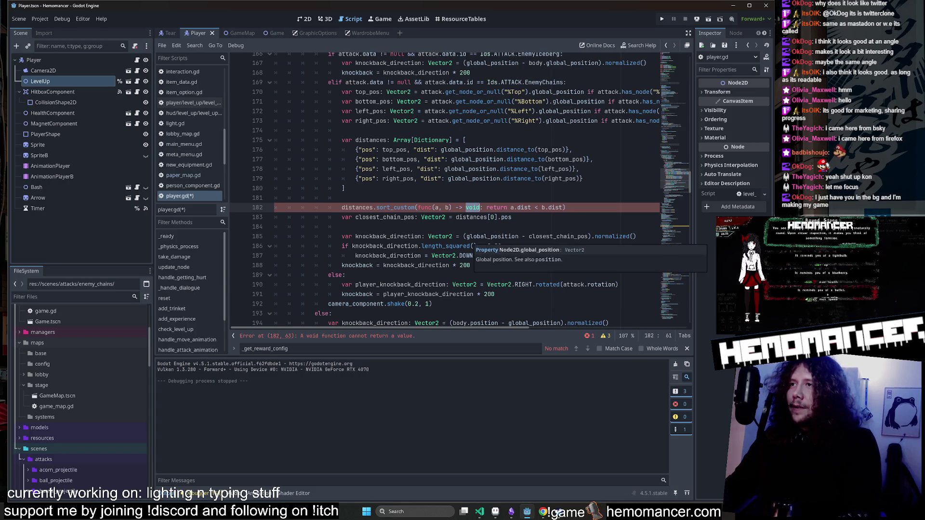
type("bou")
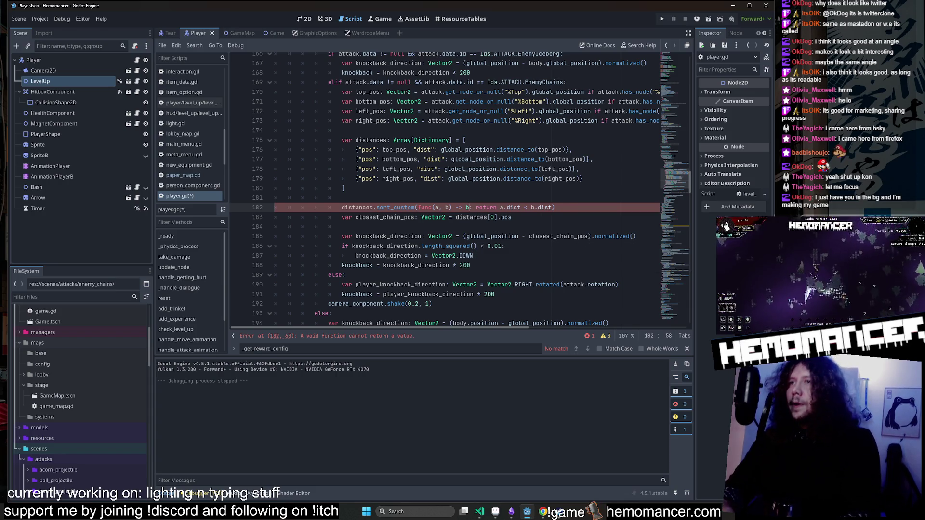
key("BackSpace")
type("ol")
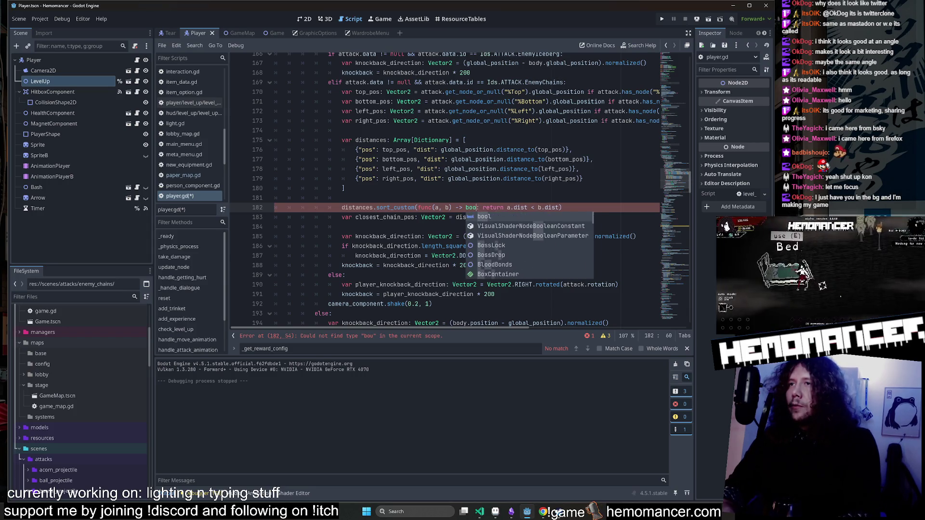
left_click(477, 72)
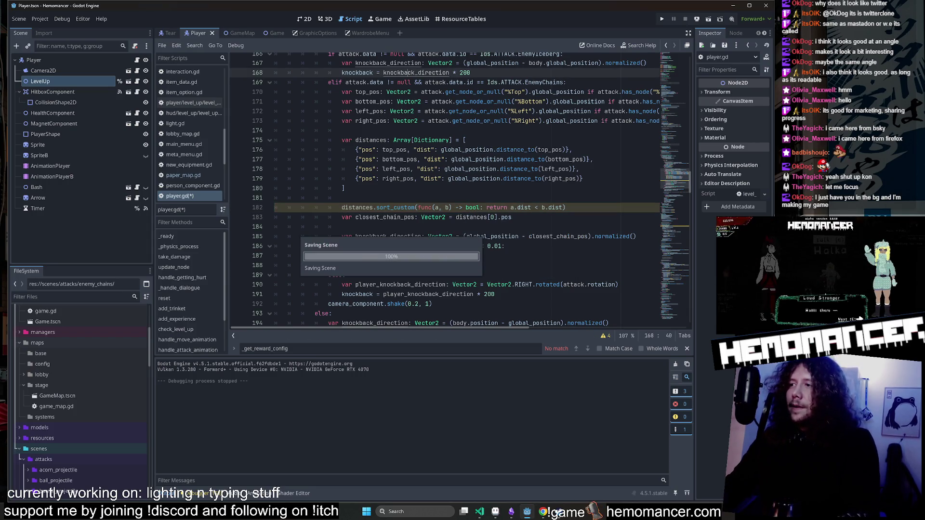
Save player.gd and look over the closest_chain_pos code below the lambda.
key("ctrl+s")
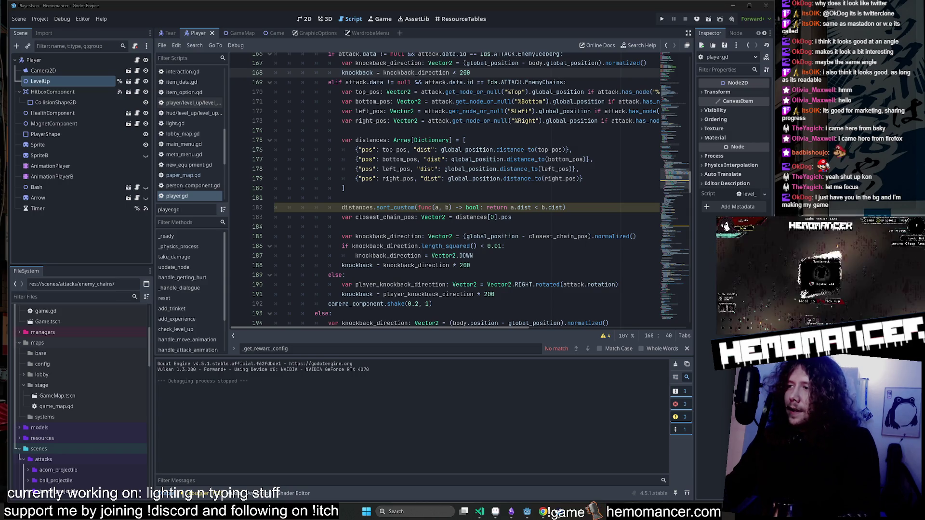
mouse_move(477, 160)
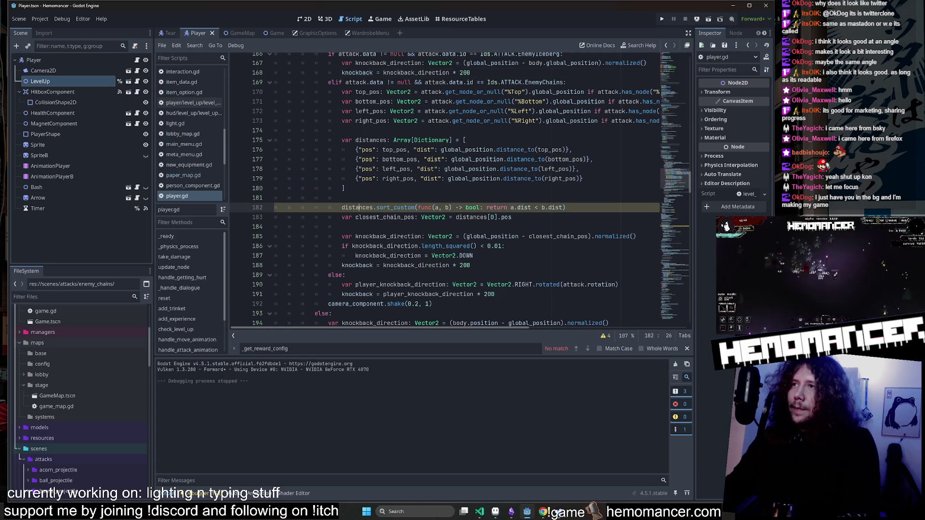
left_click(345, 189)
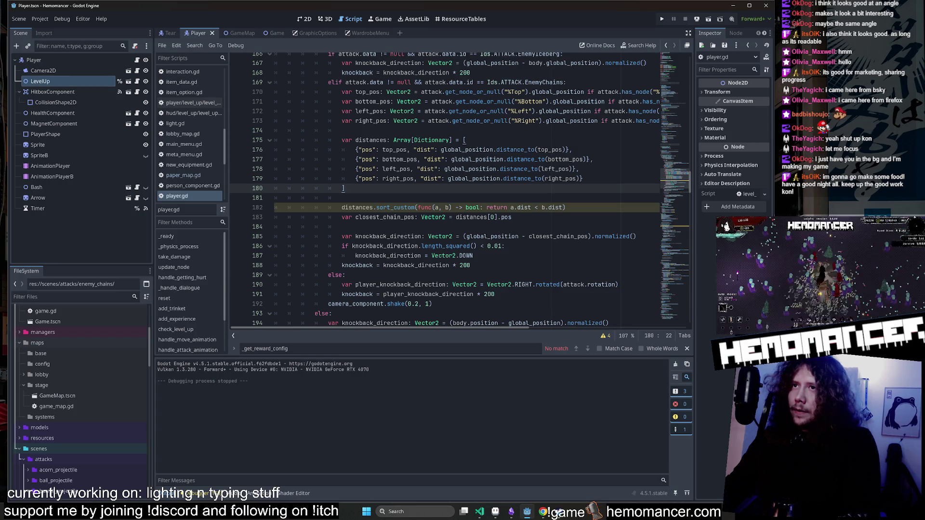
mouse_move(390, 208)
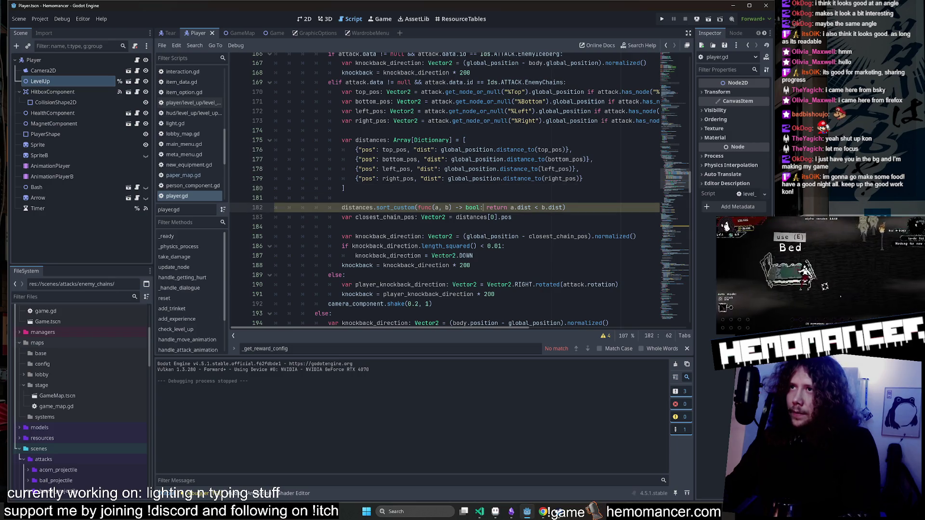
mouse_move(472, 208)
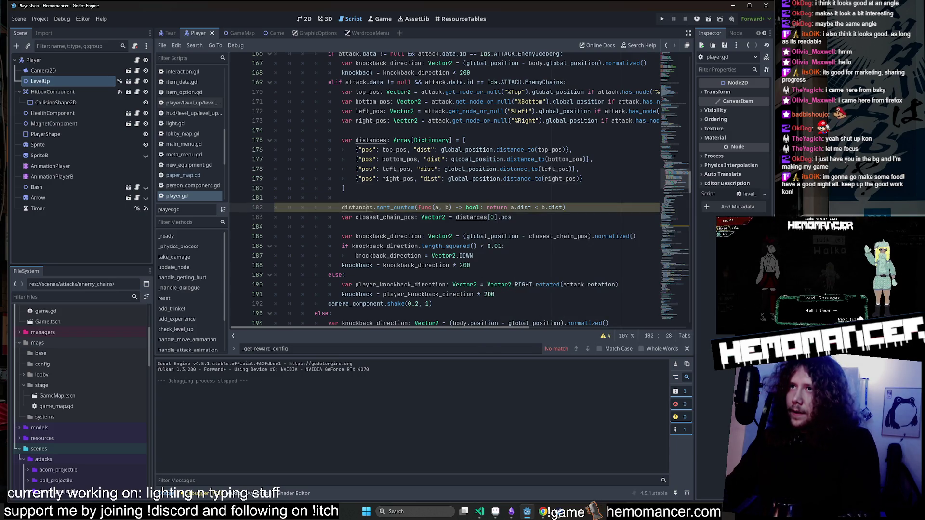
left_click(512, 217)
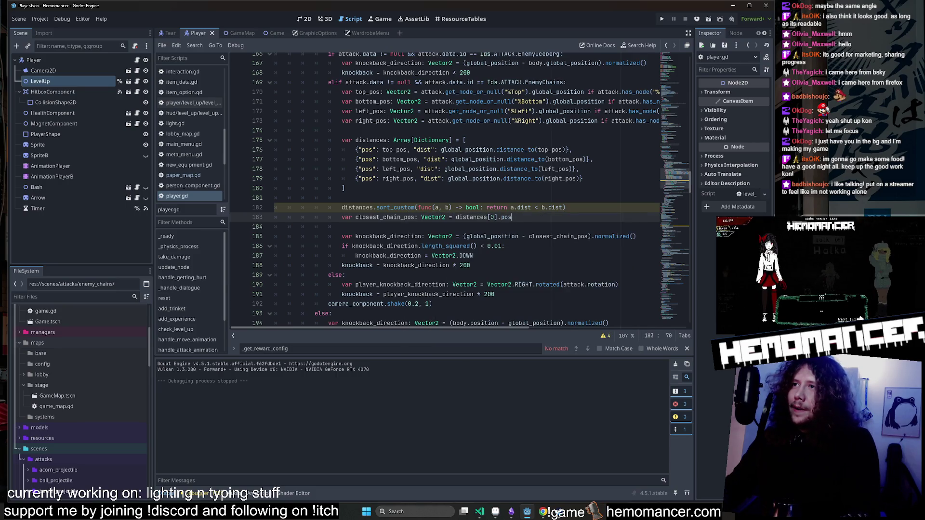
scroll(444, 188, "up", 1)
Open the Array sort_custom help page, then return to the Player scene's 2D view.
double_click(395, 236)
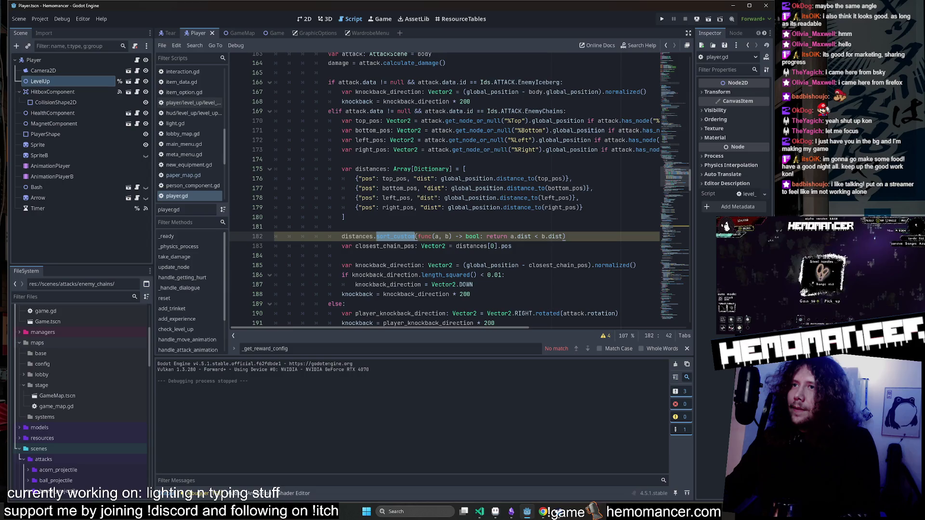
left_click(400, 241, "ctrl")
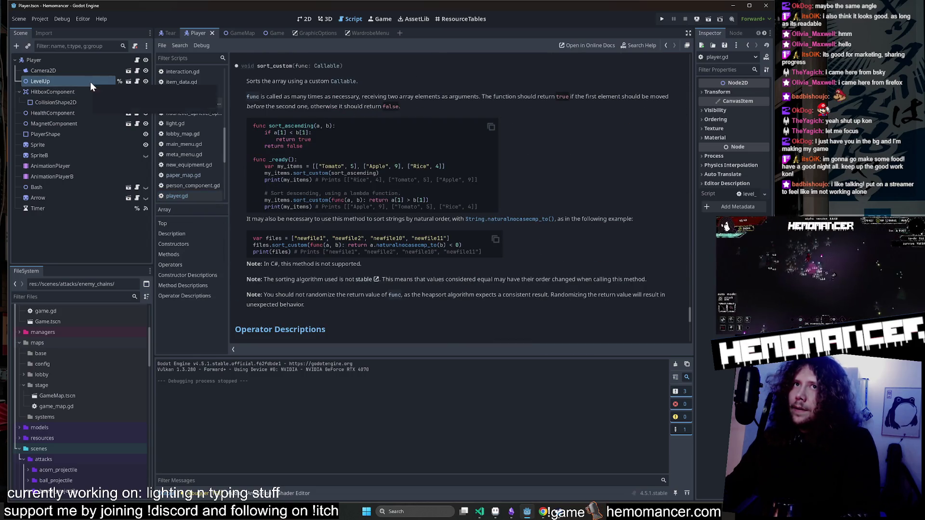
left_click(302, 19)
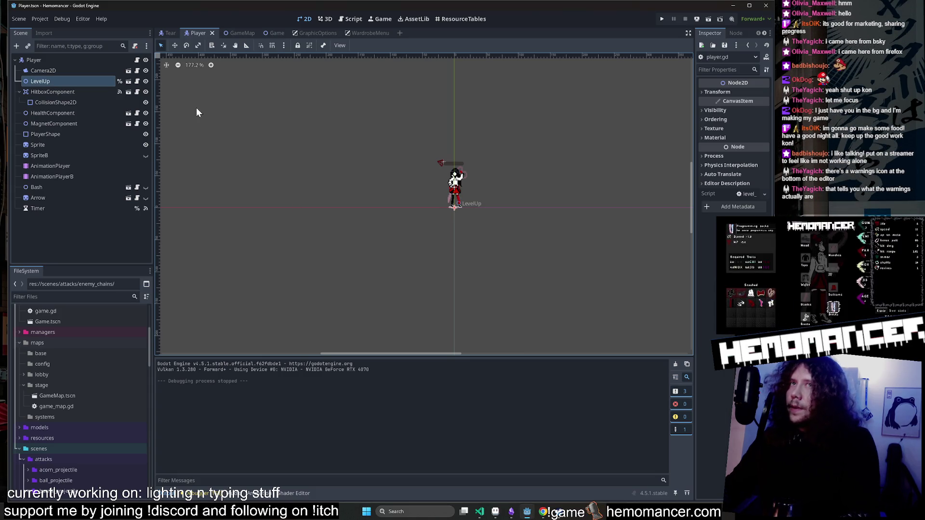
Reopen player.gd from the Player node and select the sort_custom line 182.
left_click(138, 63)
left_click(137, 61)
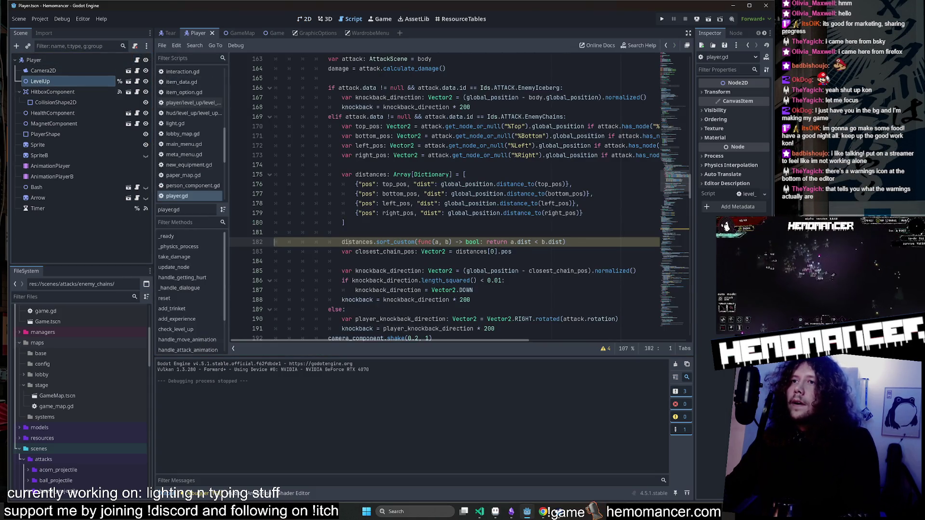
key("shift+End")
key("End")
key("shift+Home")
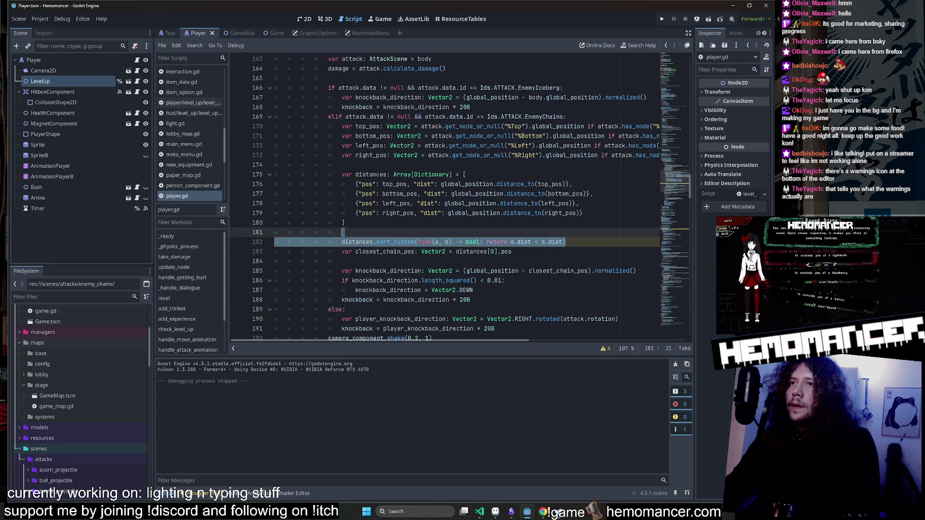
key("shift+Home")
left_click(345, 223)
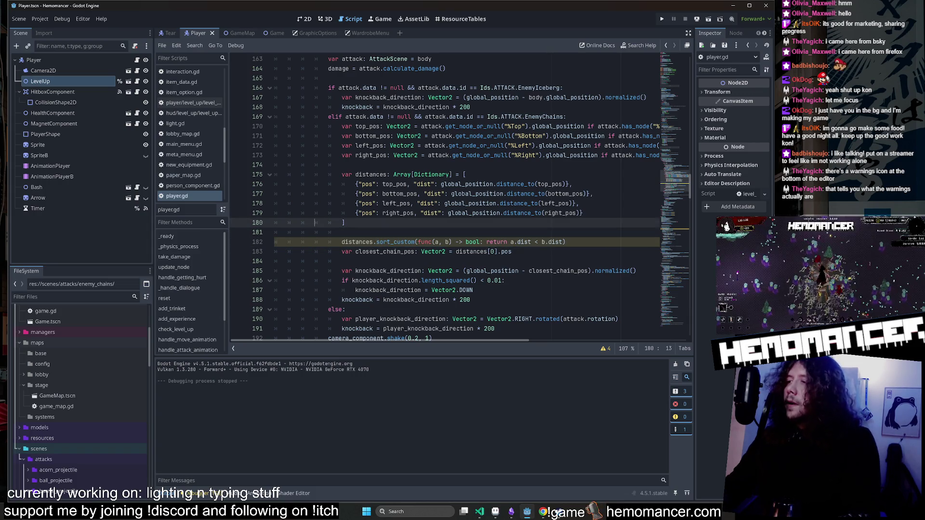
Check lines 180–182 around the lambda and put the caret back on the sort_custom line.
key("alt+Tab")
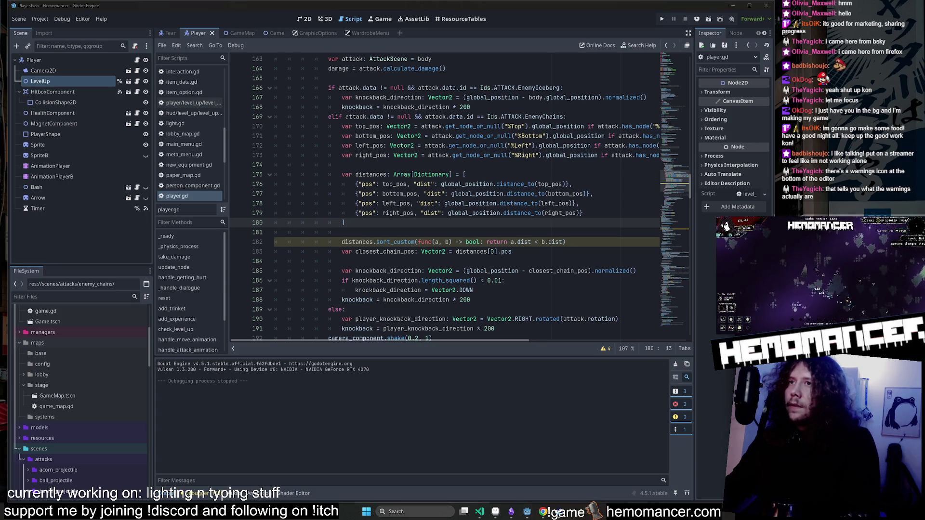
key("alt+Tab")
left_click(342, 233)
key("shift+Left")
key("shift+Left")
key("shift+Left")
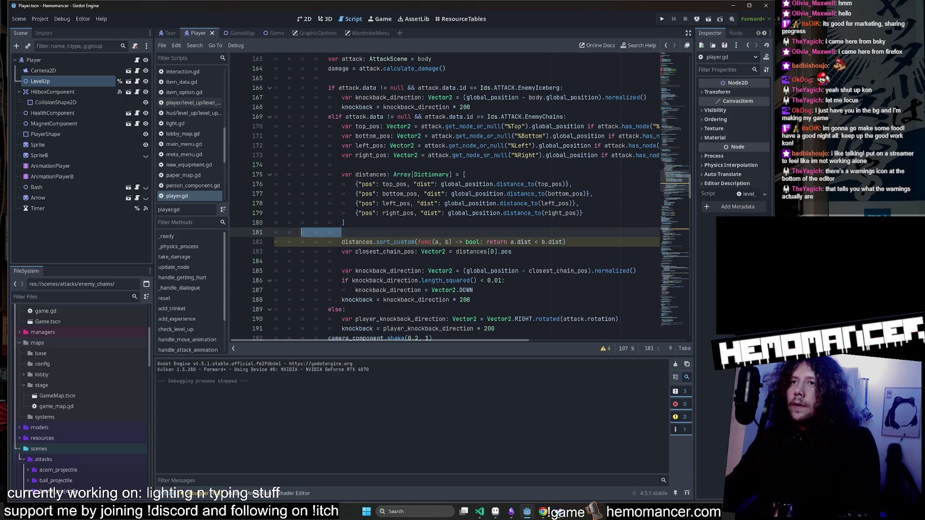
left_click(342, 232)
scroll(460, 198, "down", 3)
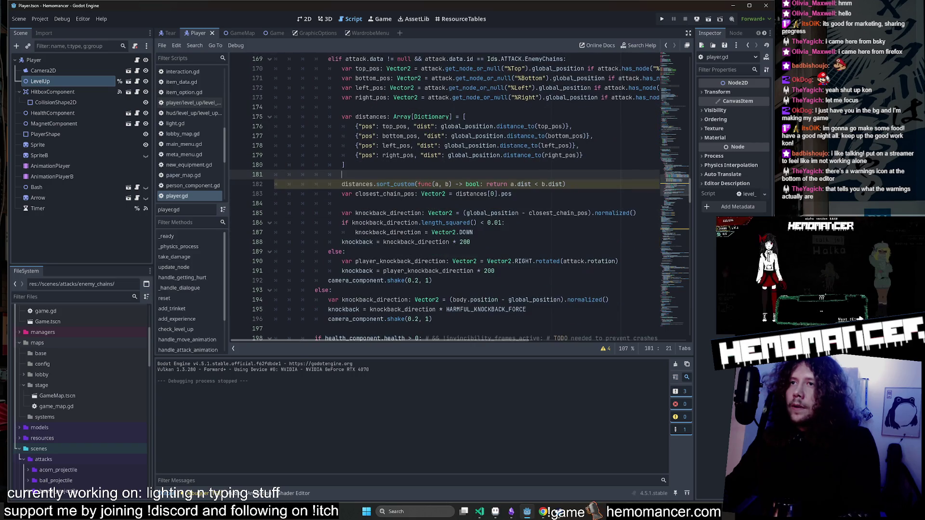
key("alt+Tab")
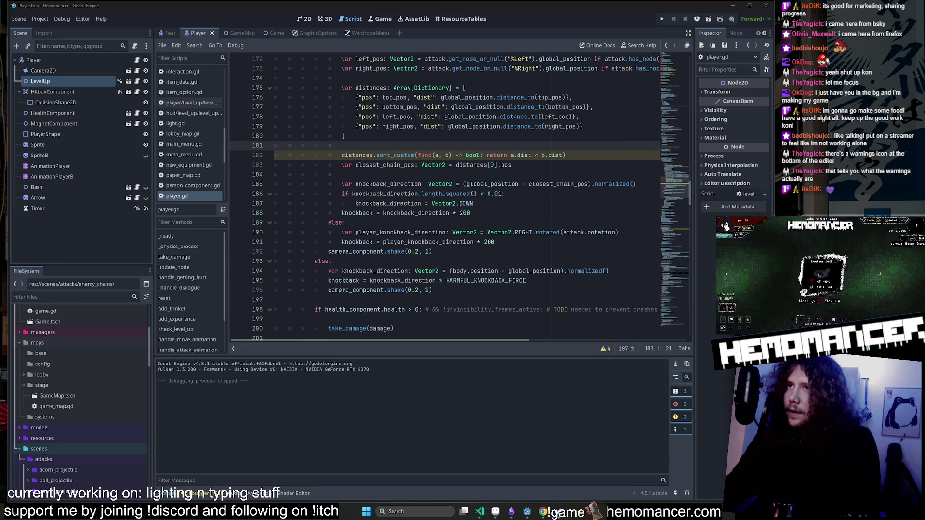
left_click(460, 156)
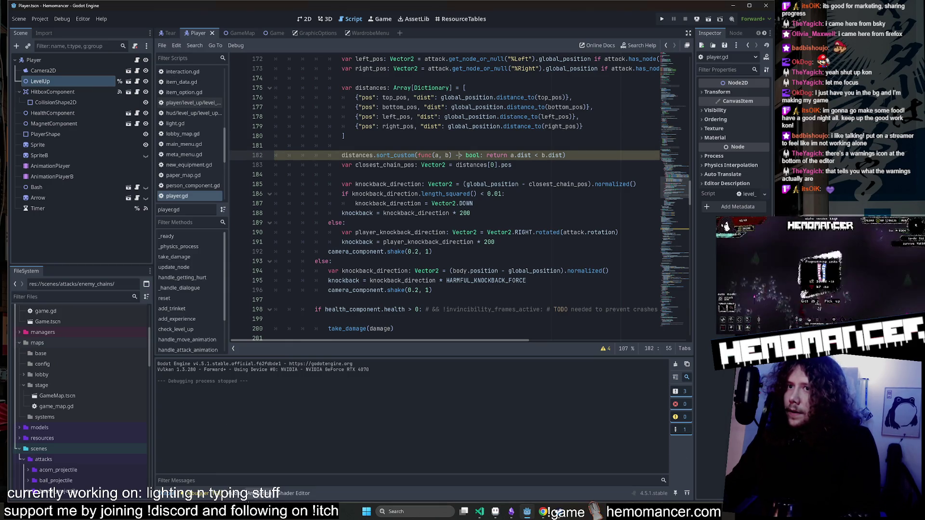
Open the script warnings list and jump to the UNTYPED_DECLARATION warning on line 182.
left_click(221, 494)
left_click(204, 362)
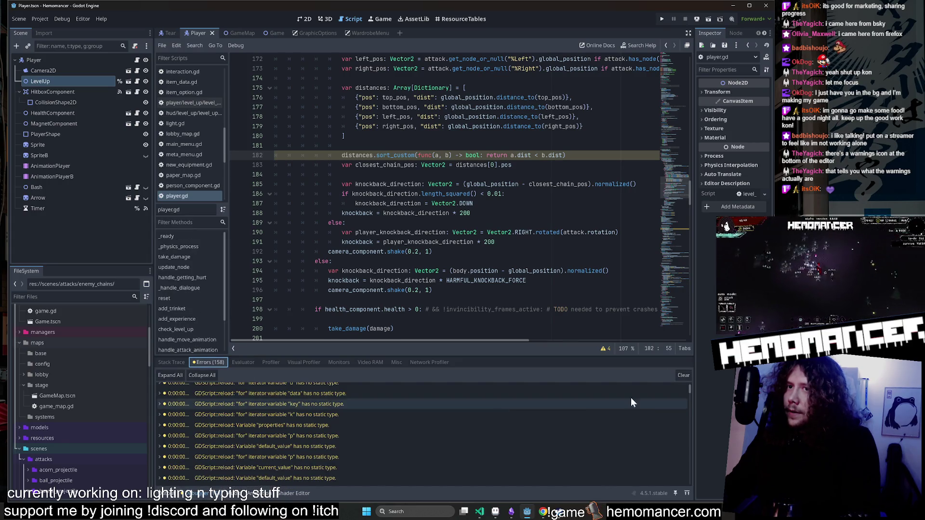
left_click(606, 349)
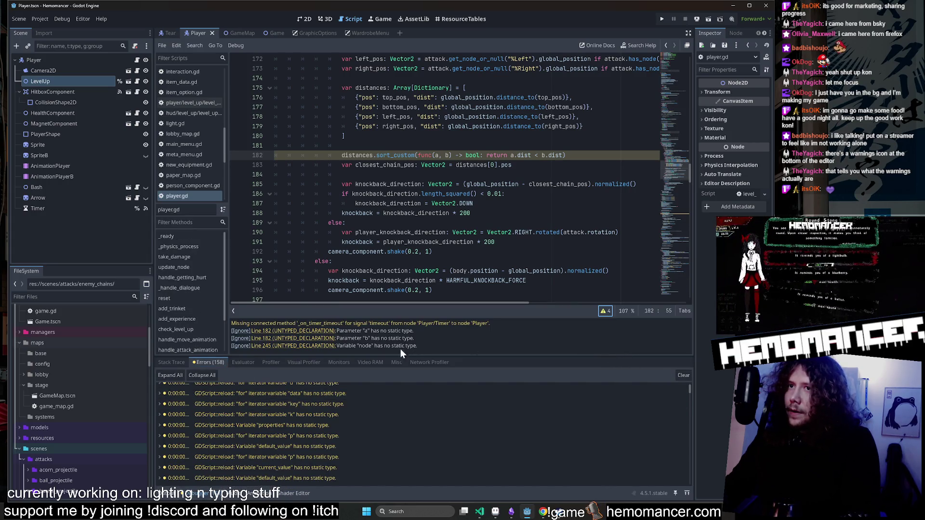
left_click(260, 331)
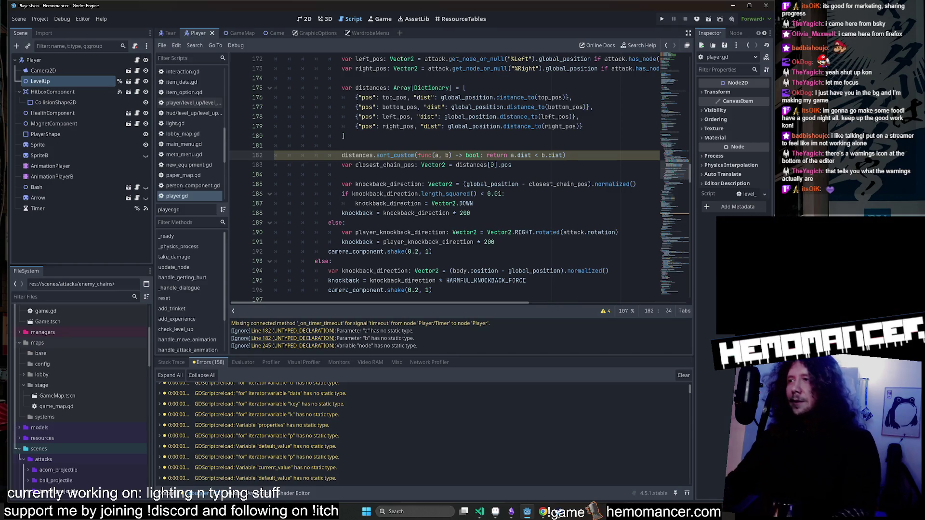
Move around the line 182 code, settling the caret right after lambda parameter a.
left_click(417, 165)
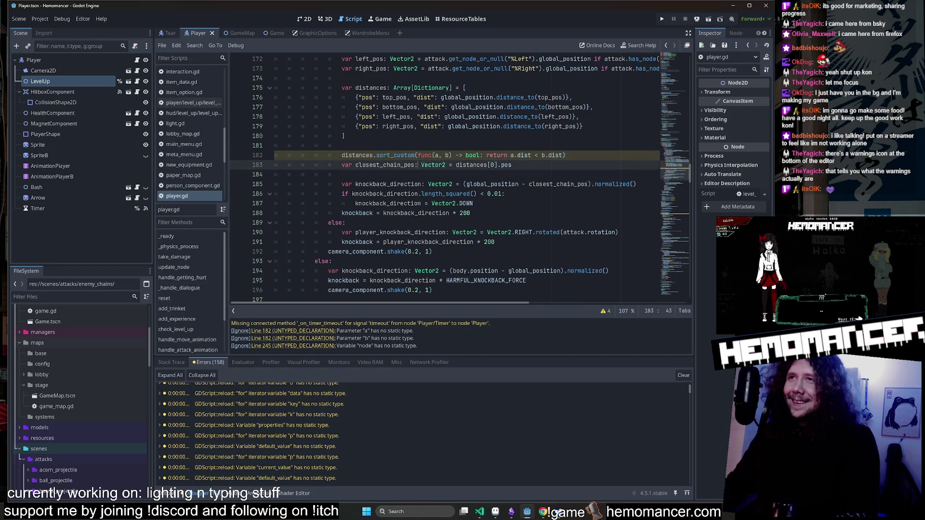
key("Up")
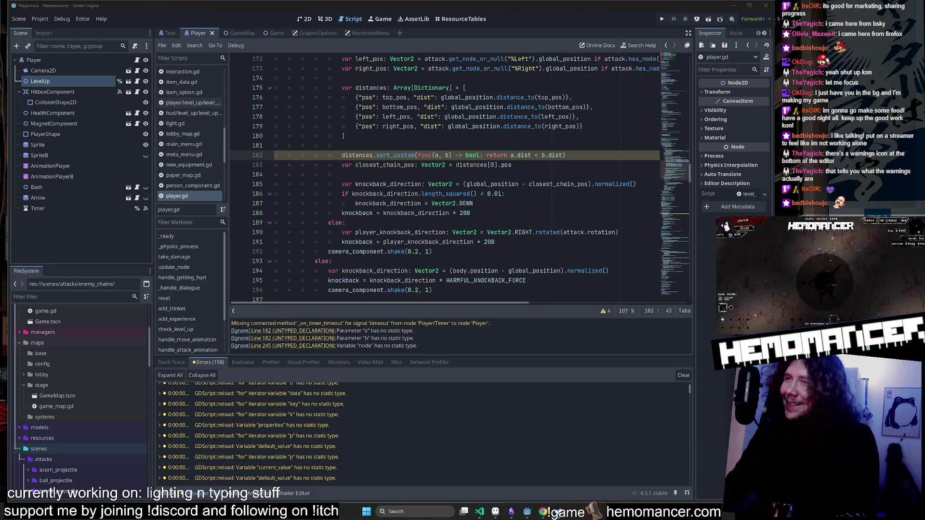
left_click(439, 156)
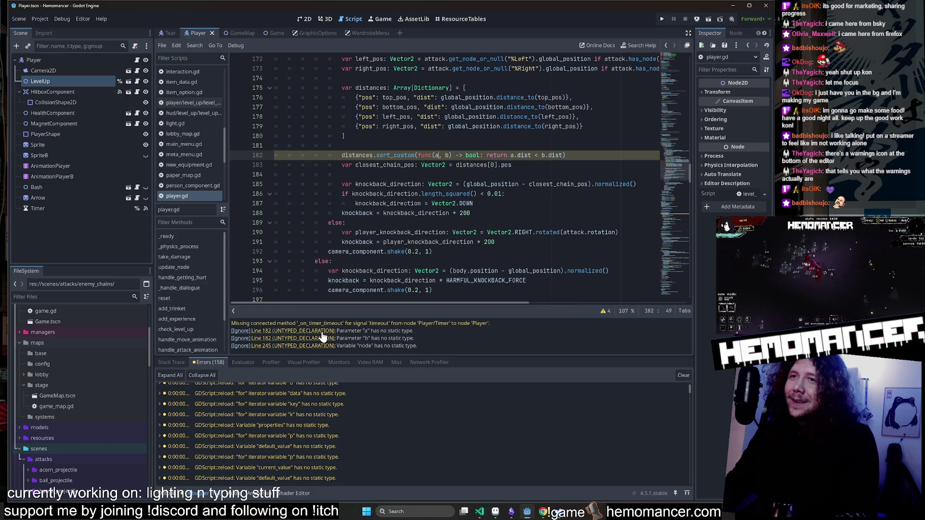
key("Down")
key("Down")
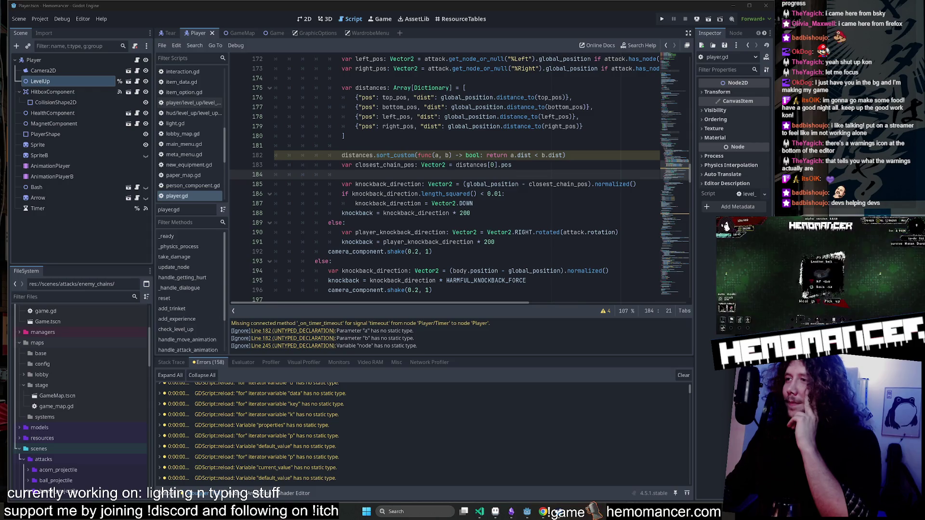
left_click(376, 155)
key("alt+Tab")
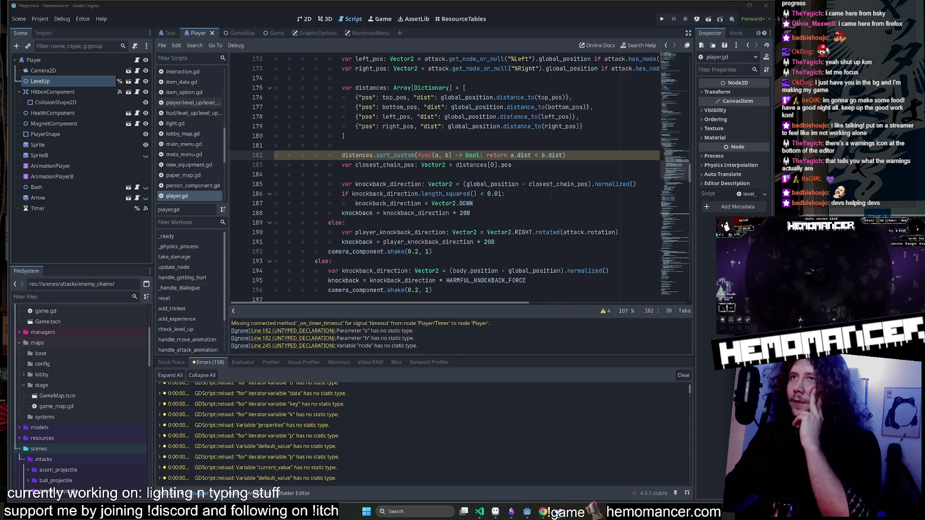
left_click(435, 155)
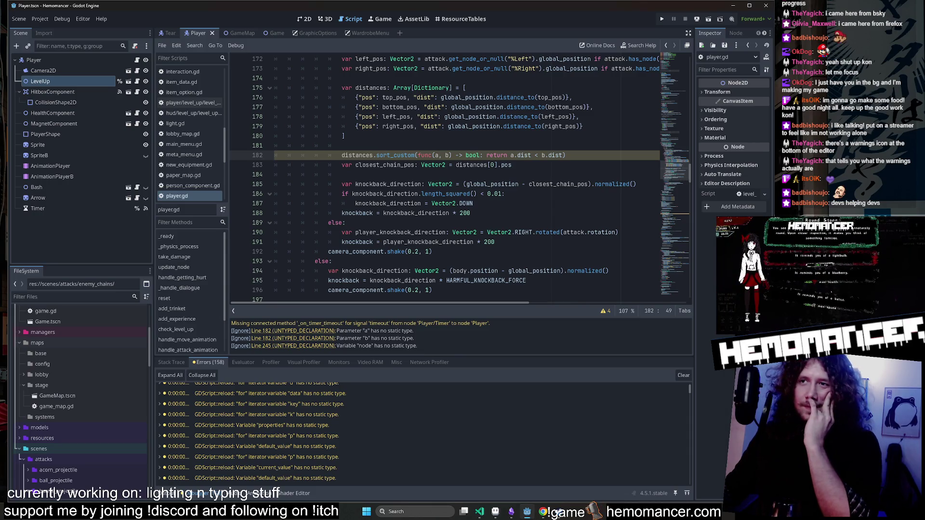
left_click(436, 155)
scroll(436, 155, "up", 1)
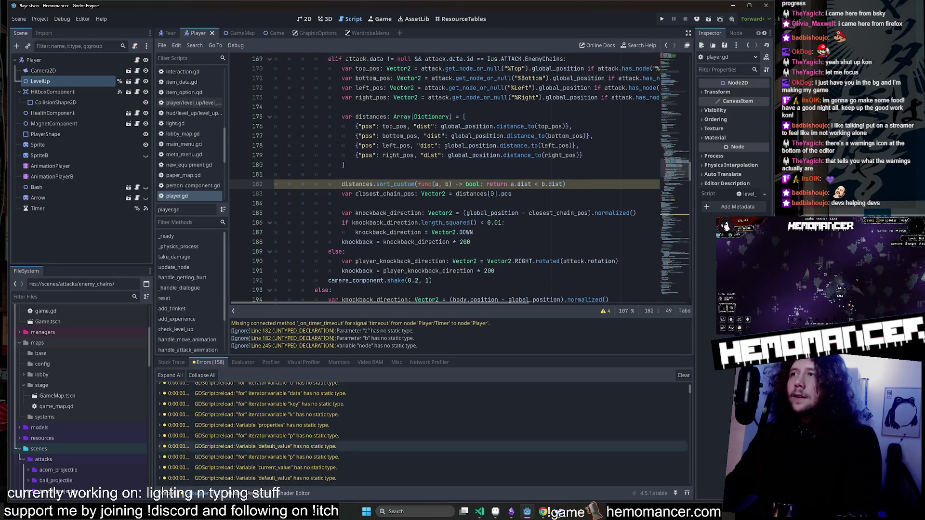
left_click(341, 204)
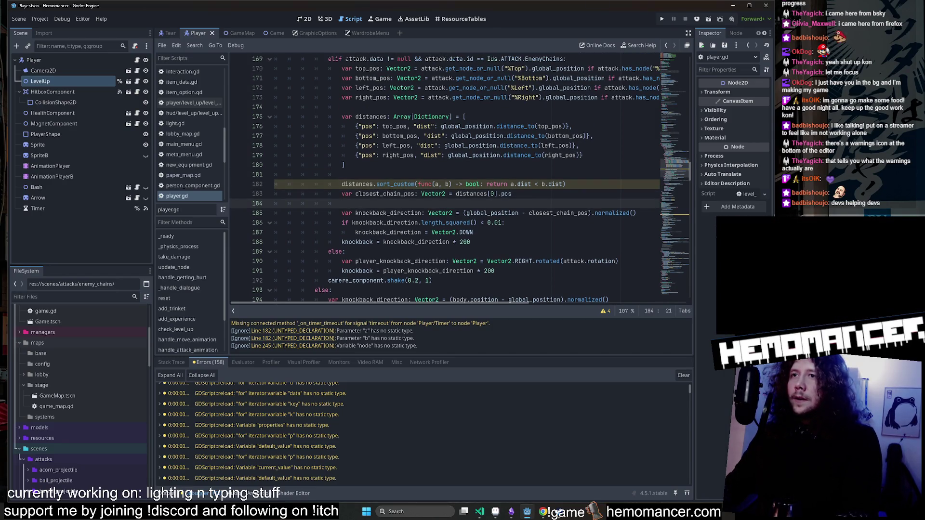
left_click(445, 184)
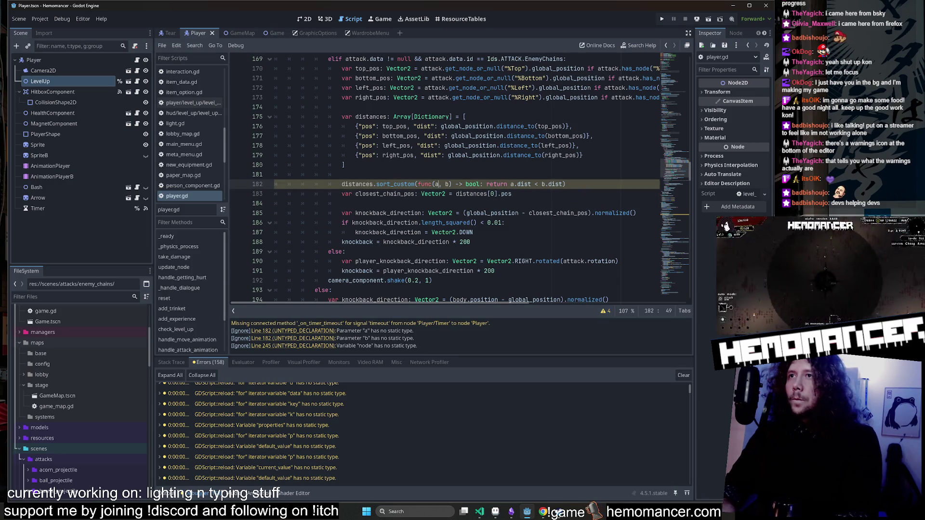
left_click(433, 194)
left_click(439, 184)
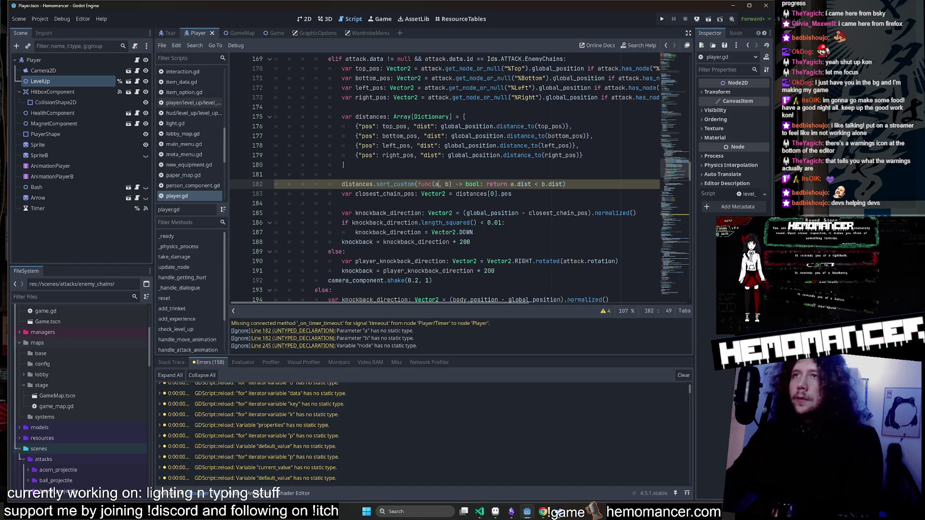
double_click(395, 184)
scroll(396, 185, "up", 1)
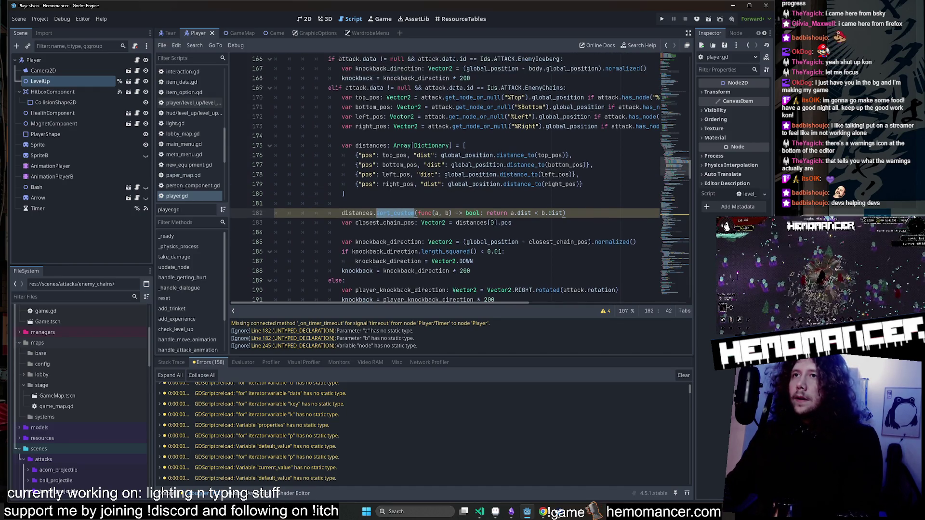
mouse_move(398, 213)
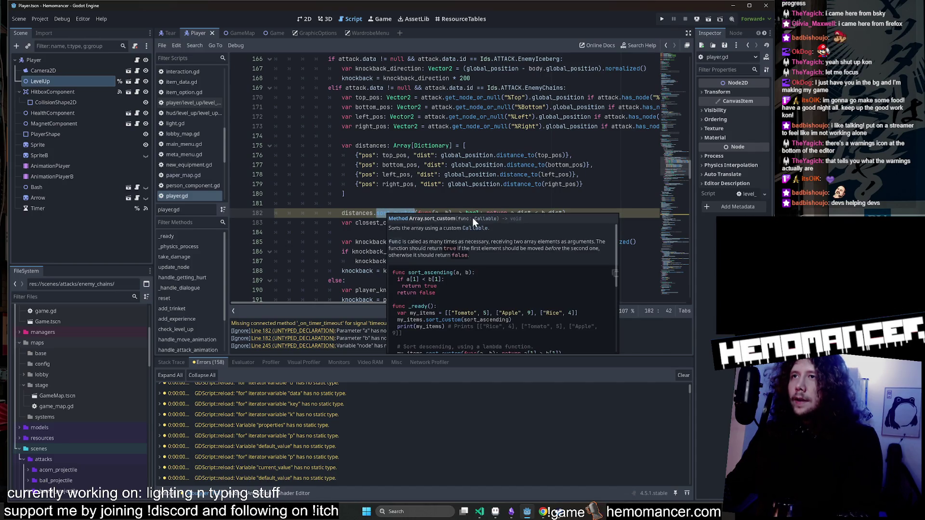
left_click(472, 184)
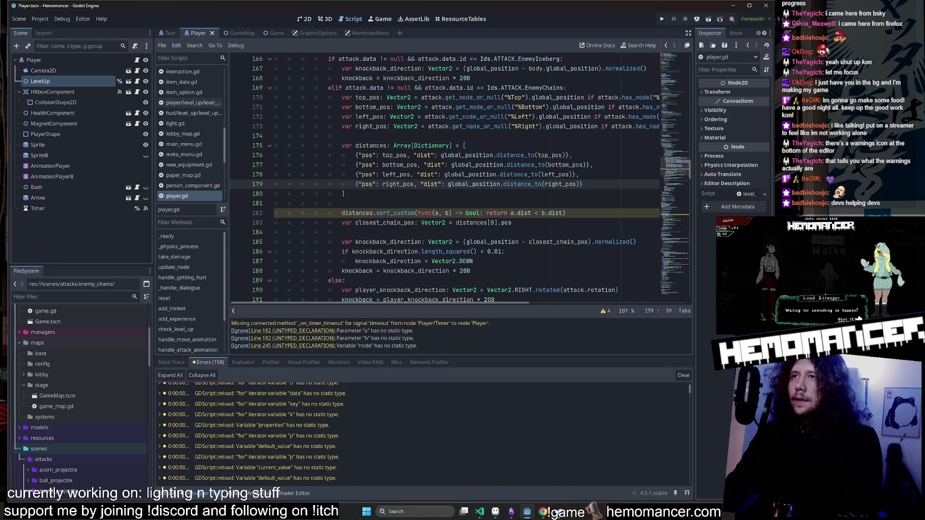
double_click(395, 213)
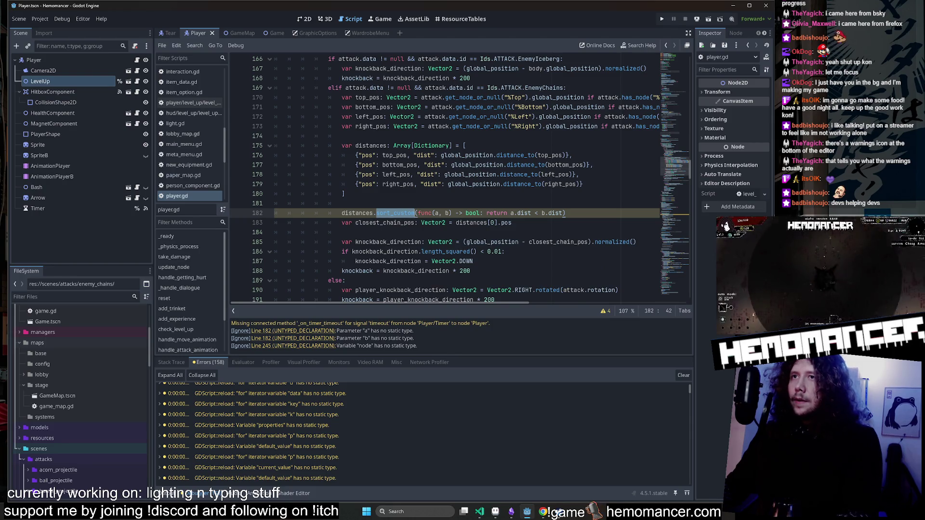
double_click(357, 213)
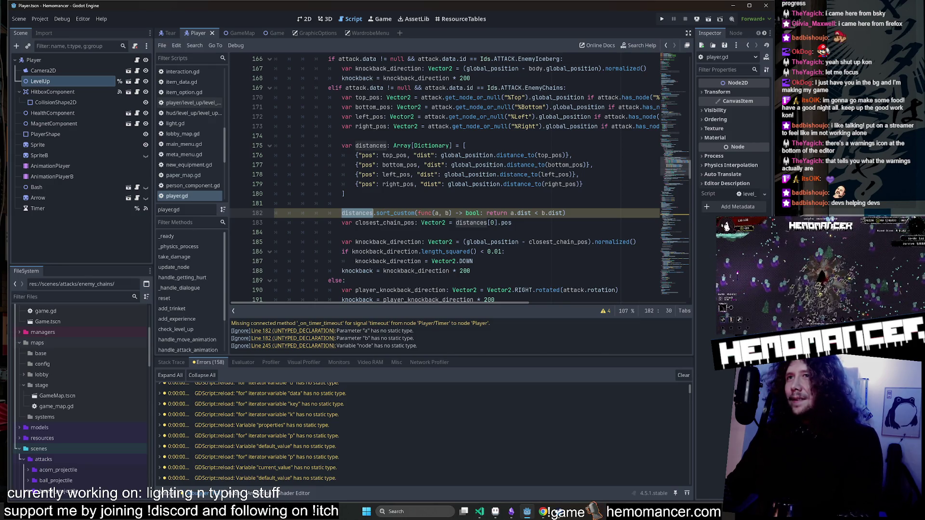
double_click(524, 213)
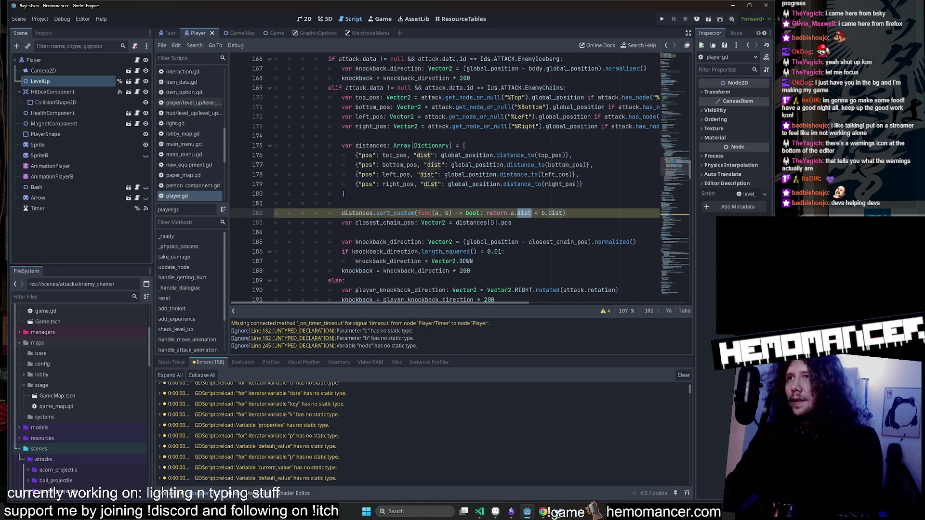
left_click(442, 213)
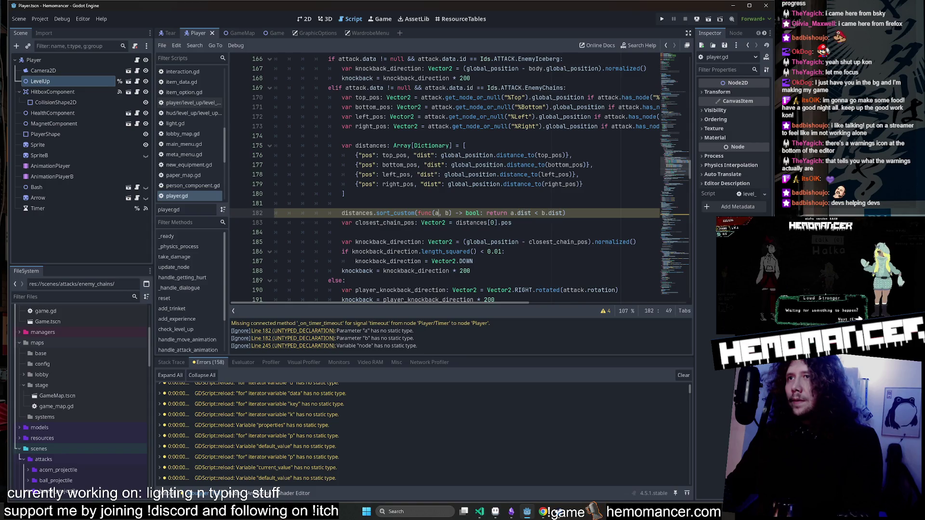
Type the lambda's a and b parameters as Dictionary and save player.gd.
type(": Dictionary")
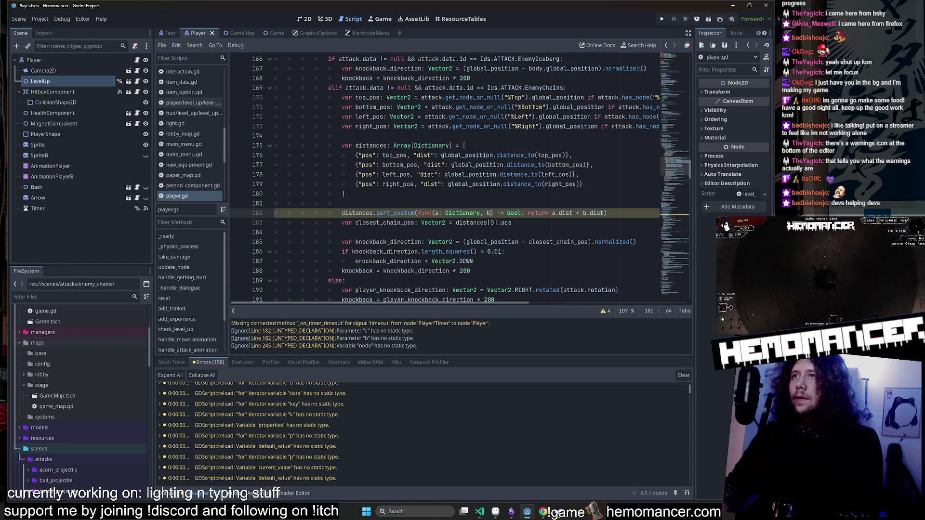
left_click(491, 213)
type(": Dic")
key("Return")
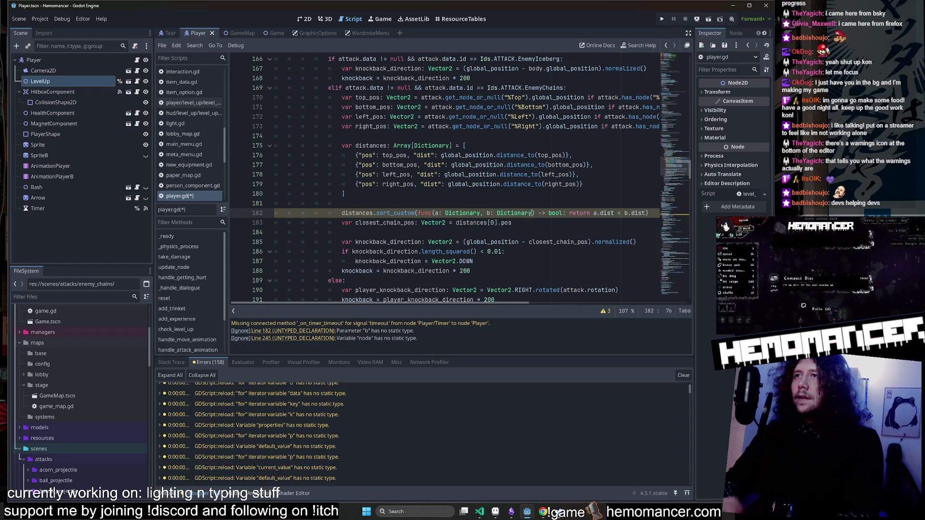
key("Up")
key("Up")
key("ctrl+s")
Inspect the top_pos entries in the distances array, then review VS Code's pending changes.
key("Up")
key("Up")
key("Up")
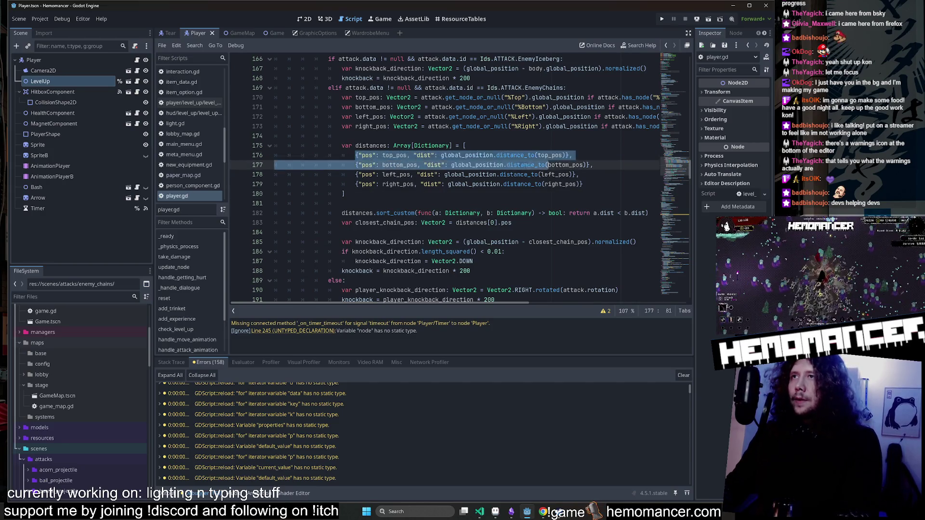
key("Home")
key("shift+End")
key("Up")
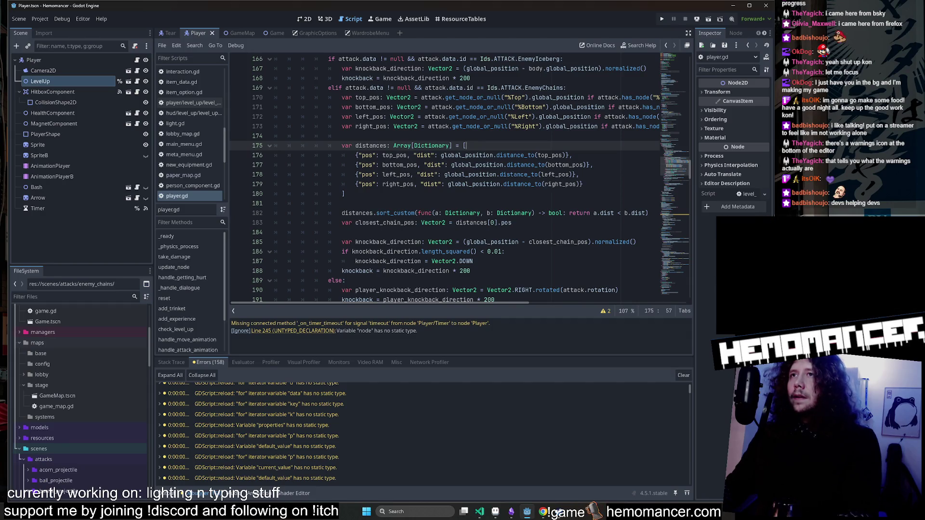
double_click(394, 155)
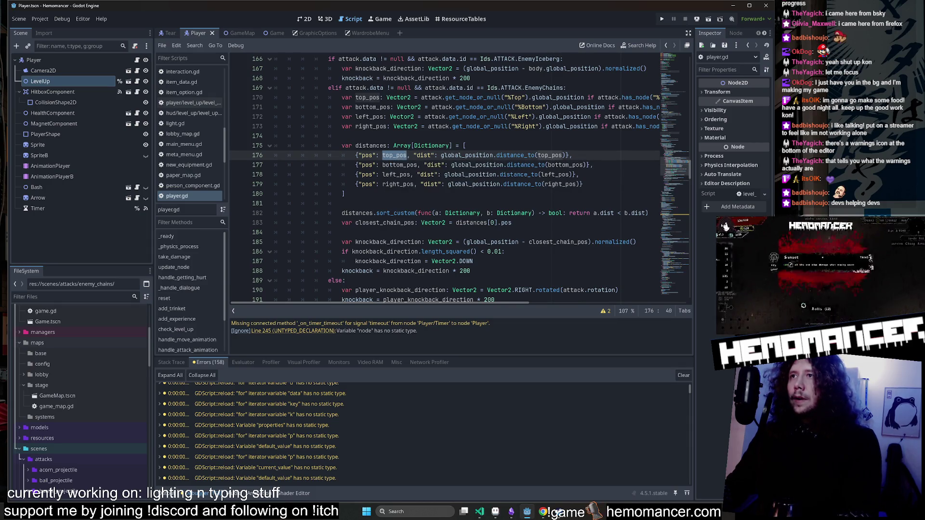
left_click(530, 213)
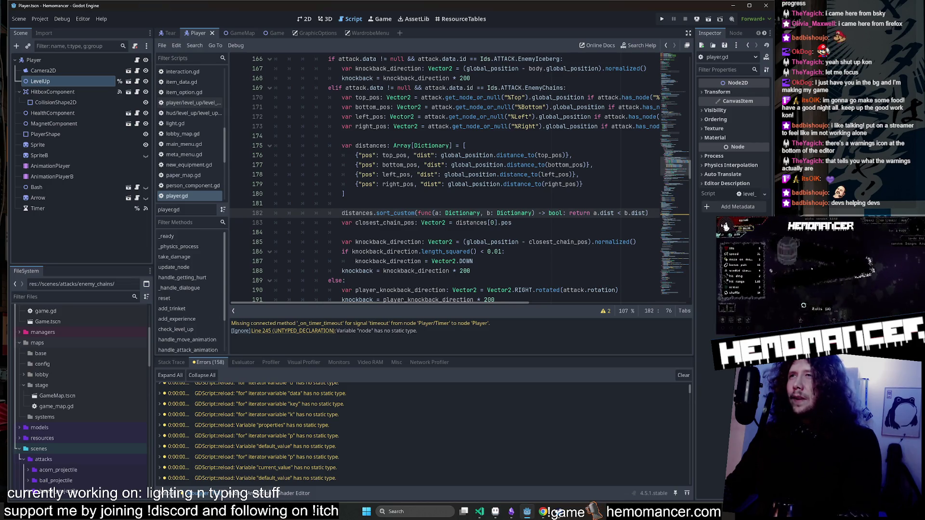
mouse_move(477, 155)
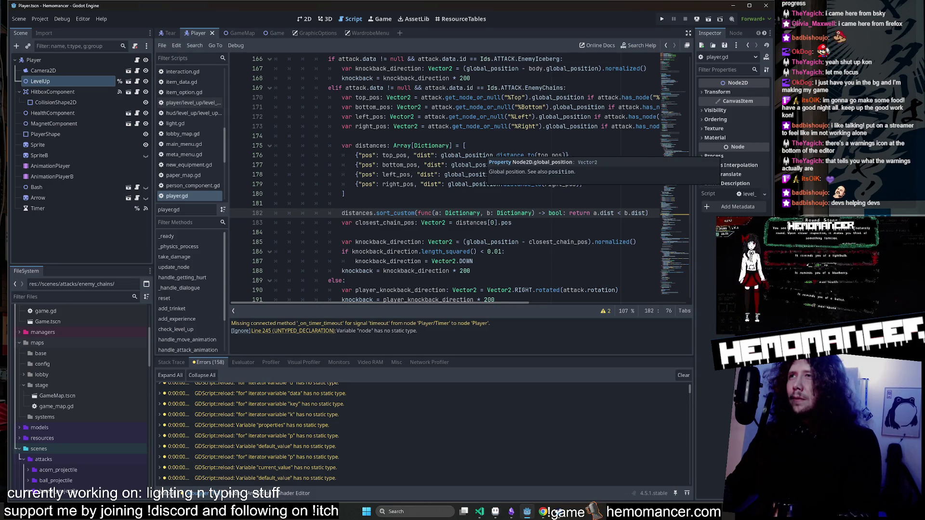
mouse_move(525, 156)
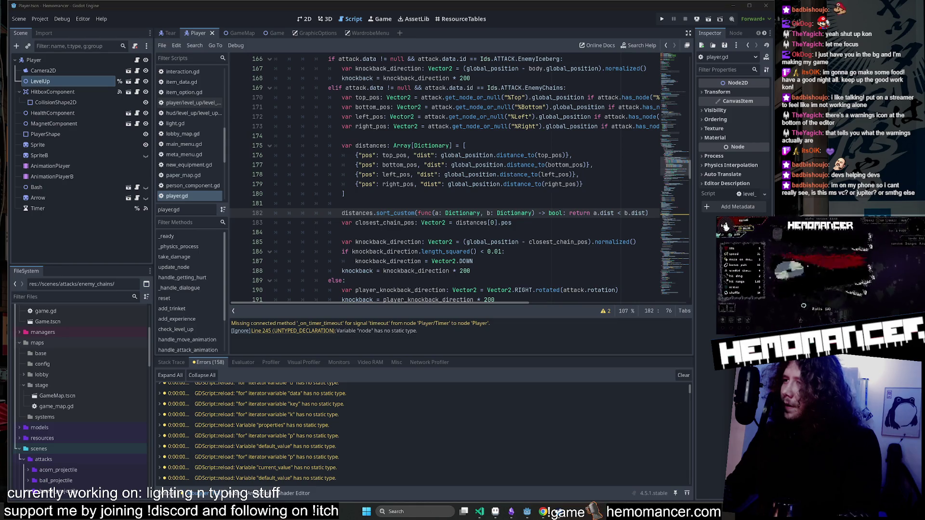
left_click(480, 513)
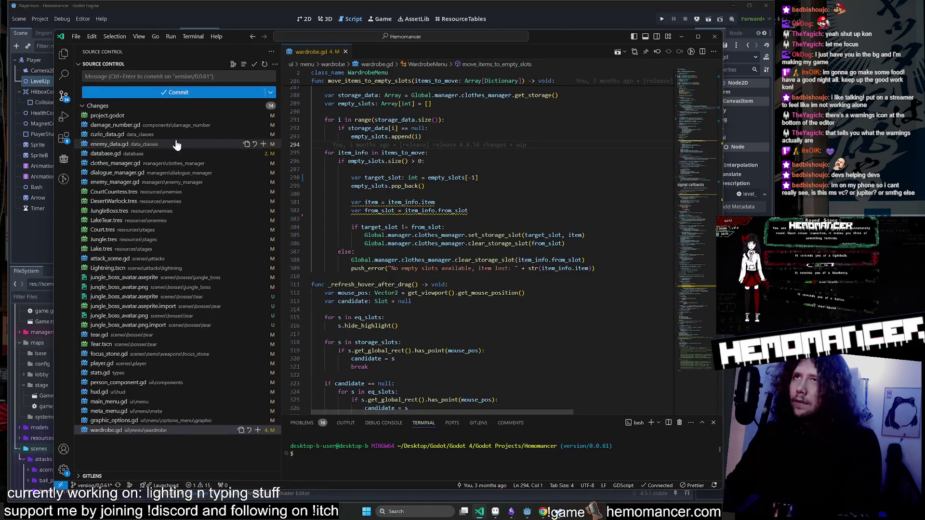
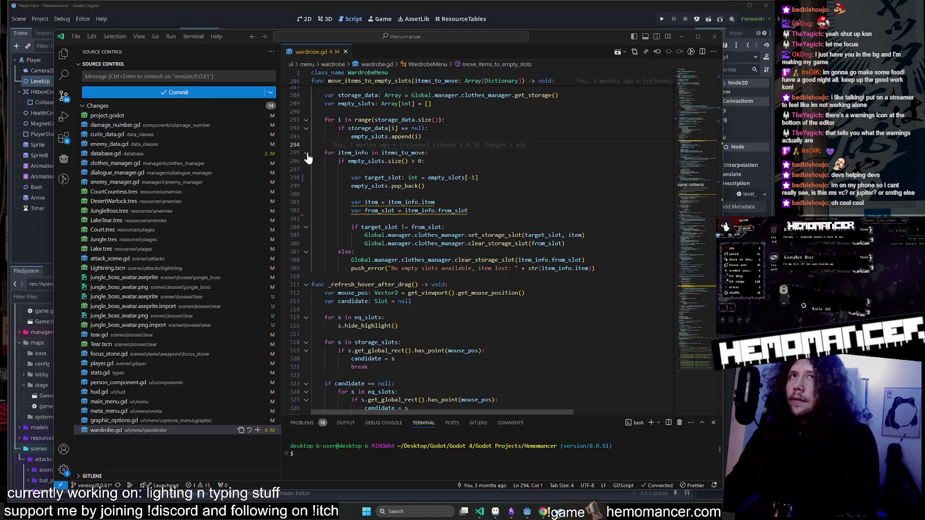
Minimize Visual Studio Code to reveal Godot's player.gd and place the caret at line 182's parameter type.
left_click(679, 41)
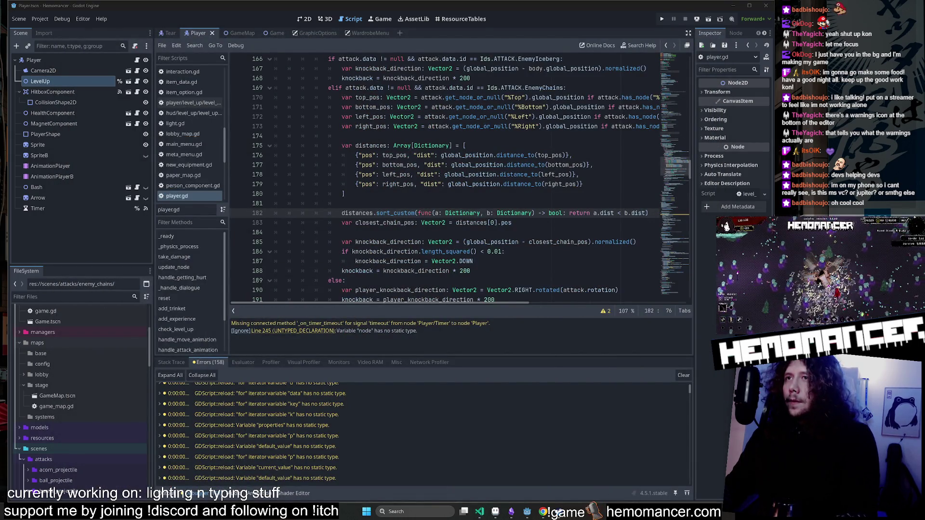
left_click(479, 213)
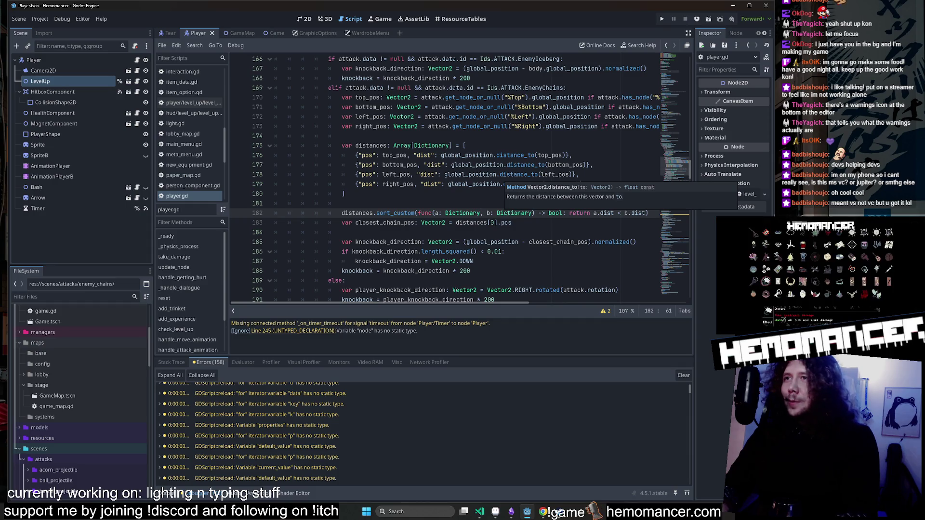
Type lambda parameter a on line 182 as Dictionary[Vector2, float], then start deleting the float value type.
type("[")
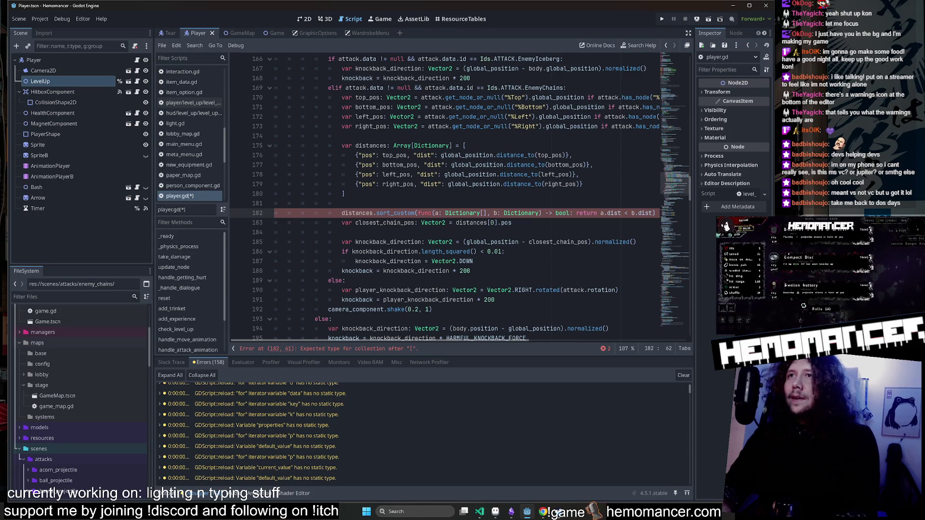
type("Vector2,")
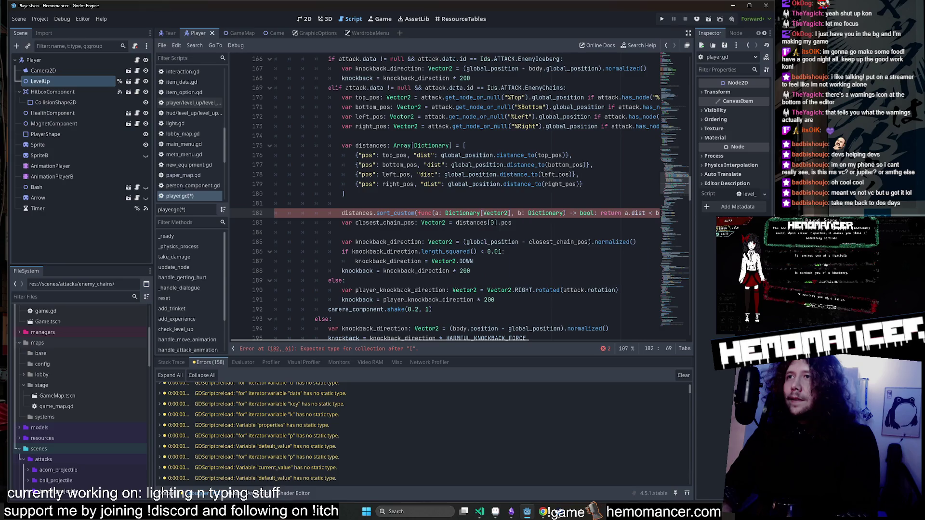
type(" float")
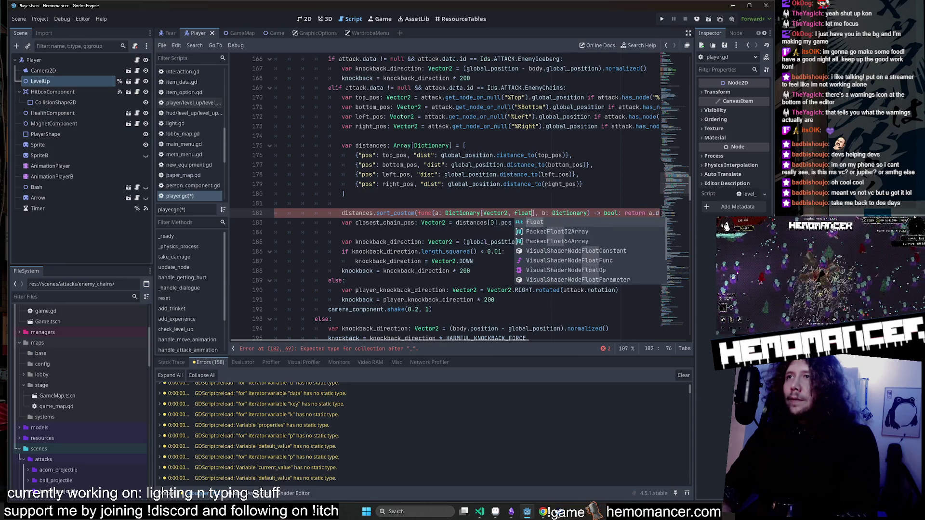
left_click(501, 175)
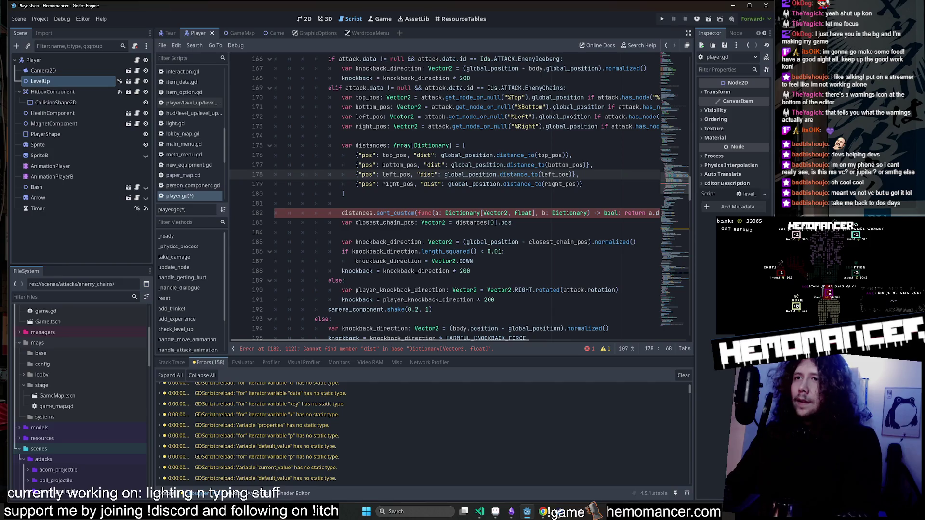
scroll(444, 193, "right", 3)
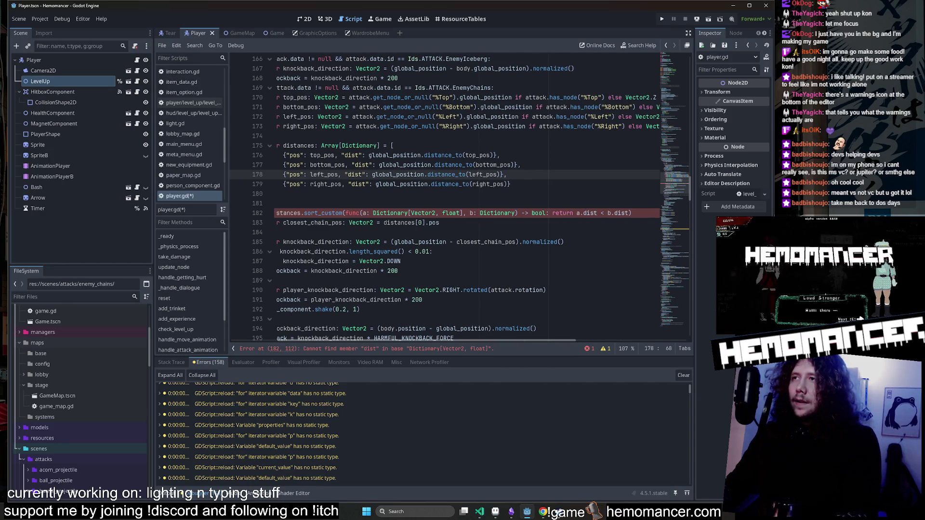
scroll(443, 193, "left", 2)
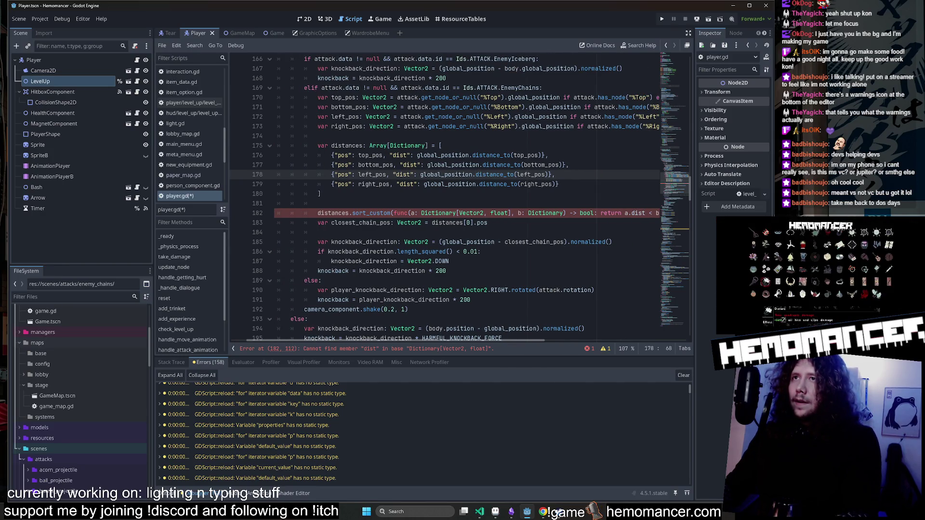
mouse_move(371, 156)
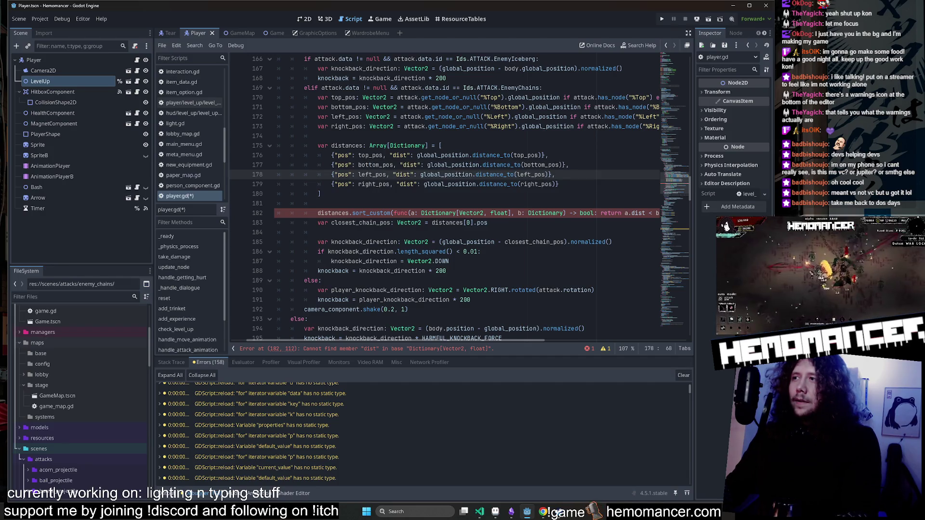
left_click(371, 165)
left_click(509, 213)
key("BackSpace")
key("BackSpace")
key("BackSpace")
key("BackSpace")
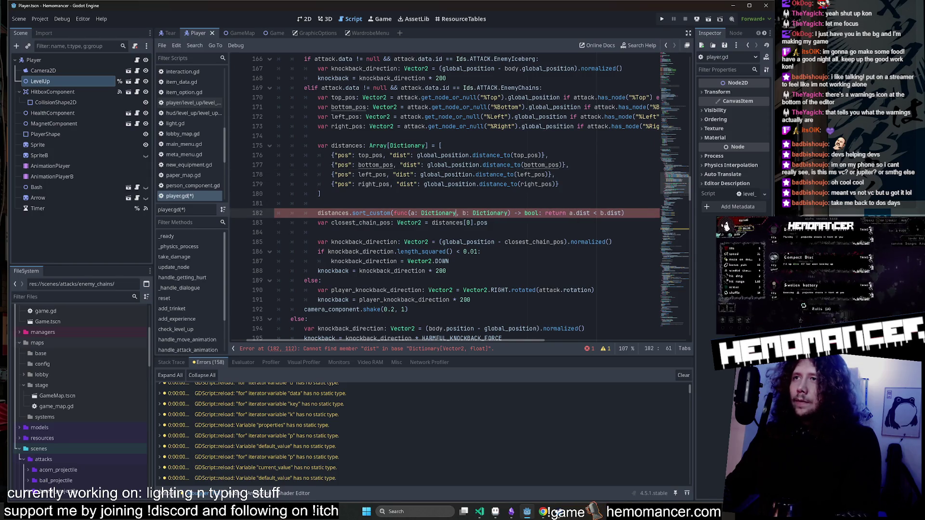
Save player.gd and look up the Dictionary type declared on line 175.
key("ctrl+s")
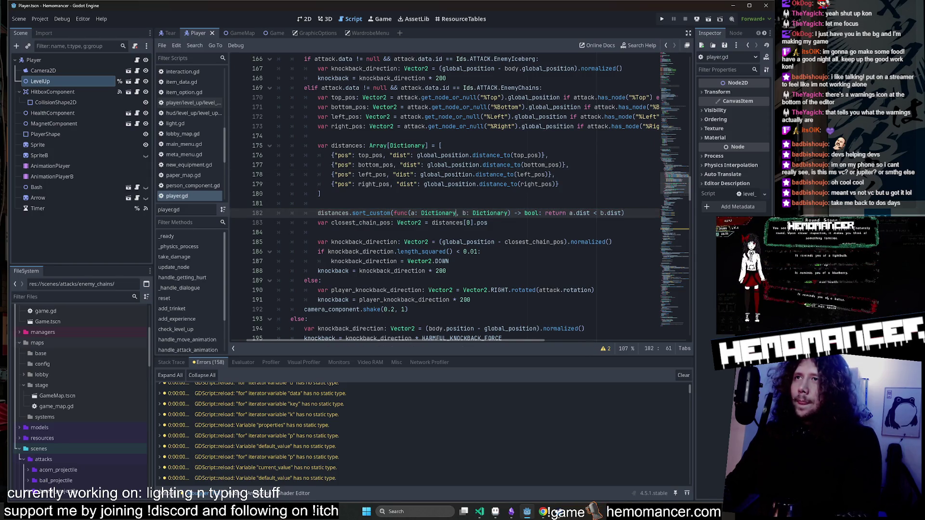
left_click(407, 145)
mouse_move(407, 145)
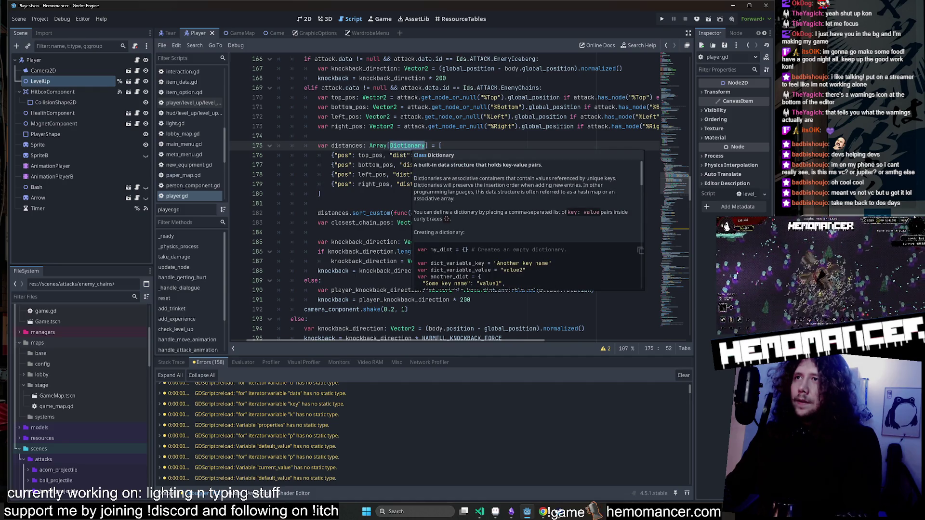
left_click(331, 155)
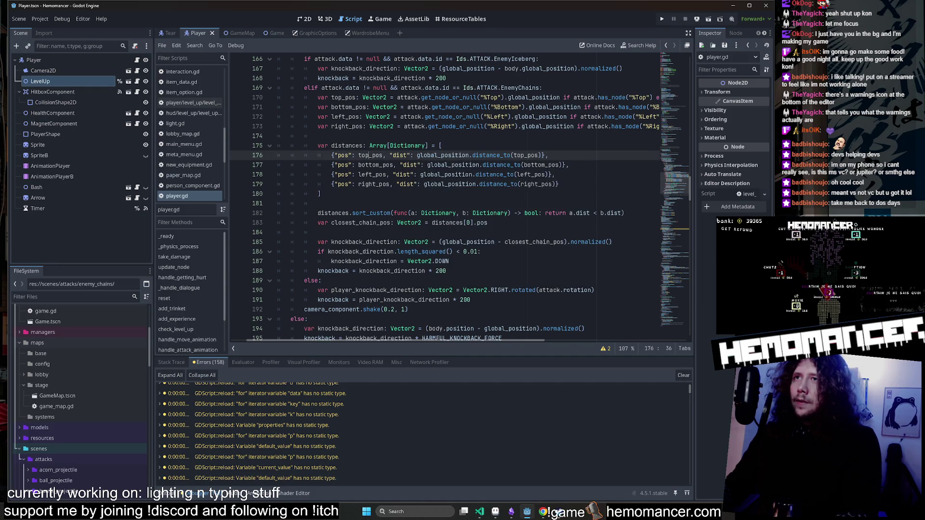
double_click(370, 156)
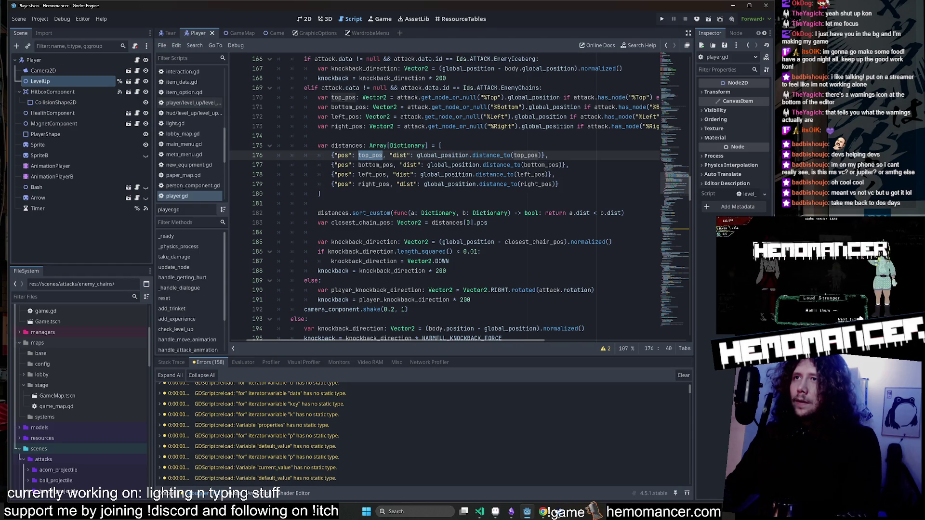
Type parameter a as Dictionary[Variant, Variant] and save player.gd.
left_click(456, 213)
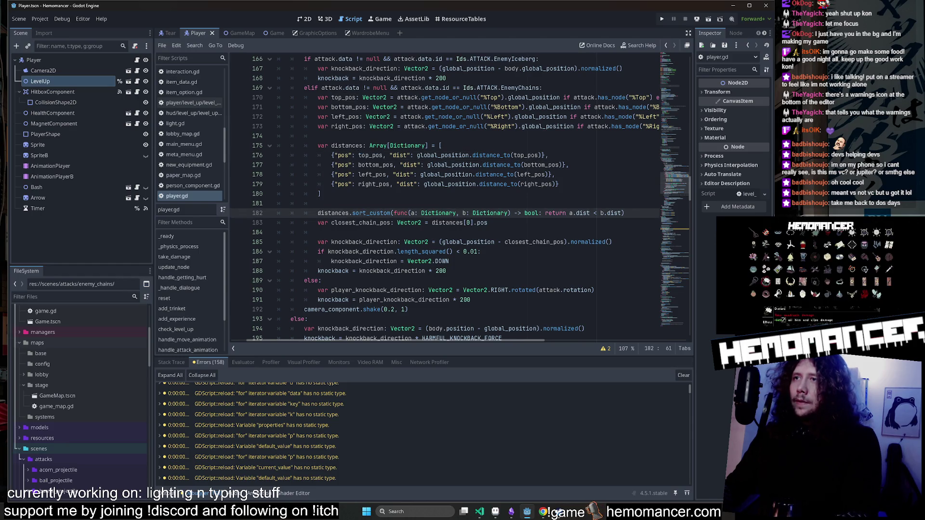
type("[Variant, Var")
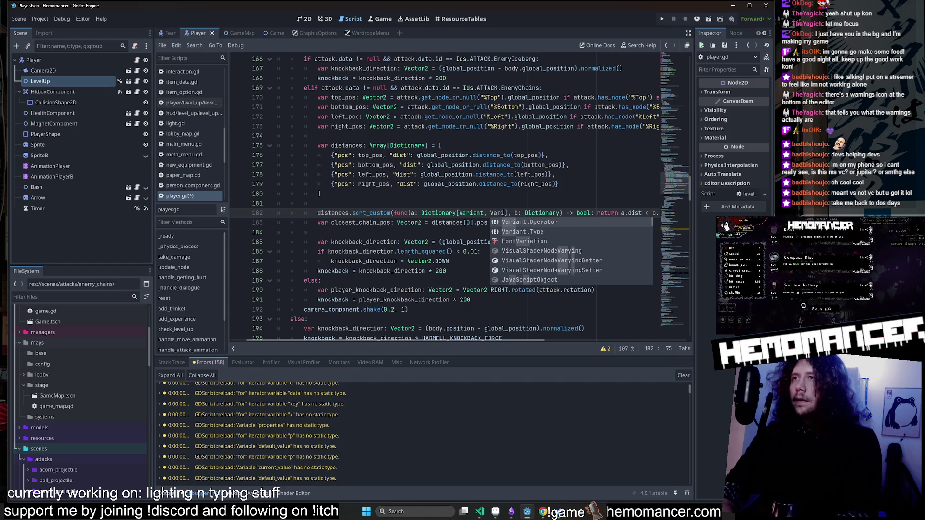
type("iant")
left_click(509, 164)
key("ctrl+s")
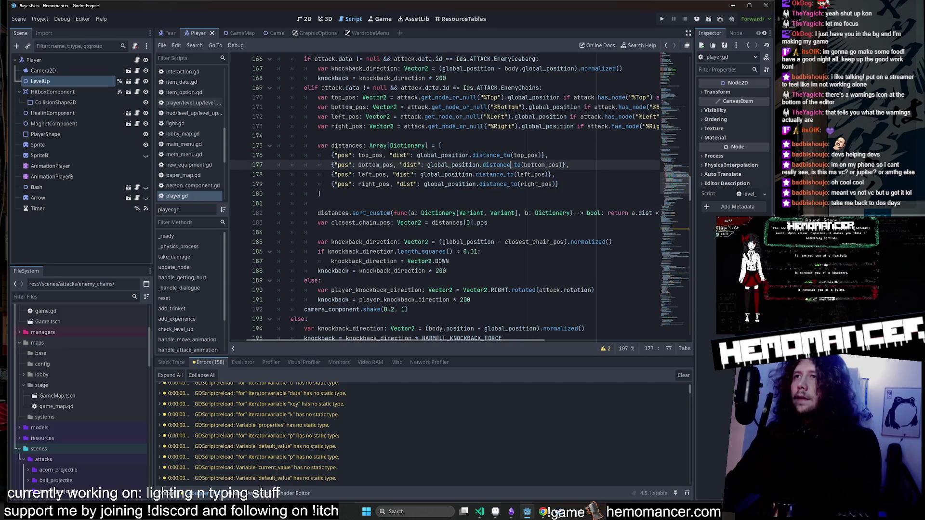
Change the dictionary's key type to Vector2 and save.
double_click(471, 213)
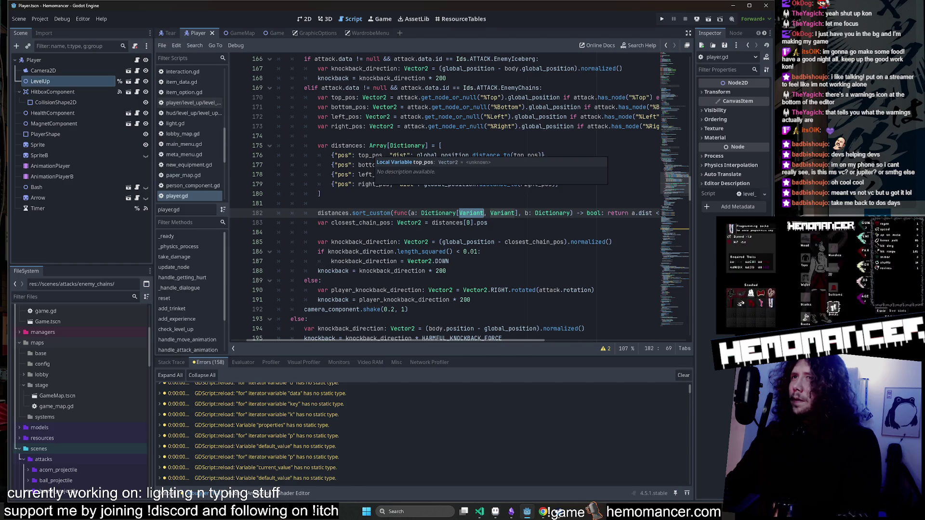
type("Vec")
key("Return")
key("ctrl+s")
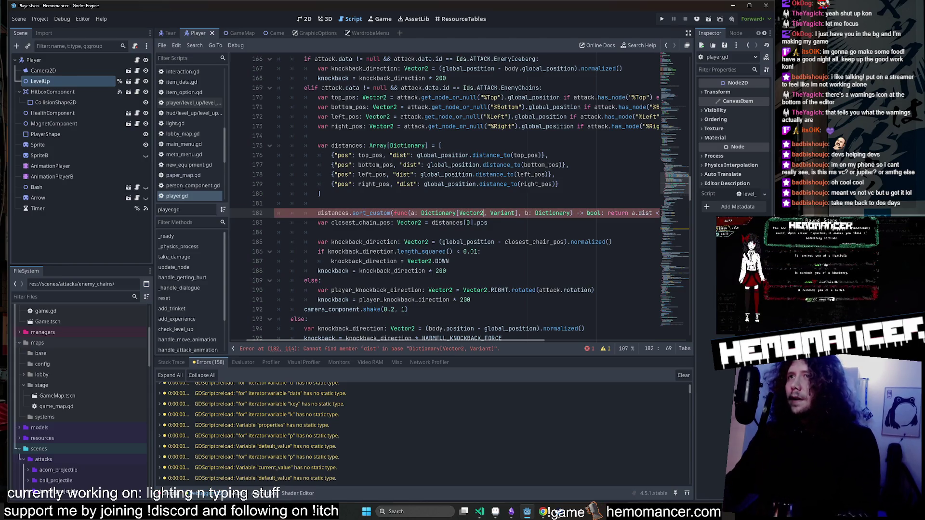
Inspect the top_pos entry on line 176, then set the key type back to Variant.
double_click(370, 156)
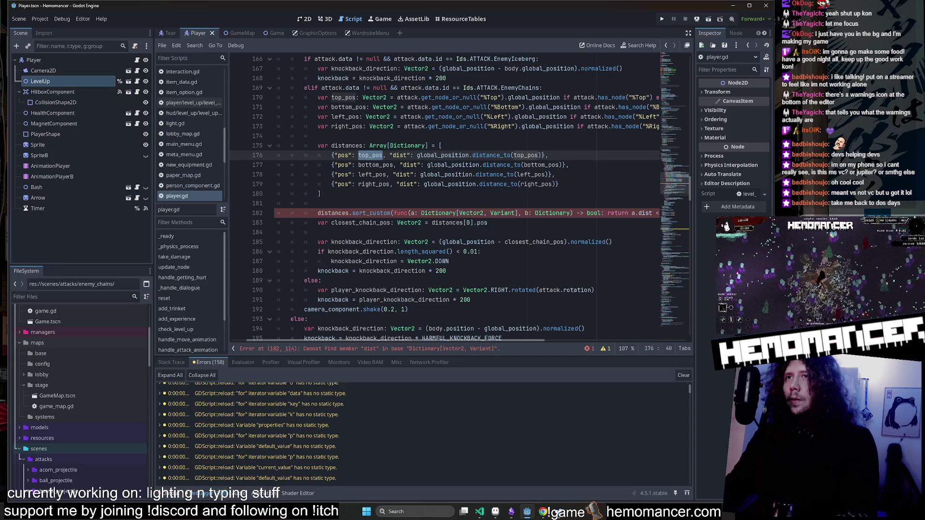
left_click(548, 155)
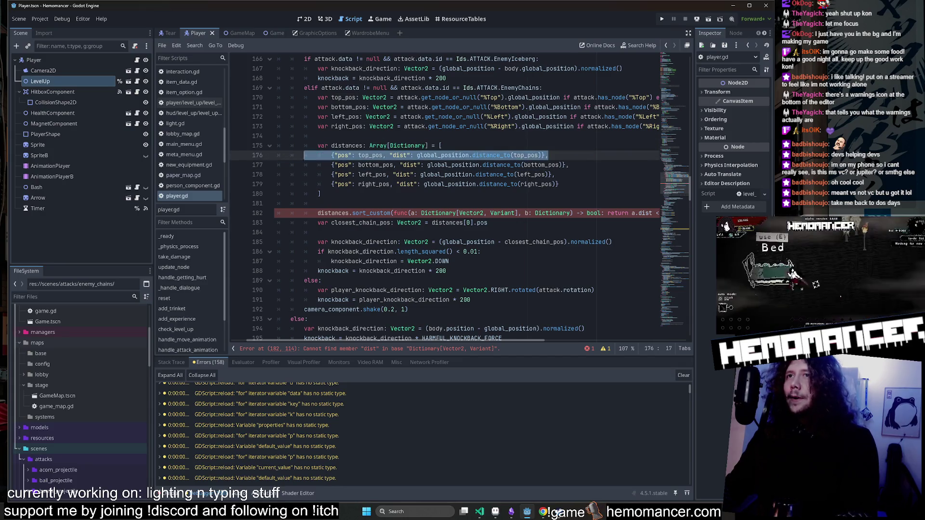
left_click(331, 155)
left_click_drag(331, 155, 549, 155)
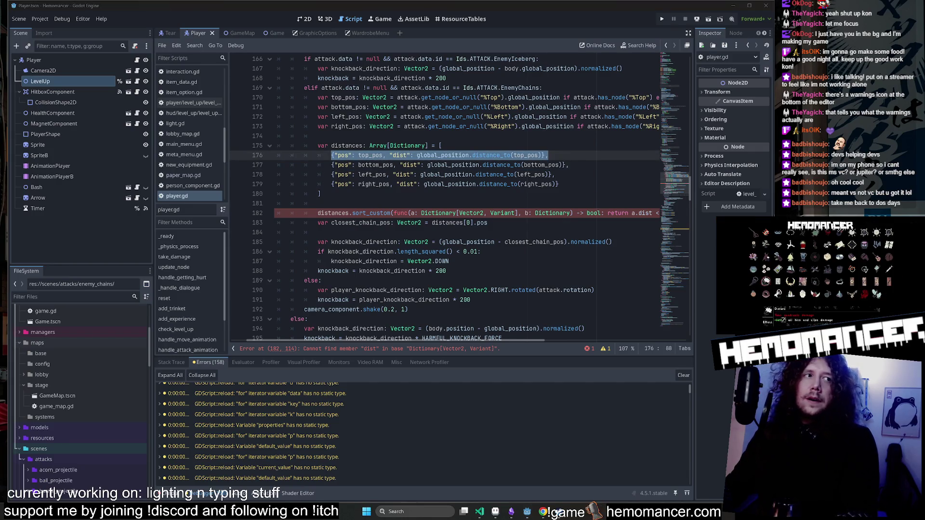
left_click(506, 174)
left_click(466, 213)
double_click(470, 213)
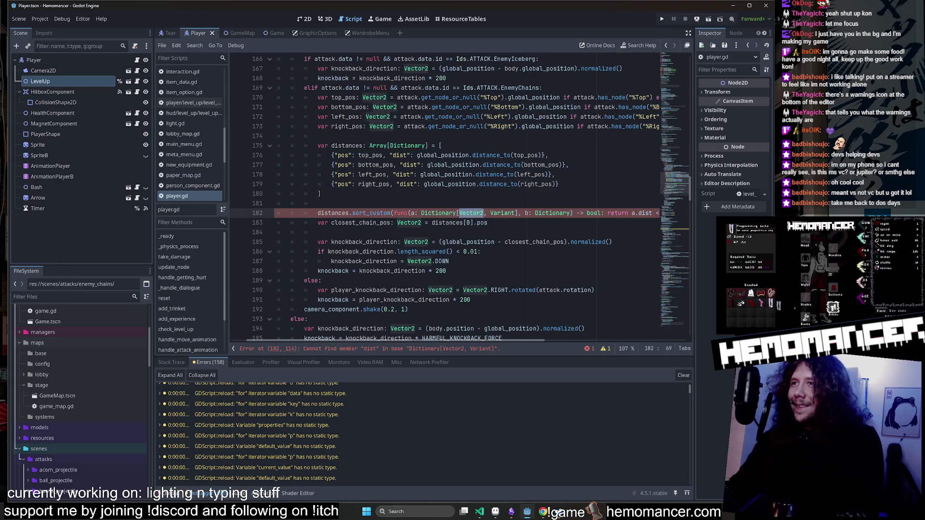
type("Variant")
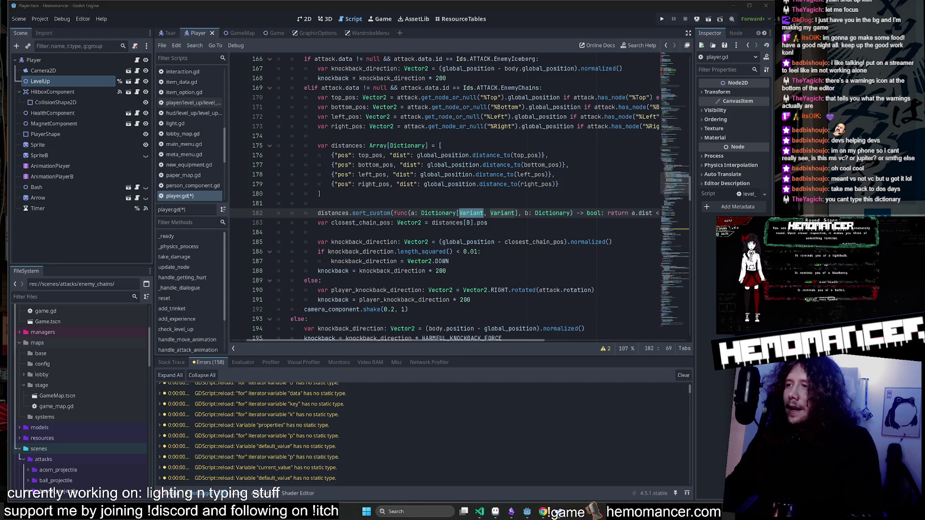
left_click(548, 155)
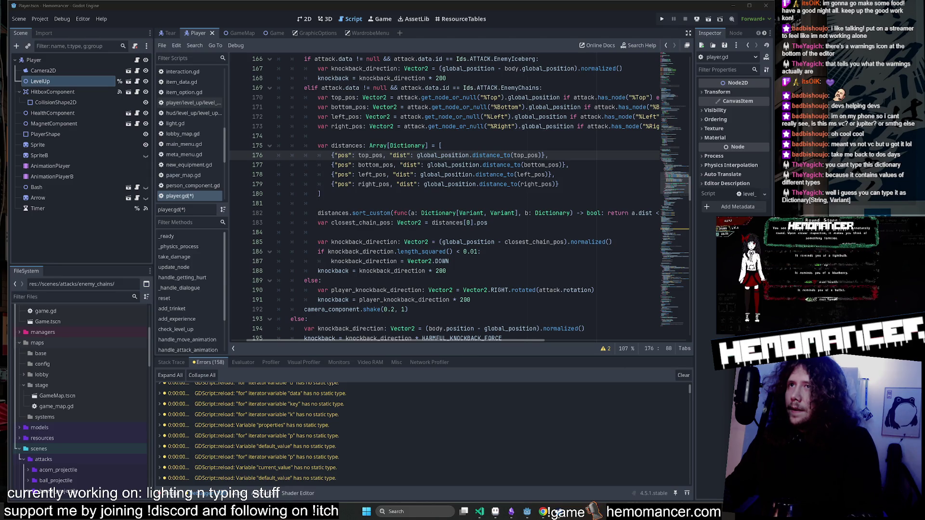
double_click(343, 155)
left_click(320, 194)
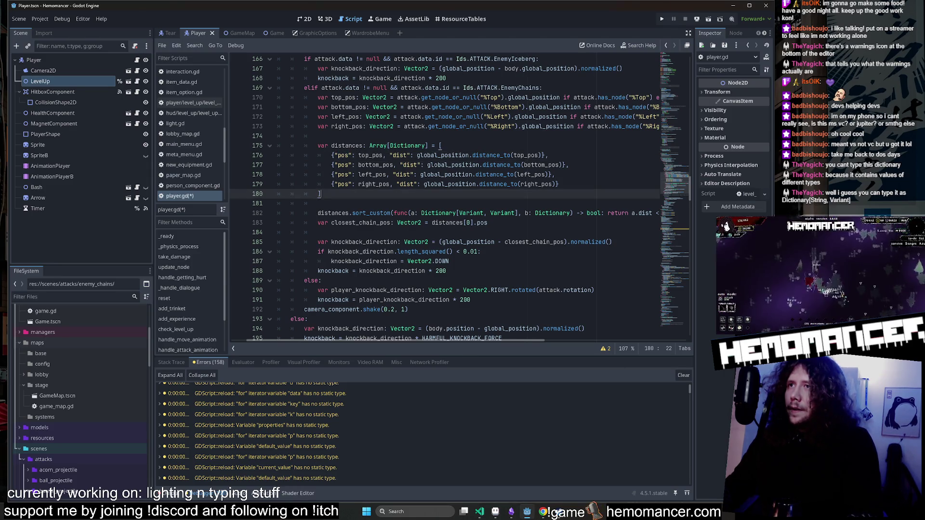
double_click(472, 213)
type("String")
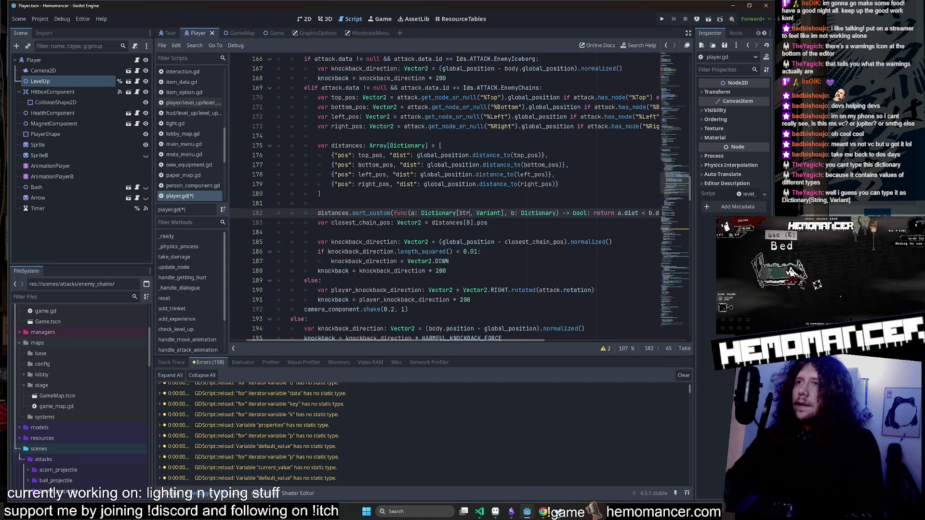
key("Up")
key("Up")
key("Up")
key("ctrl+s")
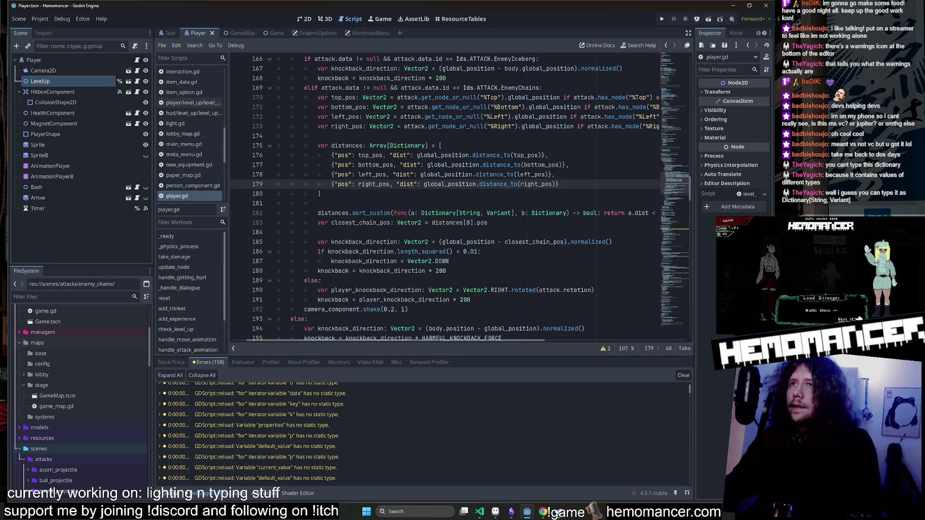
left_click(392, 184)
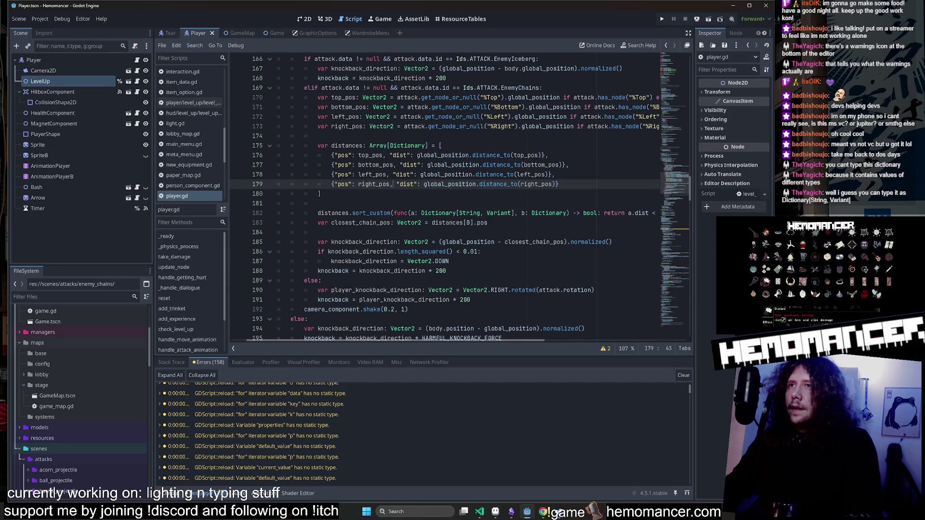
double_click(472, 213)
scroll(434, 213, "right", 3)
scroll(434, 213, "left", 3)
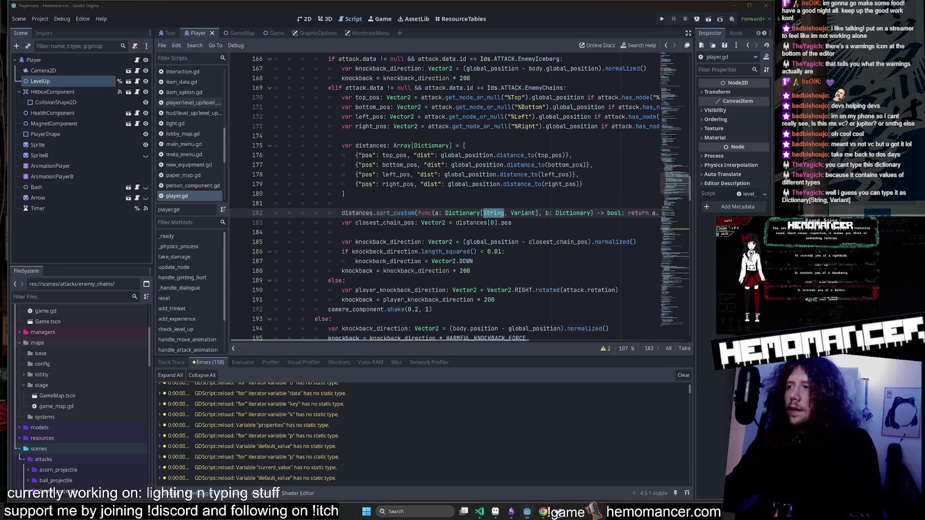
double_click(463, 213)
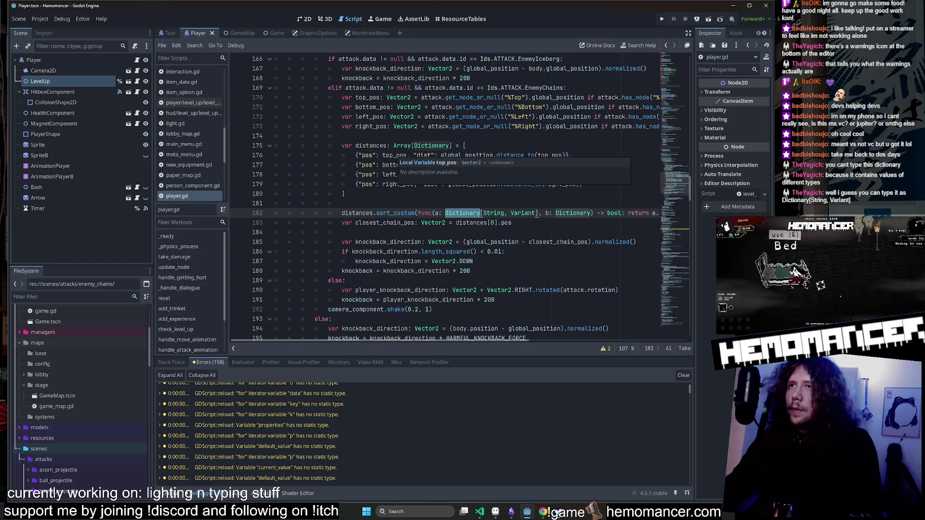
double_click(367, 155)
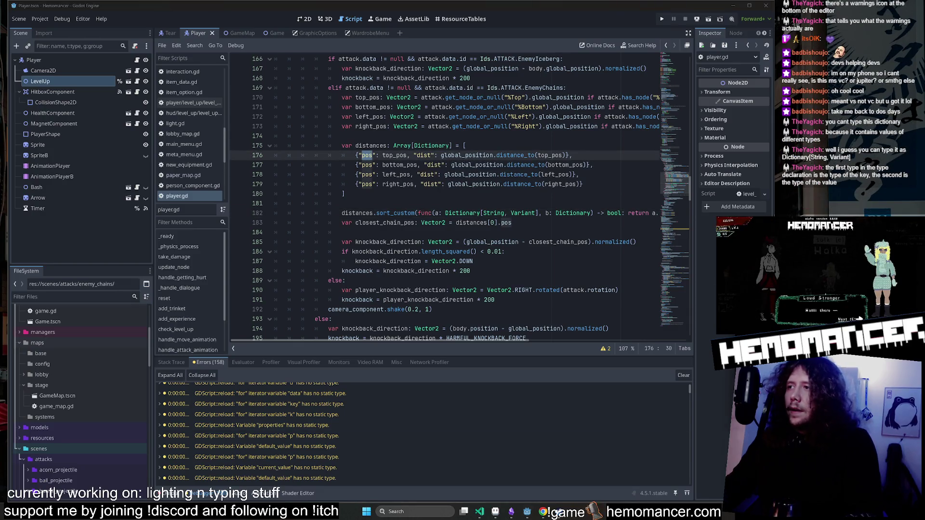
key("Home")
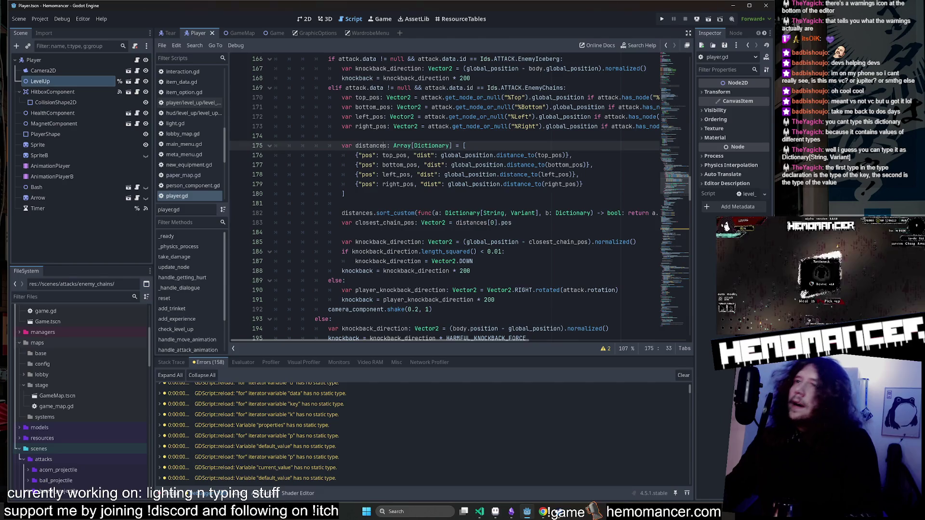
key("ctrl+shift+Right")
key("ctrl+shift+Right")
key("ctrl+shift+Right")
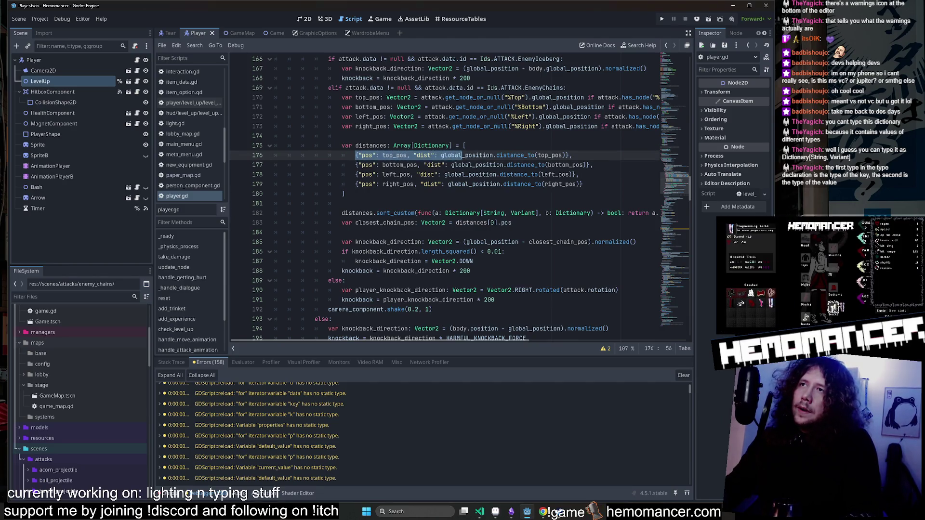
key("Right")
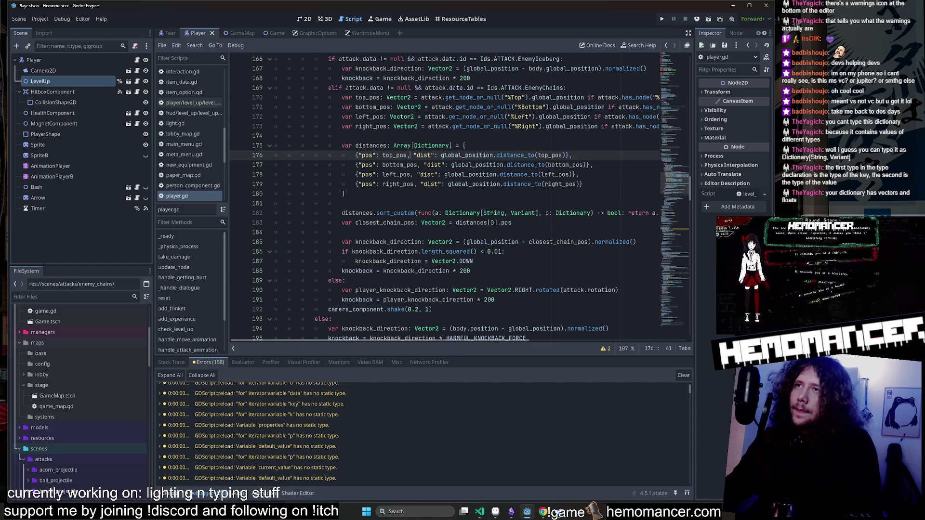
key("ctrl+Left")
key("ctrl+Left")
key("ctrl+Left")
key("ctrl+shift+Right")
key("ctrl+shift+Right")
key("ctrl+shift+Right")
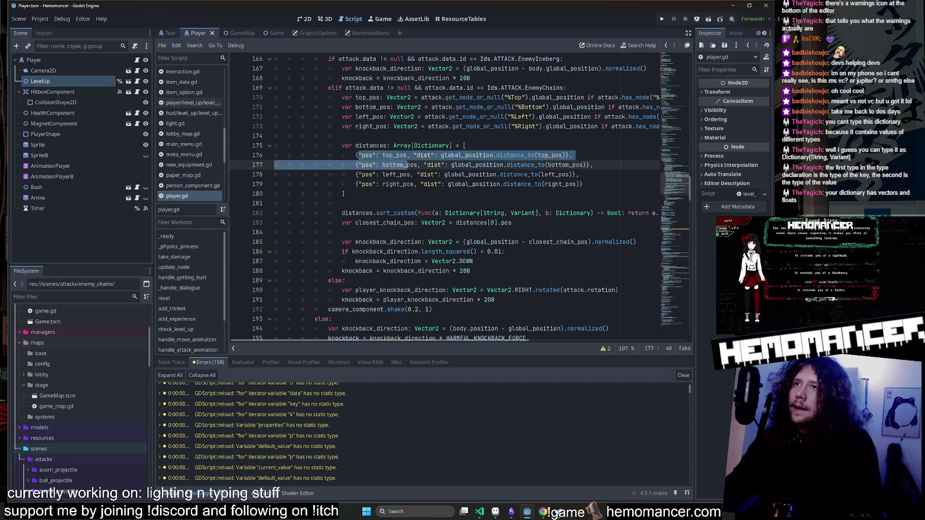
key("ctrl+Right")
key("ctrl+Right")
key("ctrl+Right")
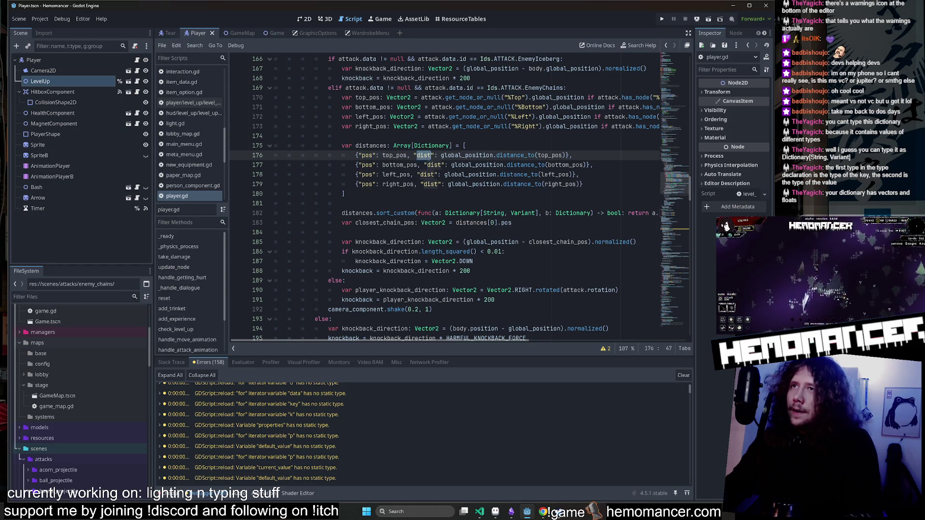
key("ctrl+shift+Right")
left_click(466, 146)
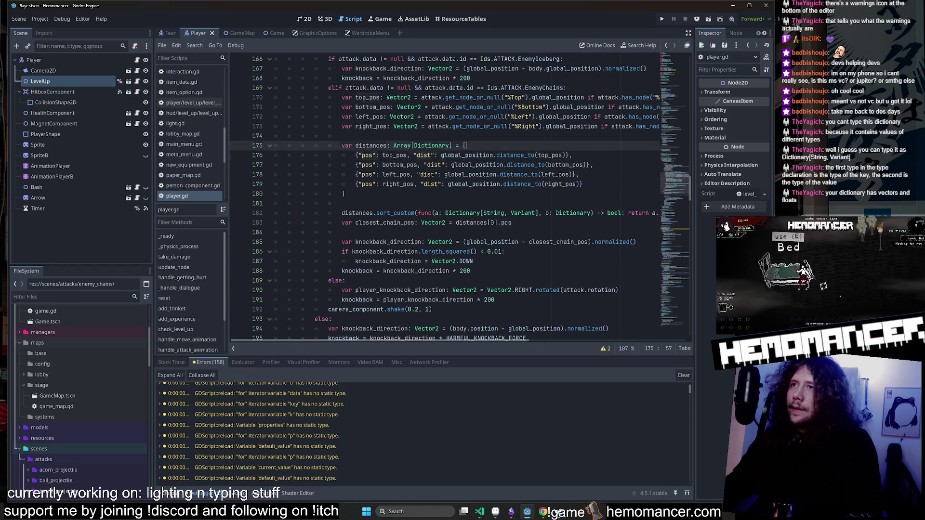
key("Down")
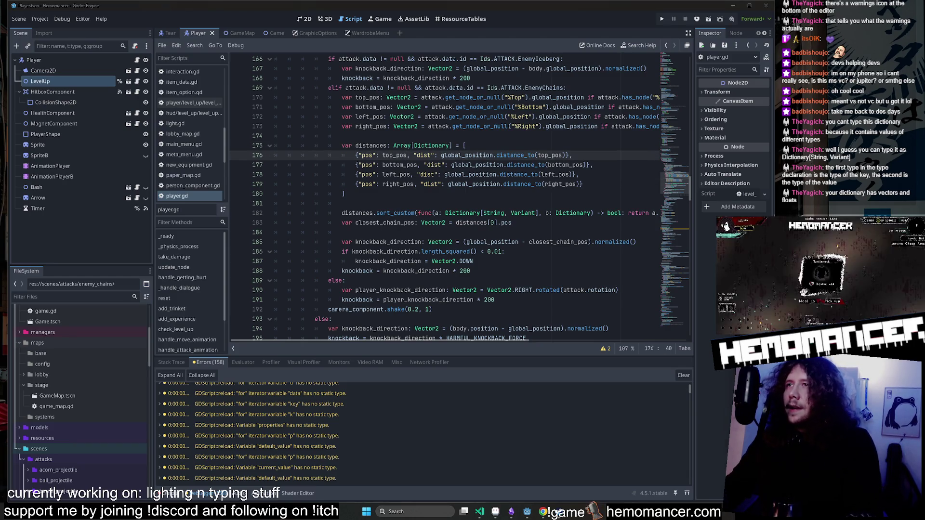
left_click(390, 155)
left_click(523, 213)
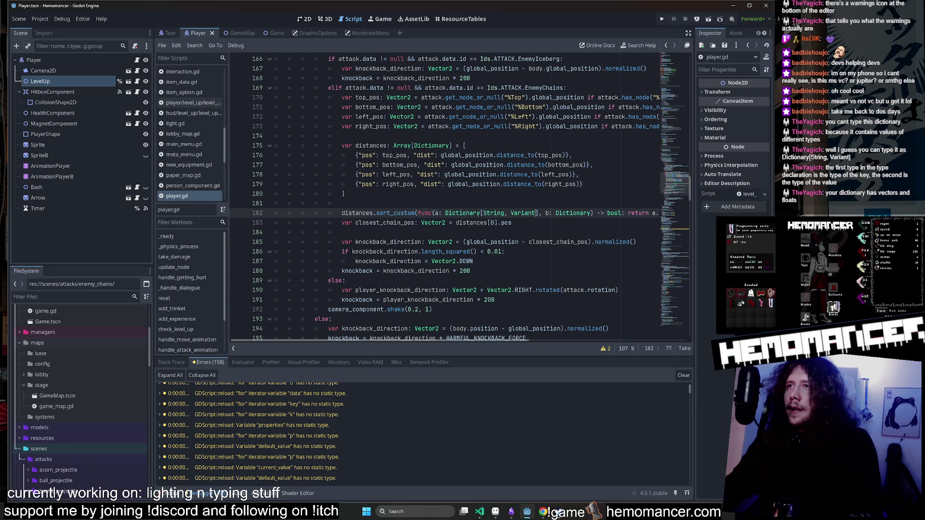
double_click(523, 213)
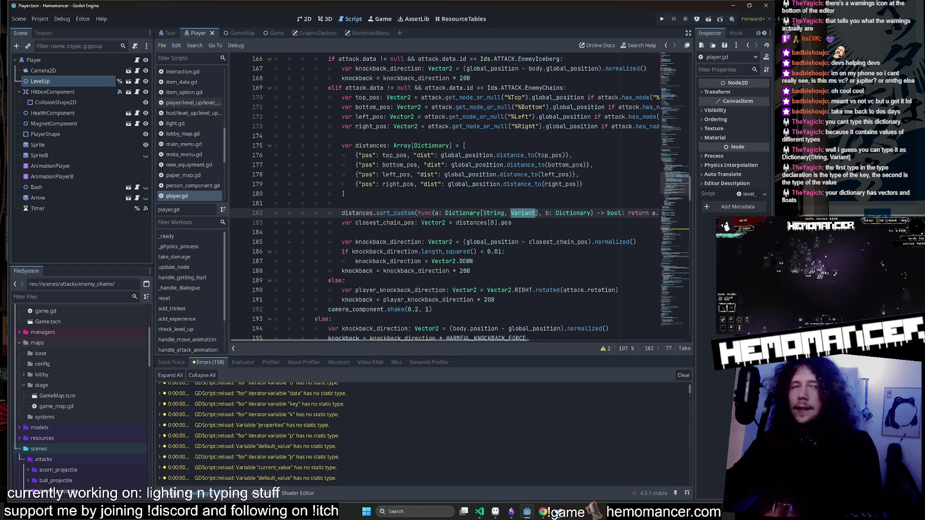
key("Right")
type("| ")
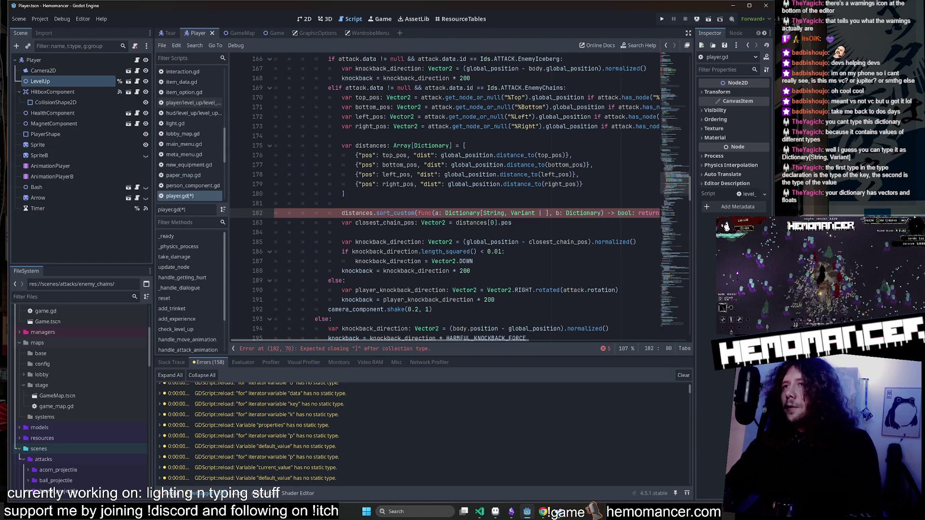
type("float]")
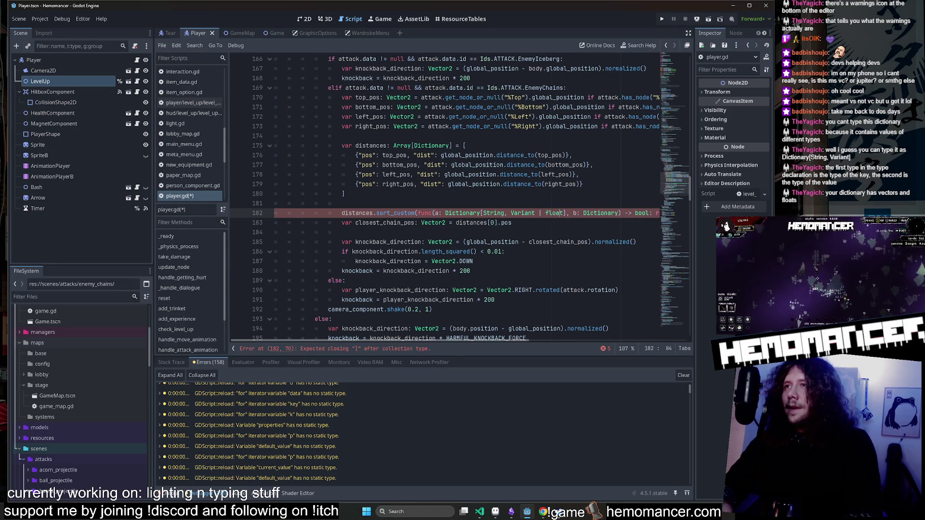
Replace the Variant value type on line 182 with Vector2.
left_click(535, 213)
key("BackSpace")
key("BackSpace")
key("BackSpace")
key("BackSpace")
key("BackSpace")
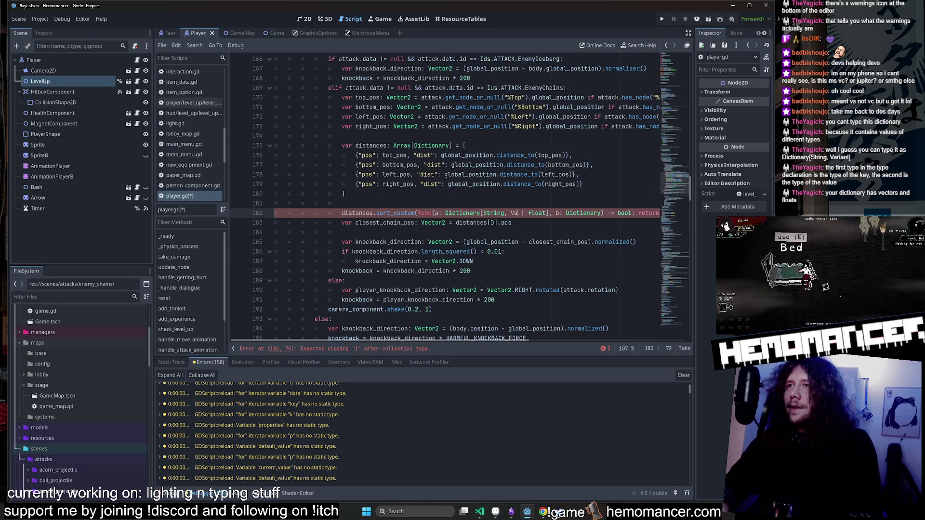
type("Vector2")
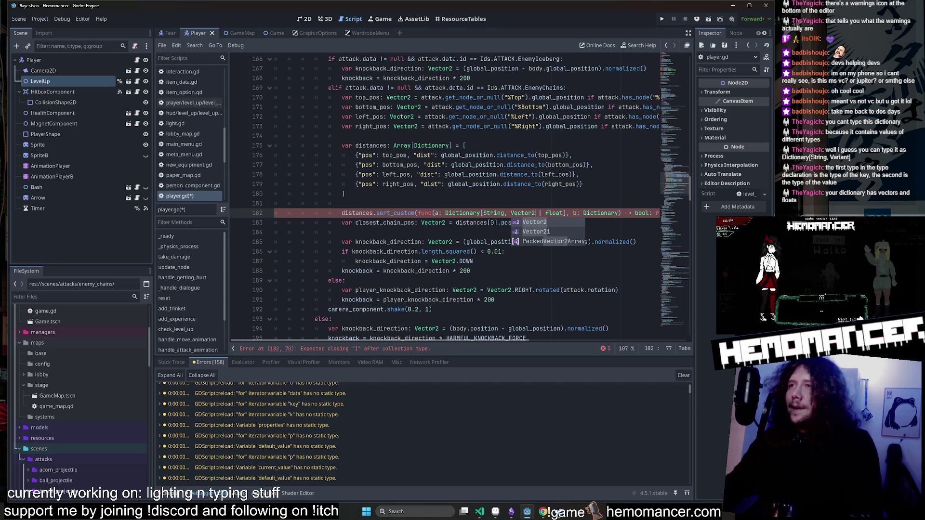
Delete the type arguments so parameter a is a plain Dictionary, save, and scroll to add_trinket.
left_click_drag(563, 213, 512, 213)
key("shift+Left")
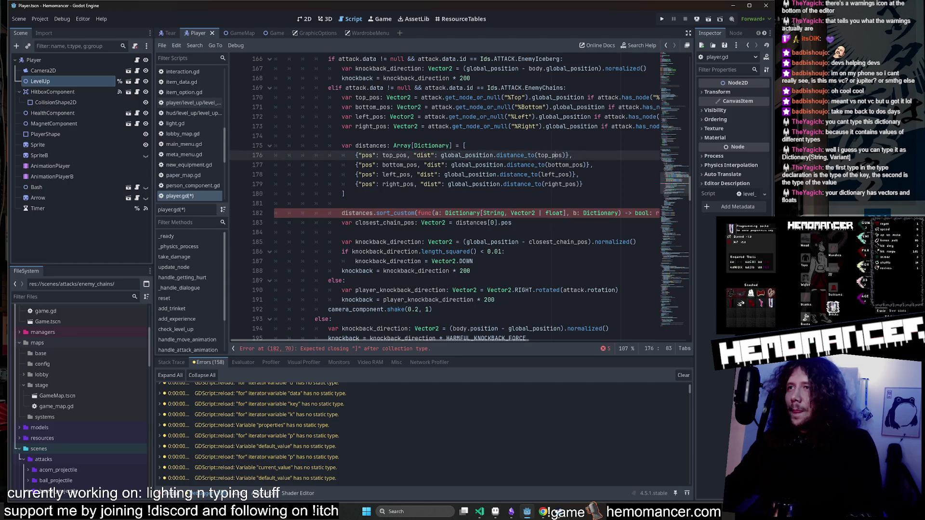
key("shift+Left")
key("shift+Left")
key("shift+Left")
key("Delete")
left_click(344, 194)
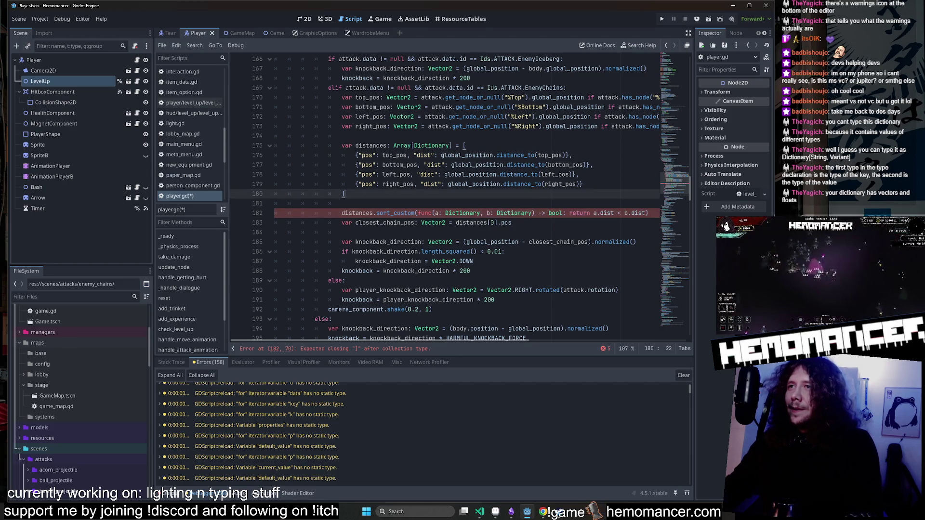
key("ctrl+s")
left_click_drag(672, 190, 672, 230)
scroll(457, 198, "down", 1)
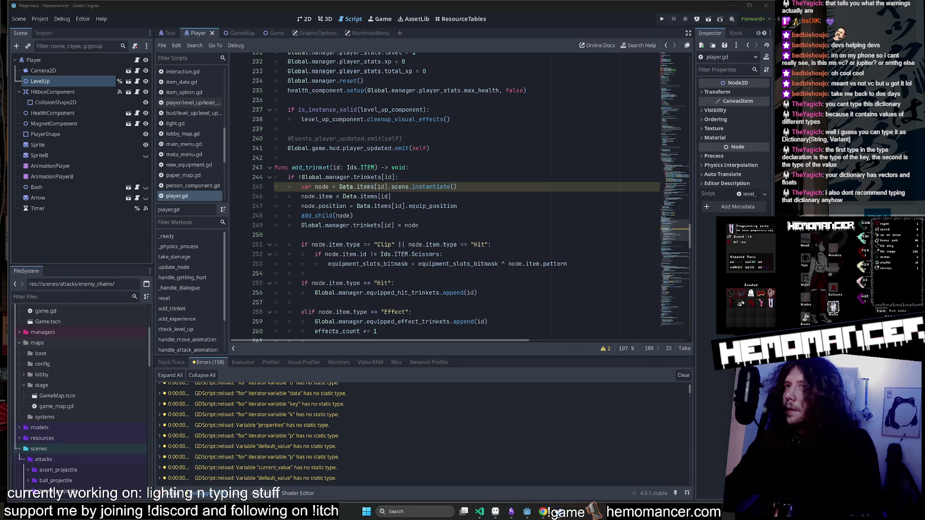
Review the node instantiation code on lines 245–247 of add_trinket, then switch to ResourceTables.
left_click(328, 187)
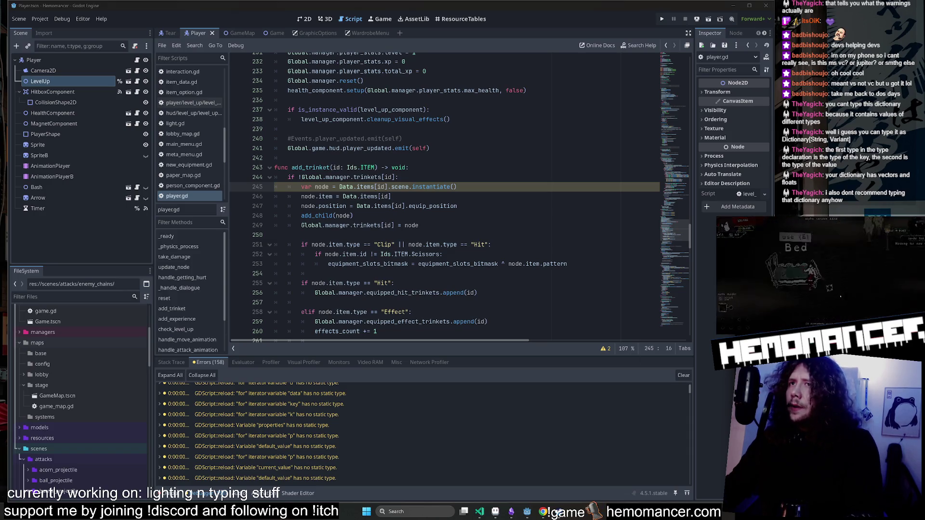
left_click(329, 186)
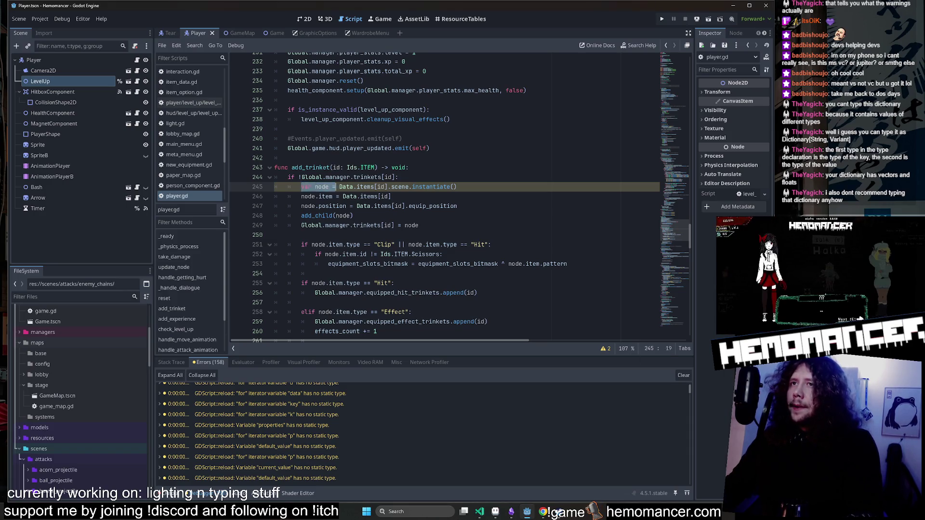
key("End")
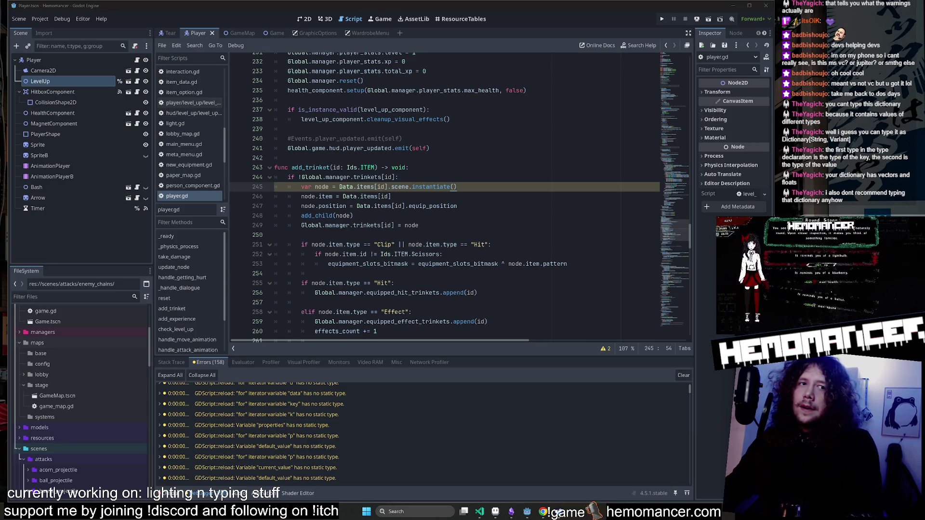
left_click(329, 186)
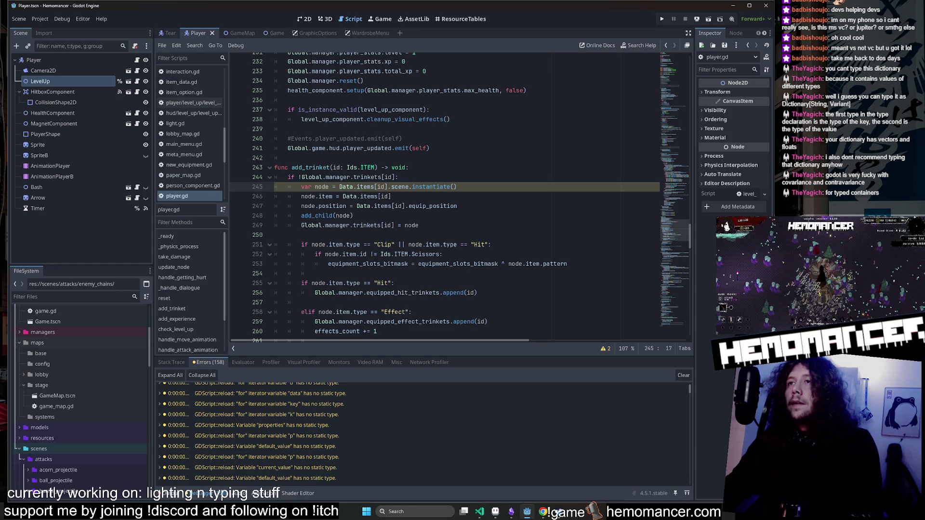
left_click(392, 196)
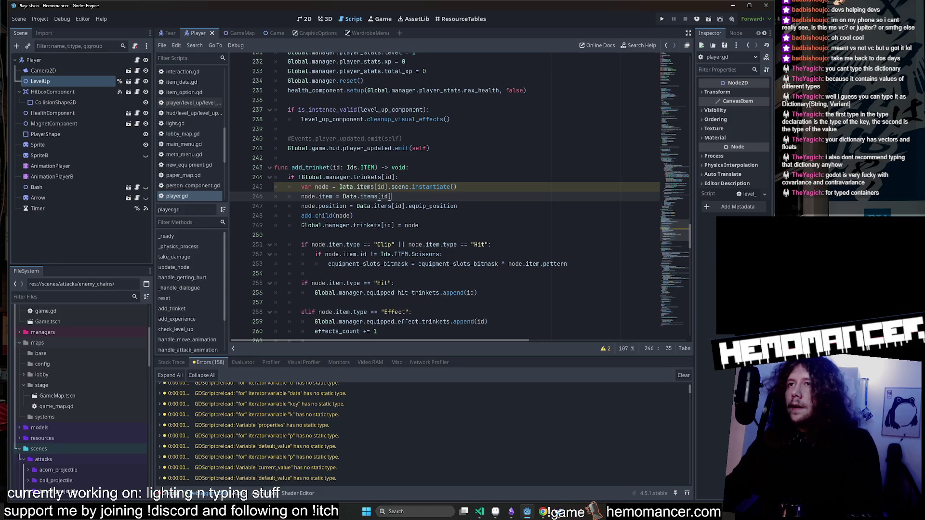
left_click(412, 187)
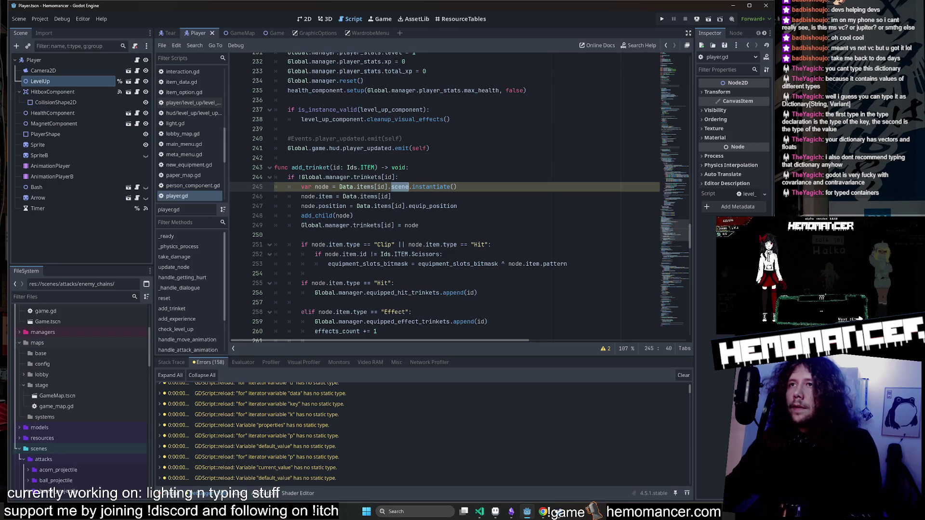
key("Down")
key("Down")
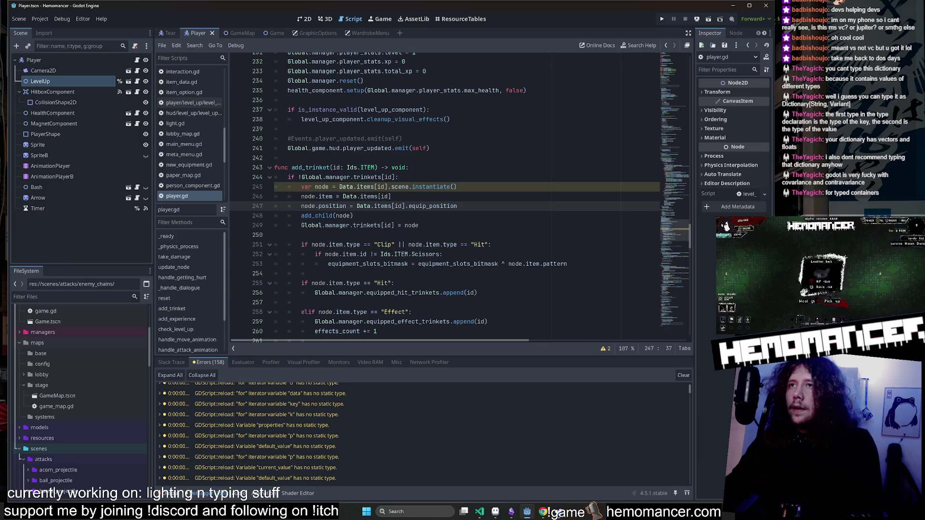
left_click(332, 187)
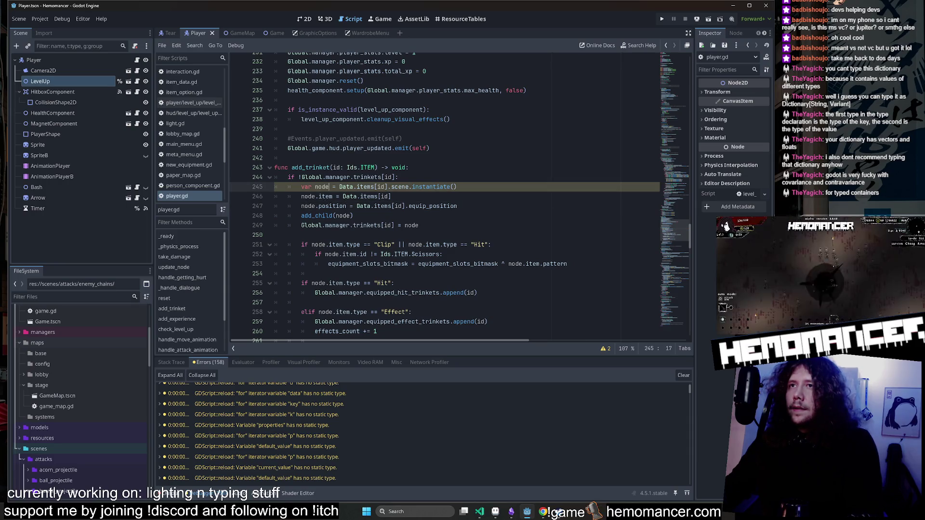
double_click(400, 187)
left_click(464, 20)
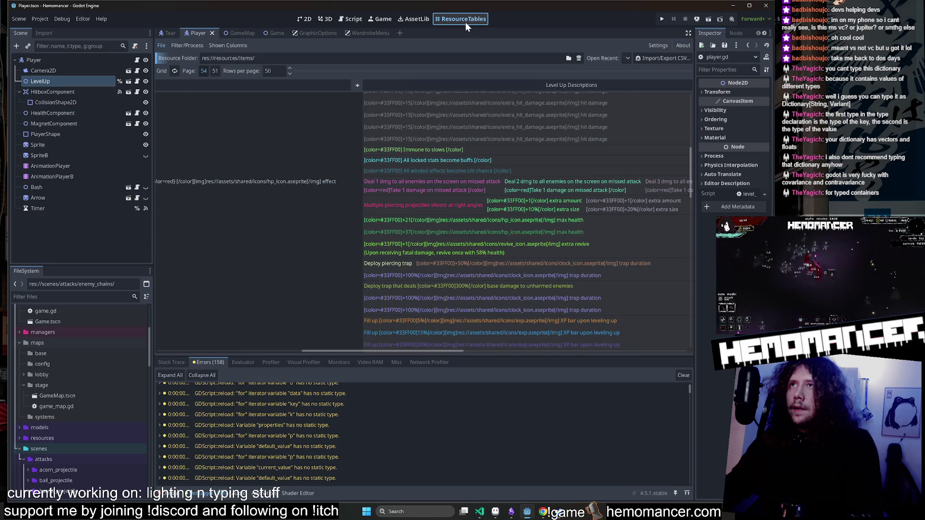
Collapse the attacks scenes folder in the FileSystem dock and open item.gd.
scroll(448, 177, "right", 5)
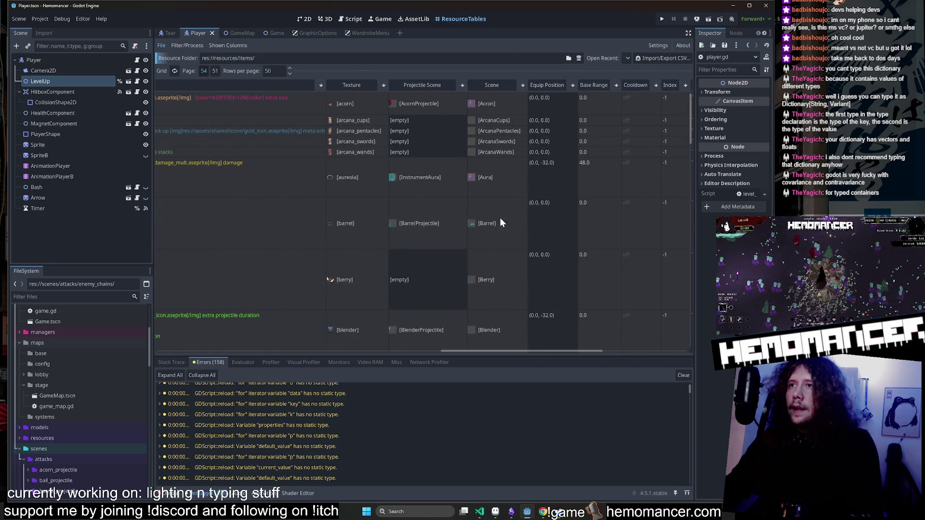
scroll(499, 213, "down", 3)
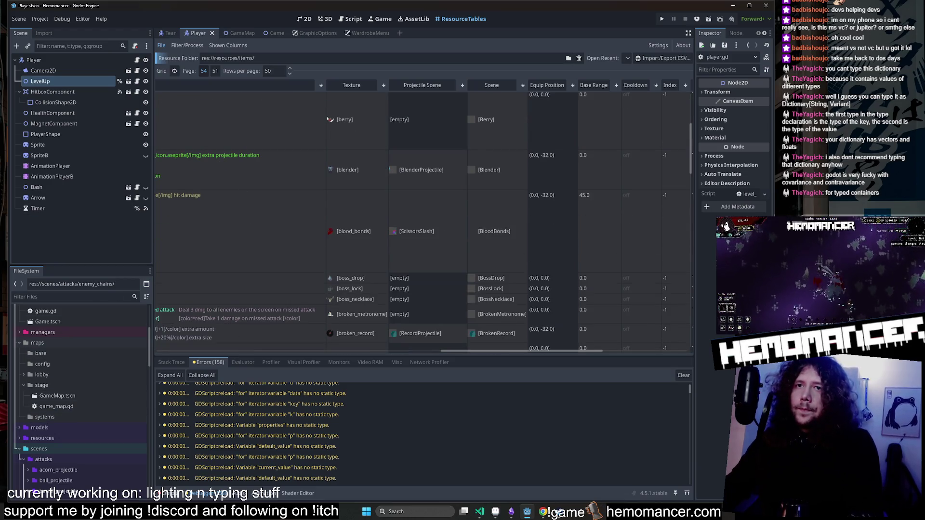
scroll(68, 424, "down", 2)
double_click(70, 427)
scroll(72, 409, "down", 3)
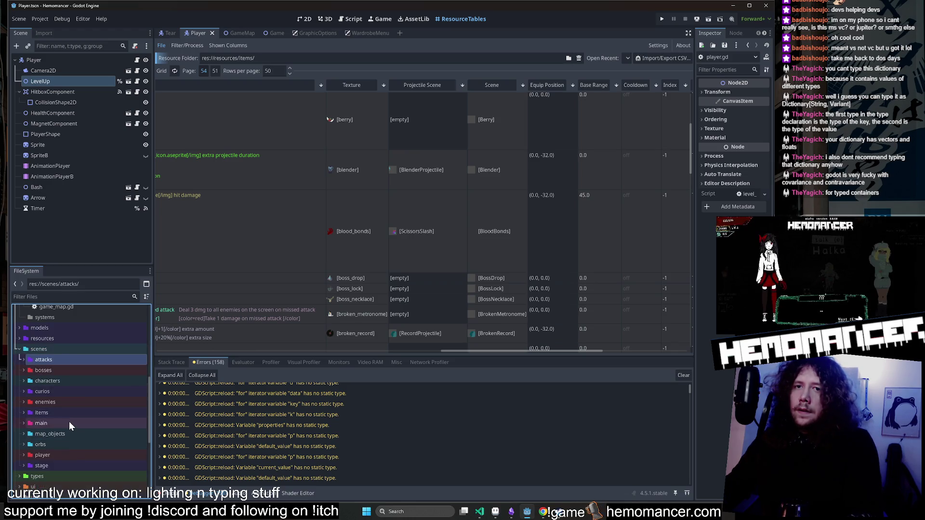
scroll(72, 411, "down", 3)
double_click(71, 405)
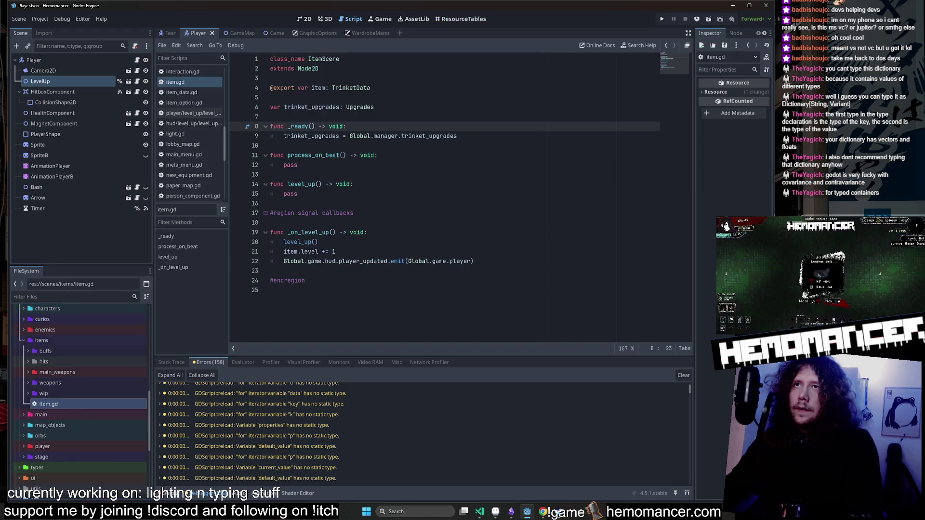
Check item.gd's class names and browse item_option.gd, item_data.gd, interaction.gd and hud.gd.
double_click(309, 68)
double_click(324, 59)
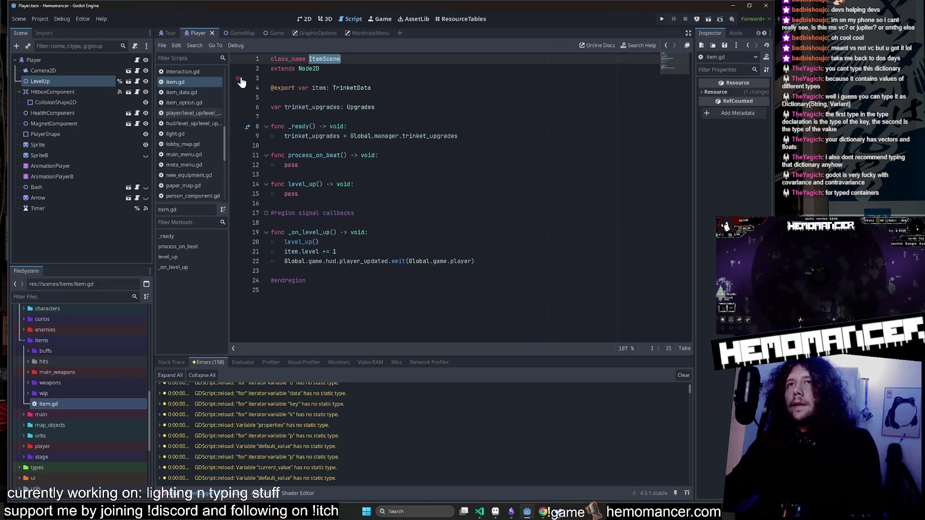
left_click(190, 102)
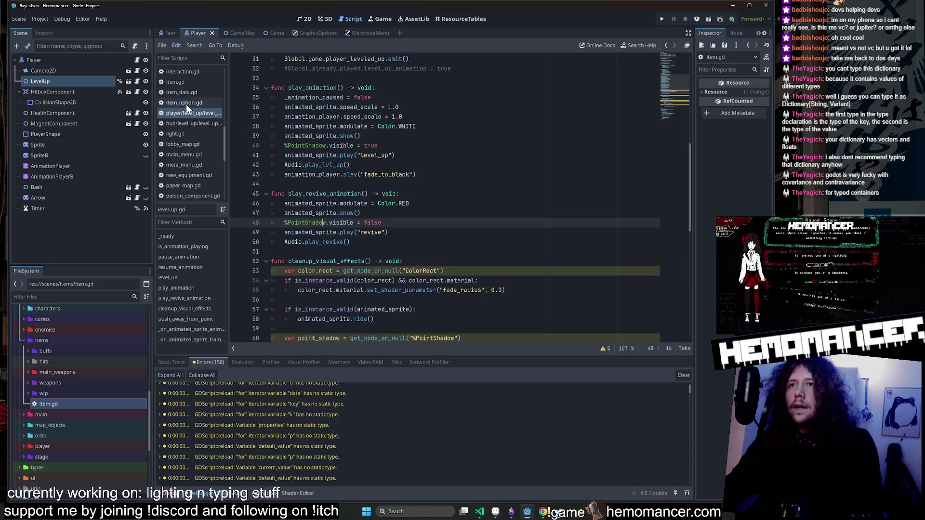
left_click(186, 93)
left_click(187, 82)
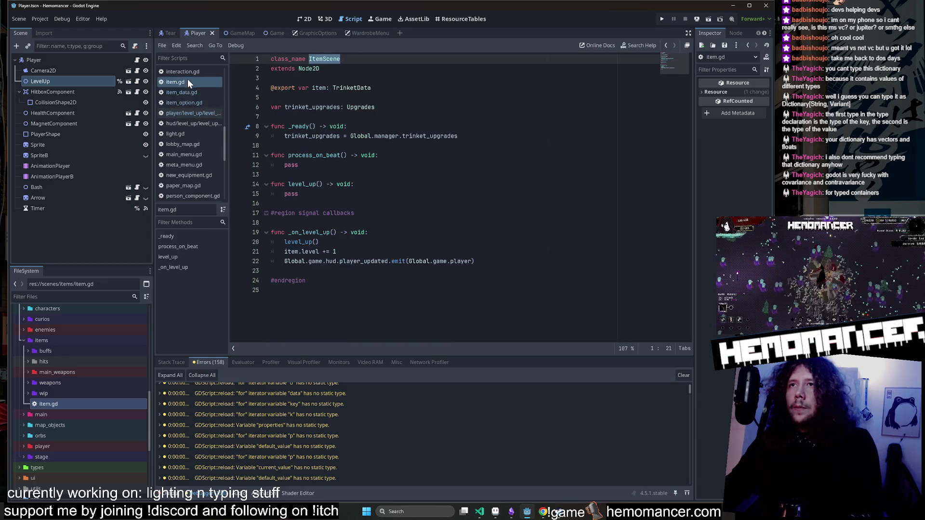
left_click(188, 72)
scroll(188, 74, "up", 2)
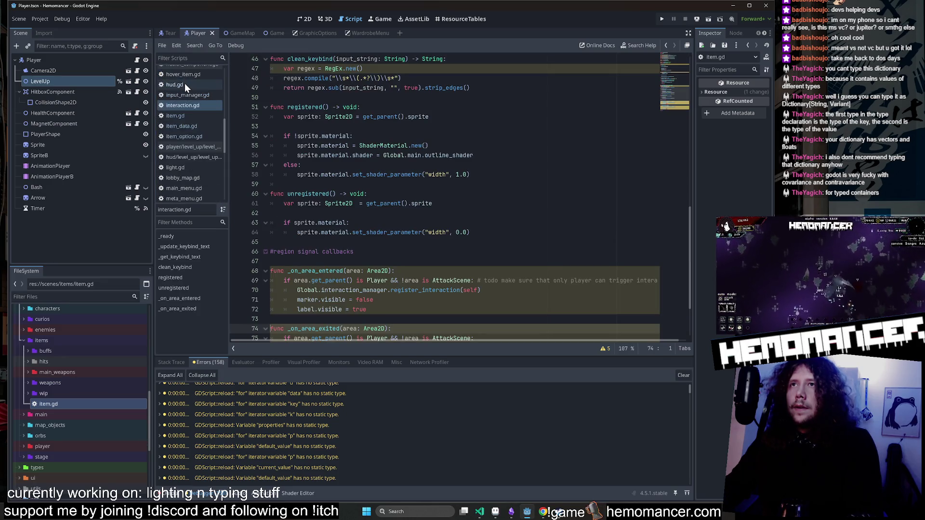
left_click(186, 84)
scroll(184, 94, "down", 3)
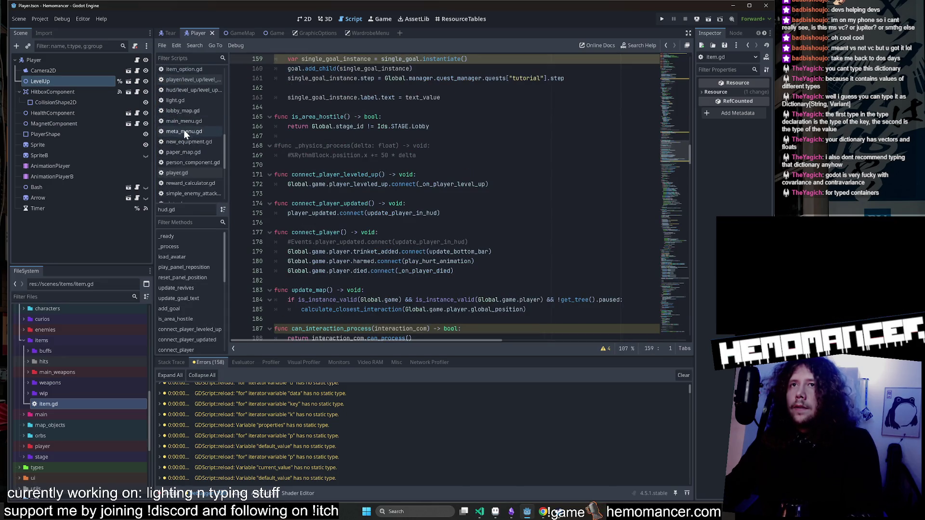
Step through the 'has no static type' errors to upgrades.gd's untyped loop variables and default_value.
left_click(299, 443)
left_click(299, 438)
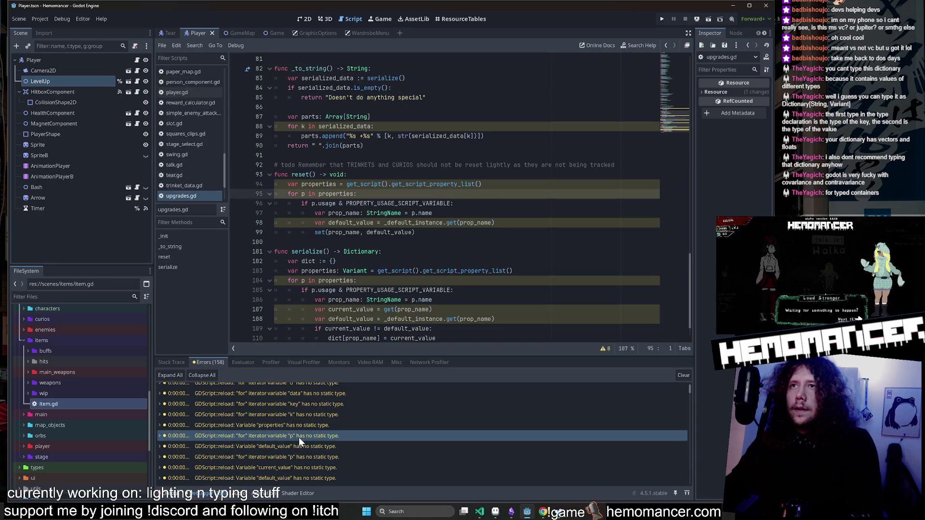
left_click(298, 428)
left_click(297, 418)
left_click(300, 477)
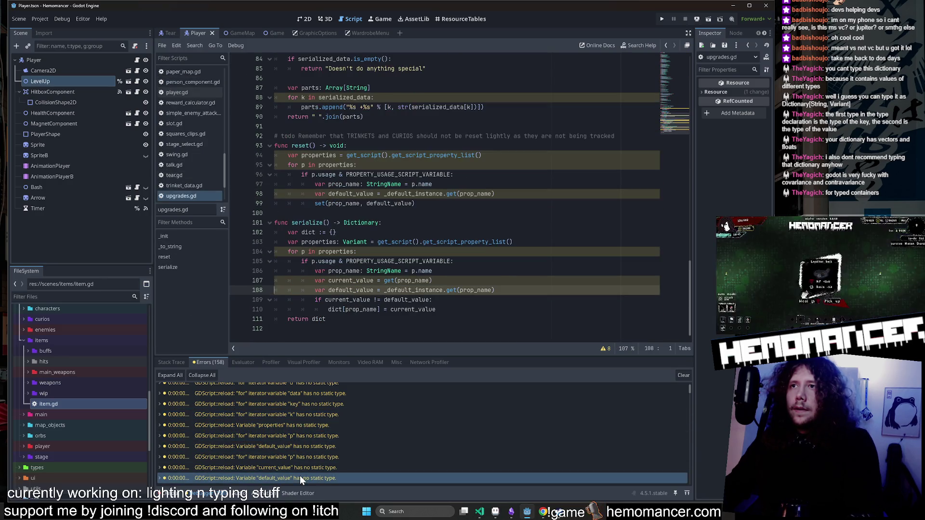
Bring Visual Studio Code back to the front.
left_click(479, 512)
left_click(479, 512)
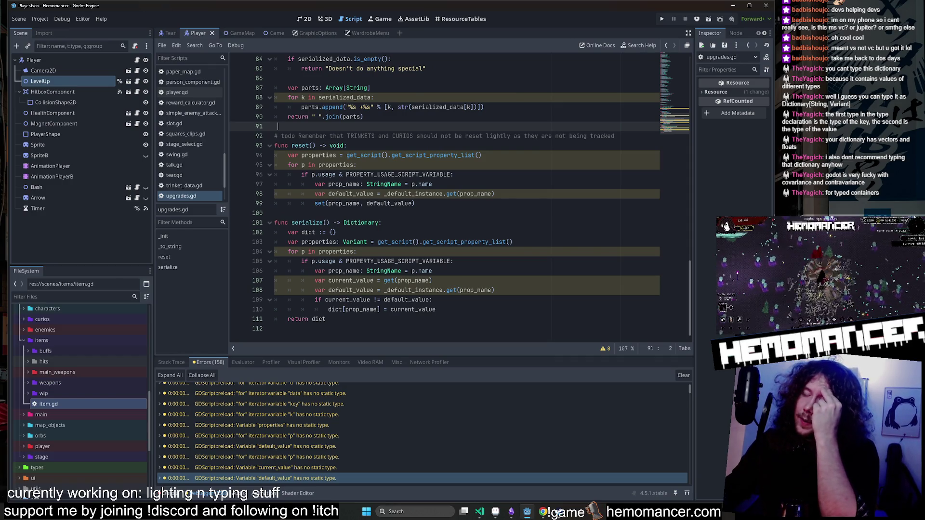
left_click(478, 514)
Search the whole project for 'Dictionary:' type annotations in VS Code.
left_click(71, 78)
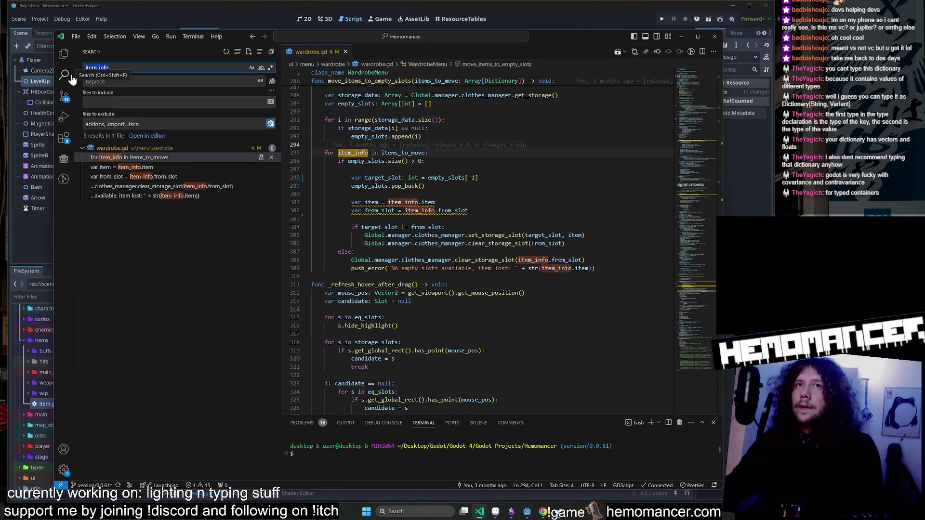
type("a,")
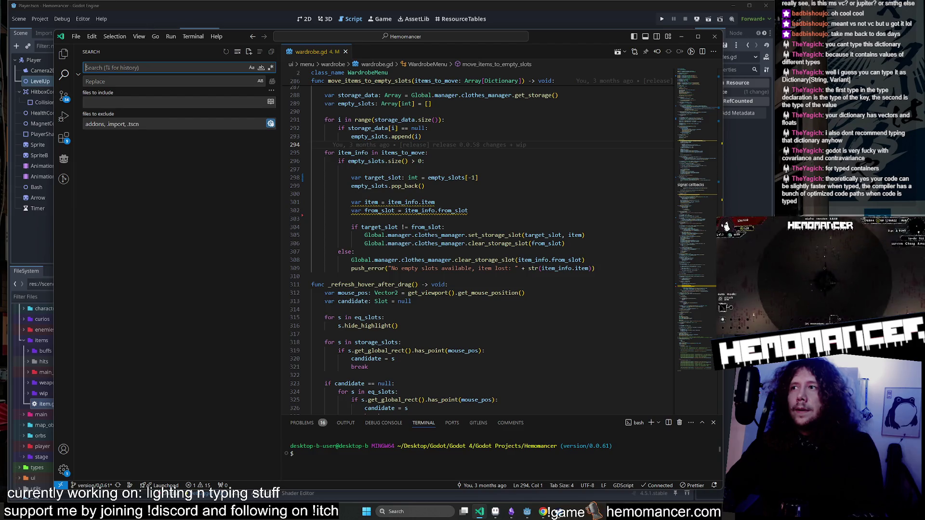
type("ionary")
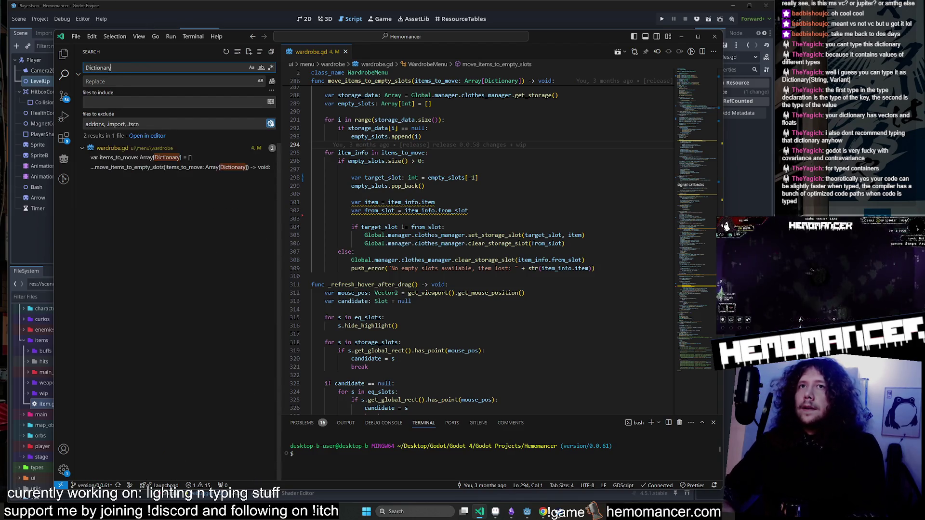
type(":")
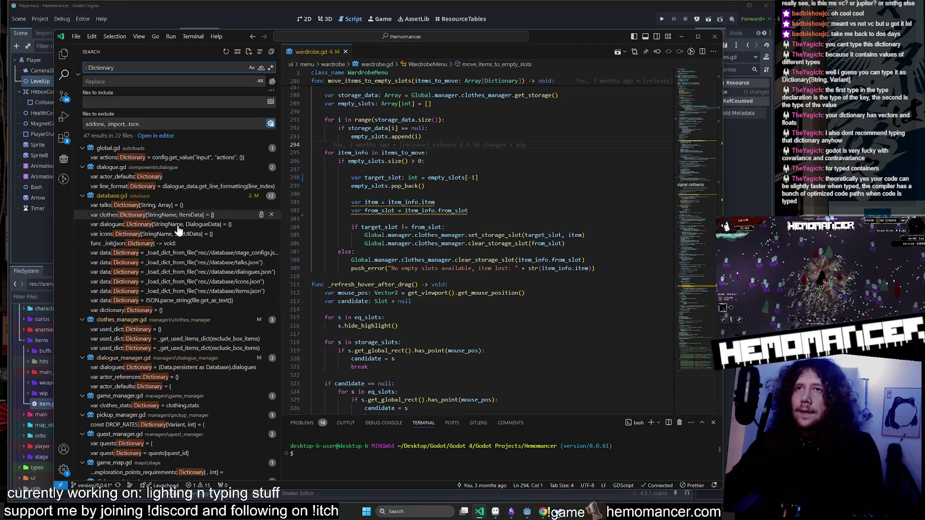
scroll(208, 200, "down", 4)
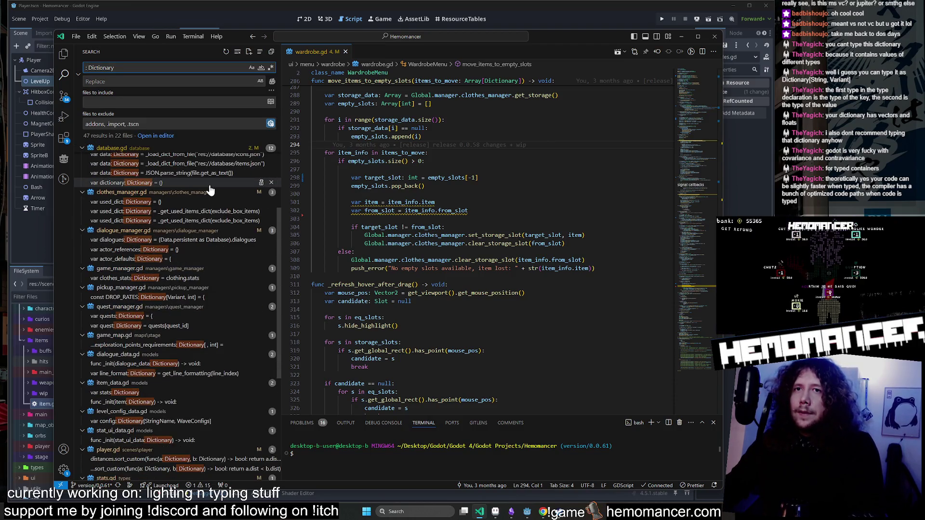
scroll(198, 376, "down", 6)
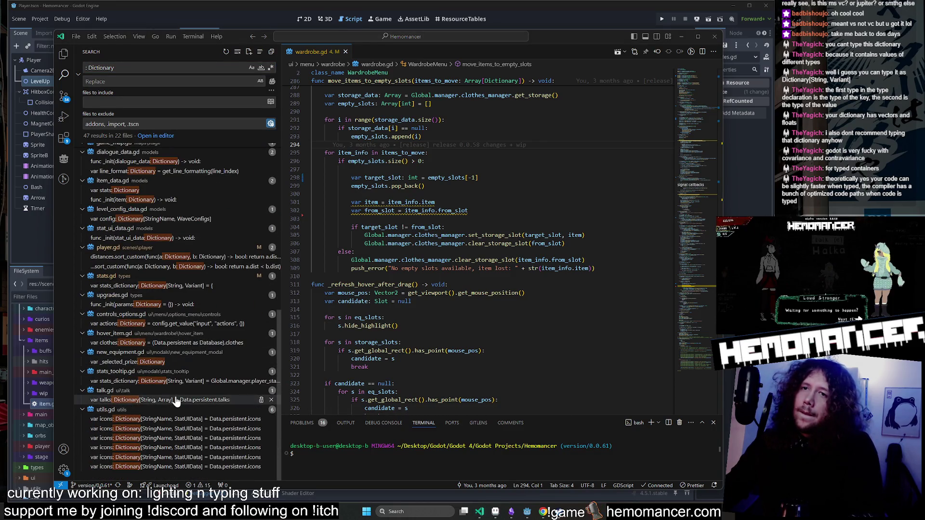
Review Dictionary results in game_manager, quest_manager, hover_item, controls_options, upgrades and dialogue_data.
left_click(182, 365)
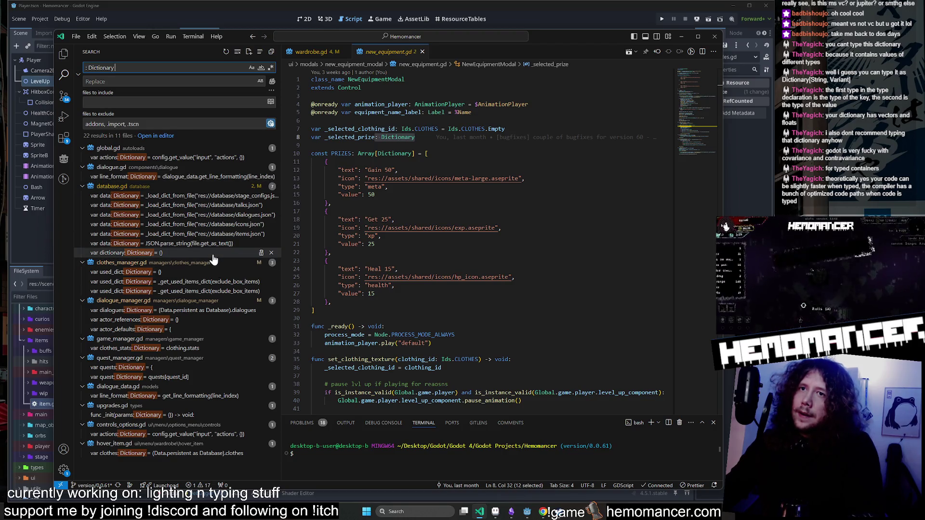
left_click(197, 350)
left_click(196, 368)
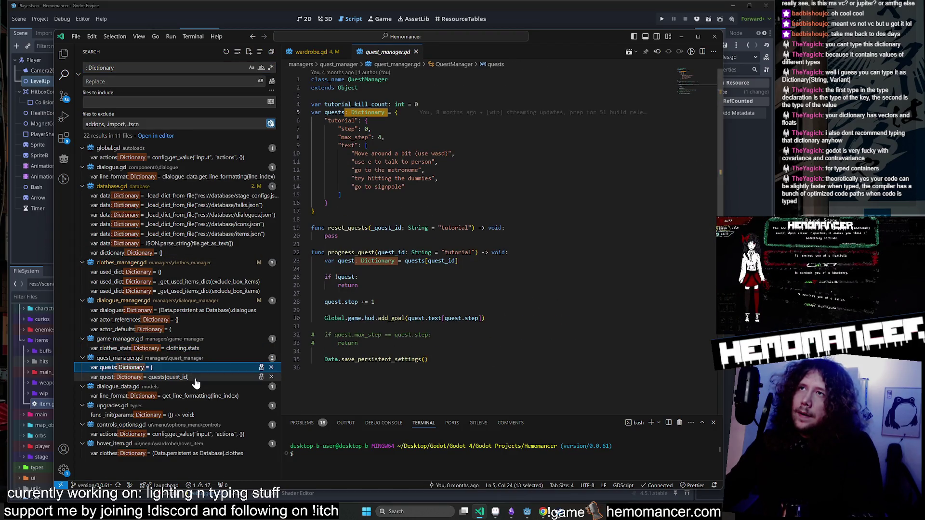
left_click(202, 454)
left_click(198, 434)
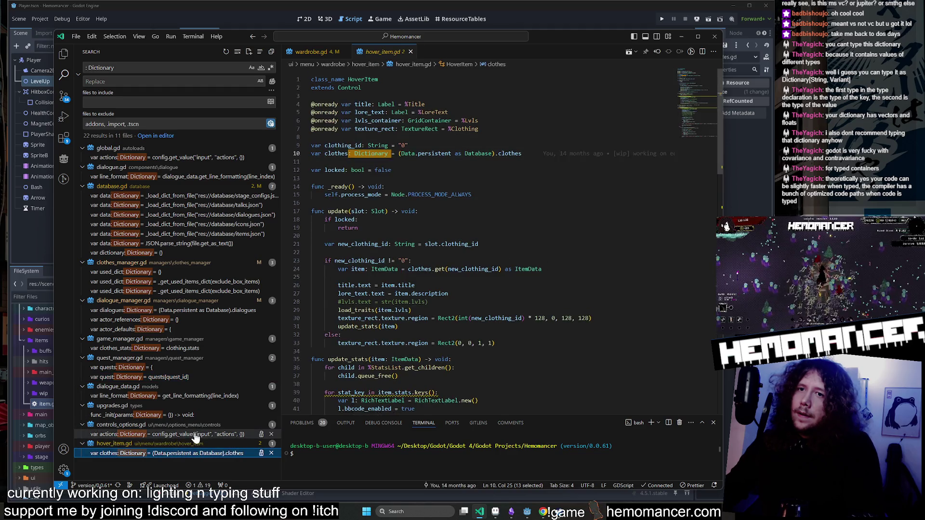
left_click(199, 416)
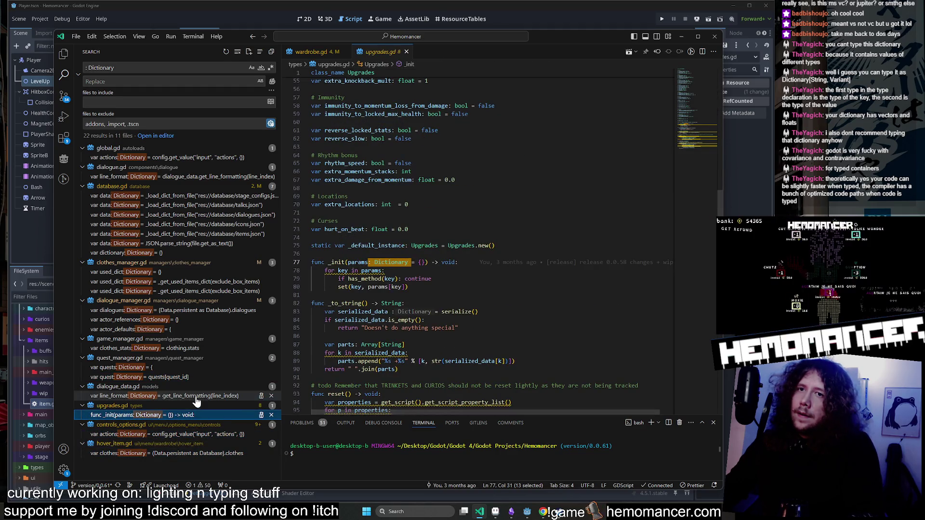
left_click(195, 396)
left_click(192, 378)
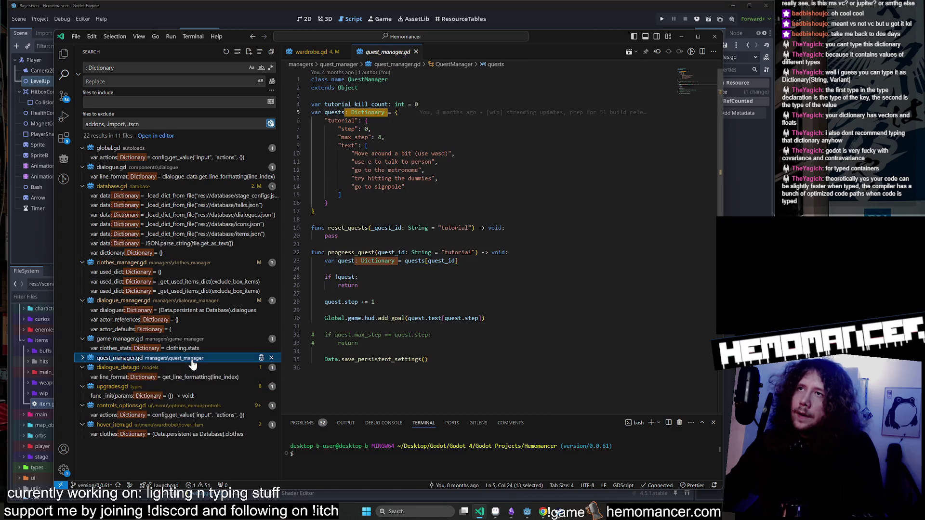
Review the remaining results in dialogue_manager, clothes_manager, database, dialogue and global, then minimize VS Code.
left_click(193, 348)
left_click(193, 320)
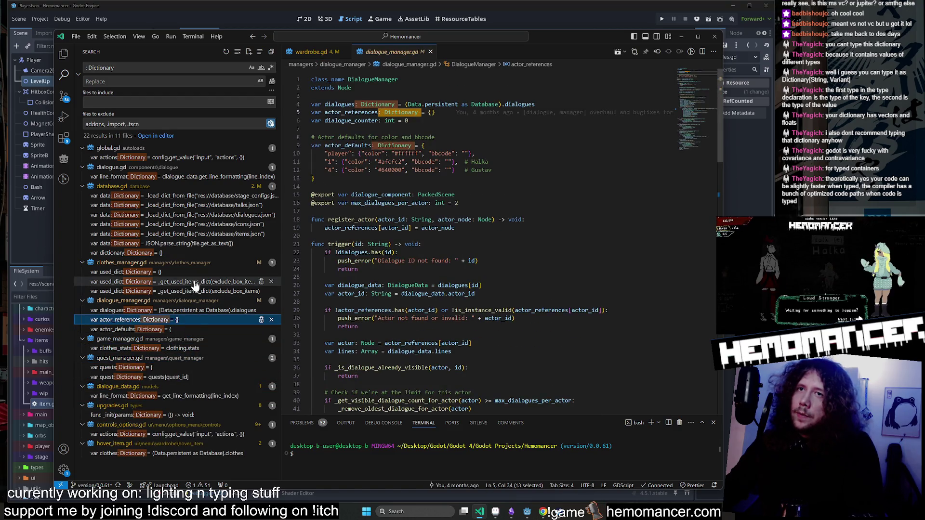
left_click(195, 281)
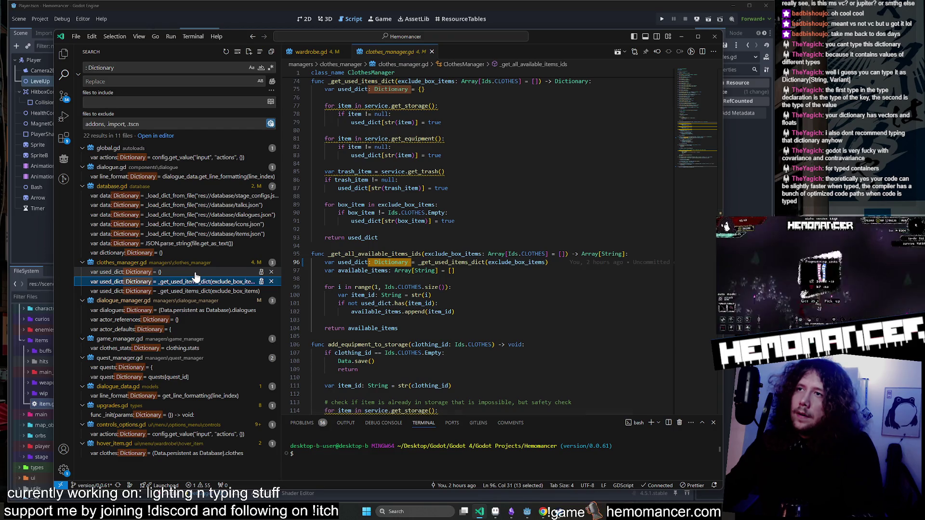
left_click(195, 273)
left_click(188, 254)
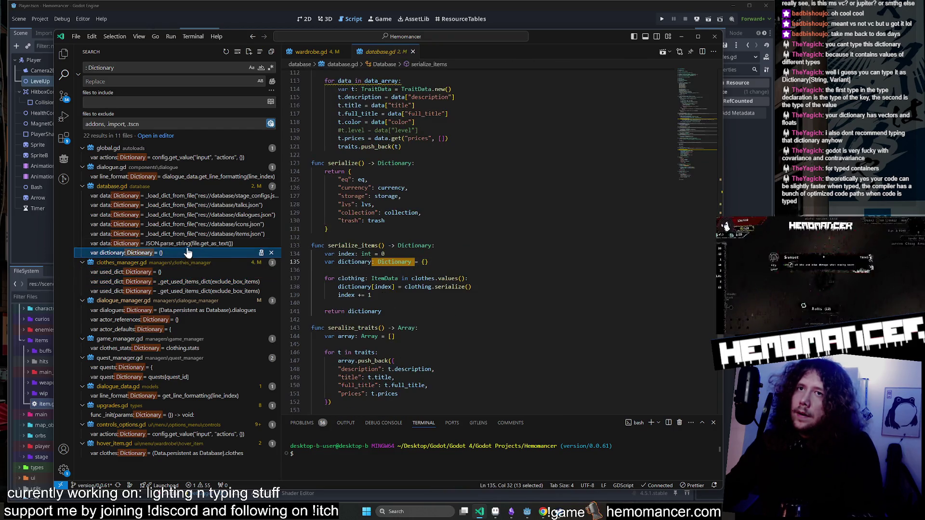
left_click(178, 177)
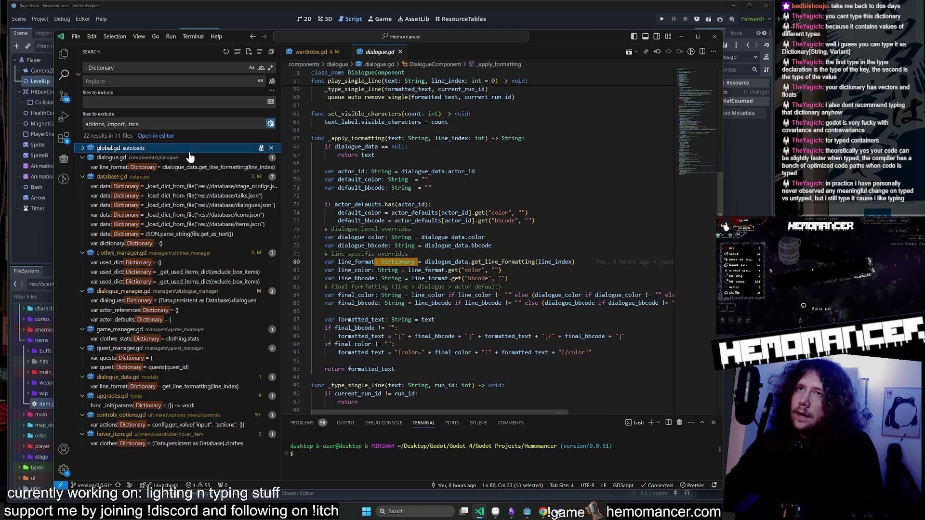
left_click(190, 158)
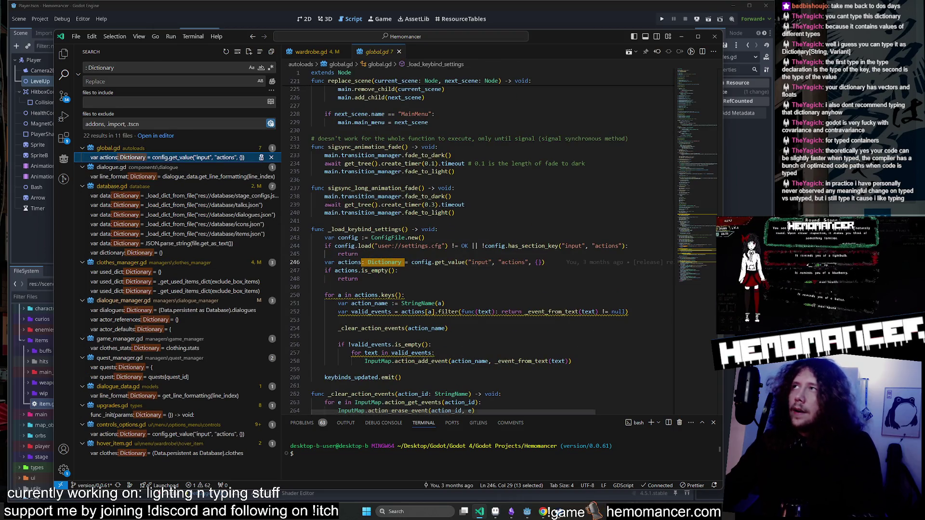
left_click(681, 36)
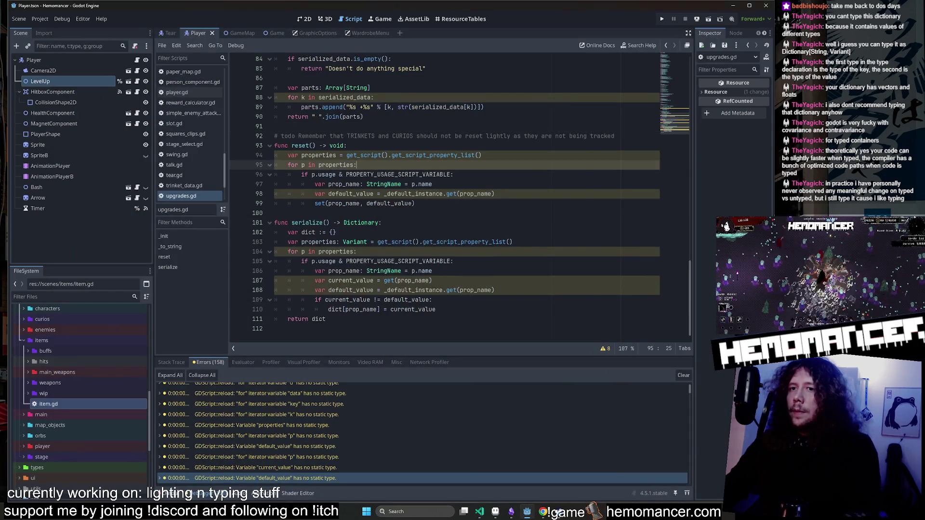
Run the game with F5, then enlarge and reposition the debug window.
key("F5")
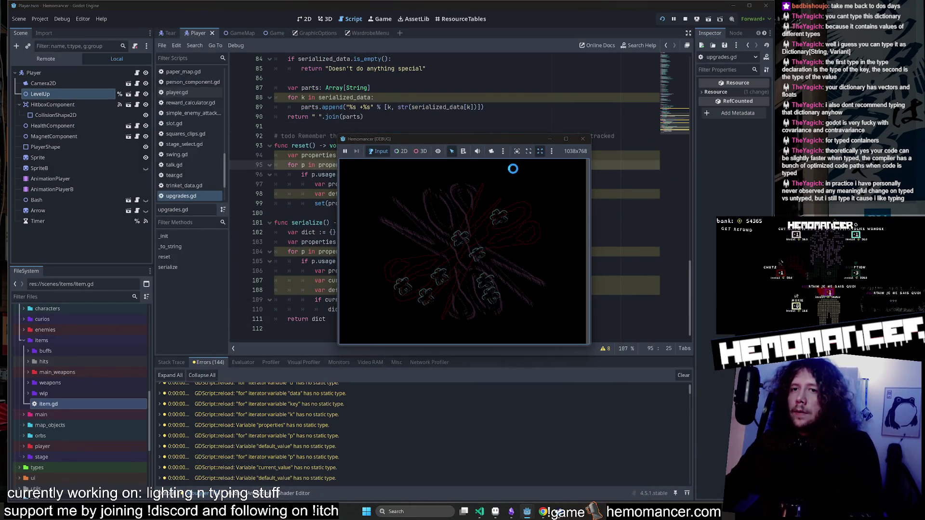
left_click(420, 238)
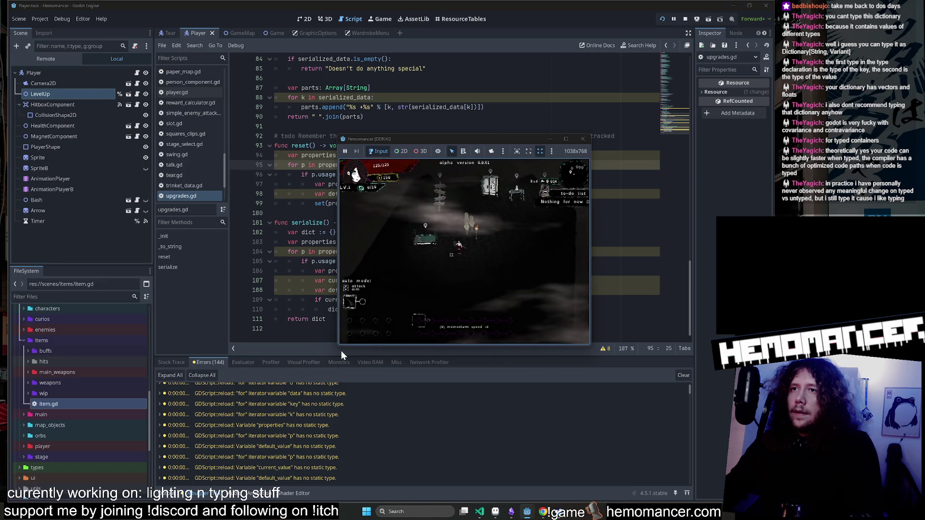
mouse_move(339, 347)
left_mouse_down()
mouse_move(258, 393)
mouse_move(144, 485)
left_mouse_up()
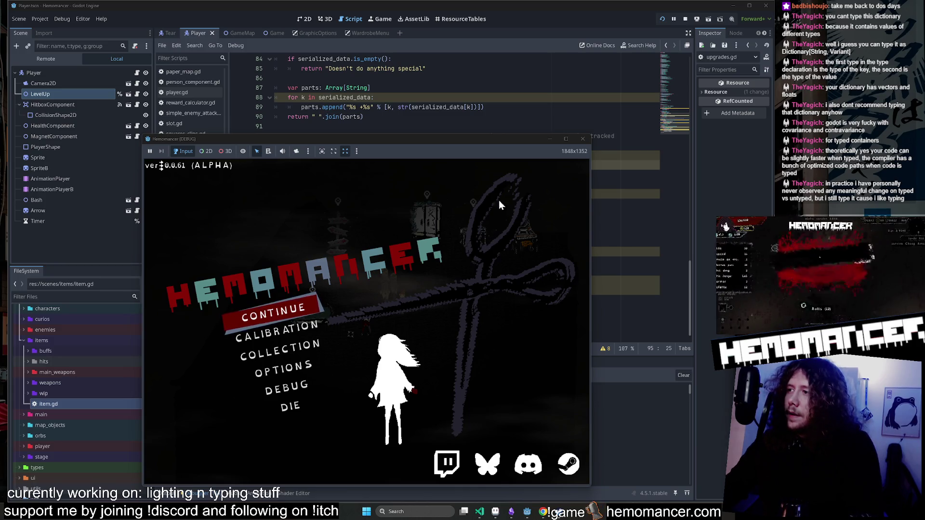
left_click_drag(593, 134, 673, 63)
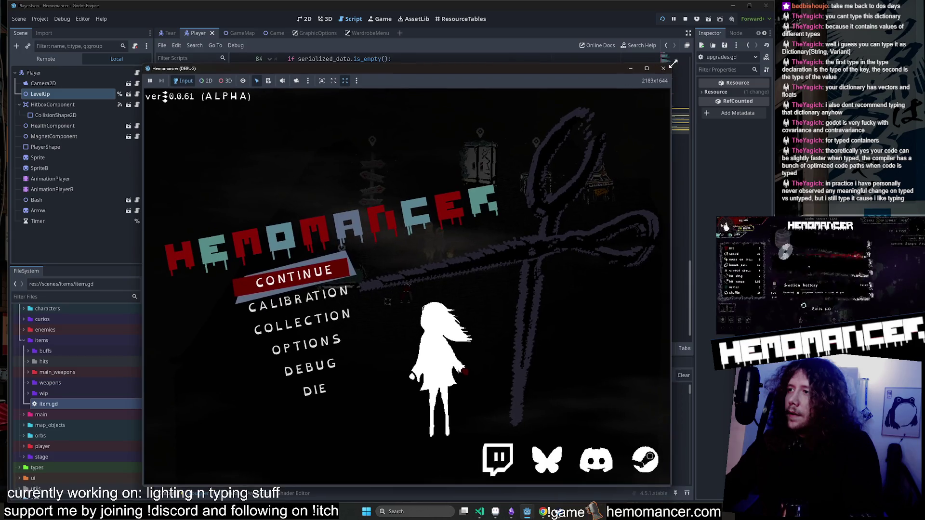
left_click_drag(524, 71, 499, 53)
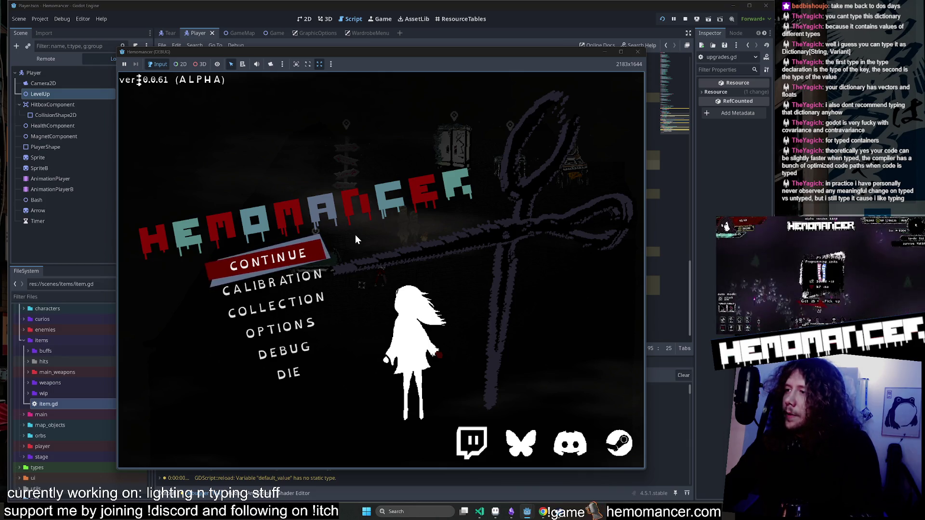
Continue into gameplay and start the trip to Sangre Azul from the signpost.
key("Return")
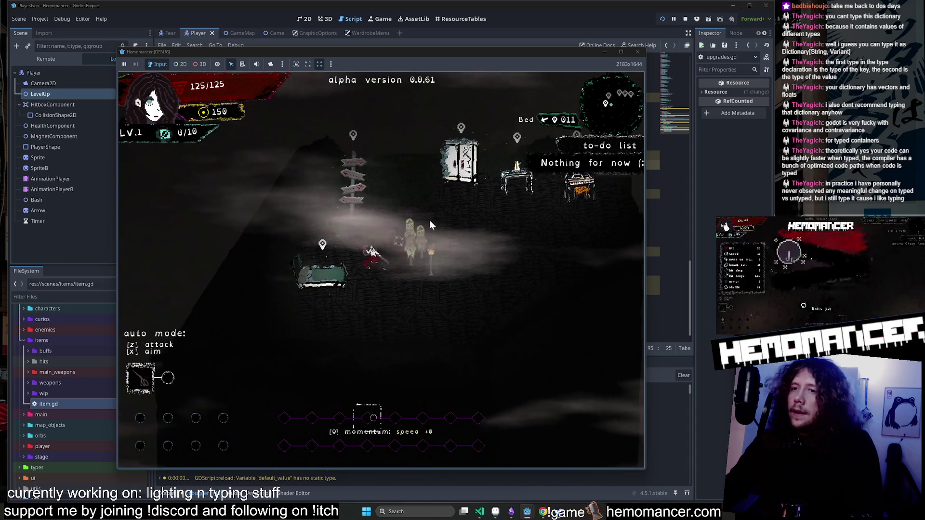
key("w")
key("e")
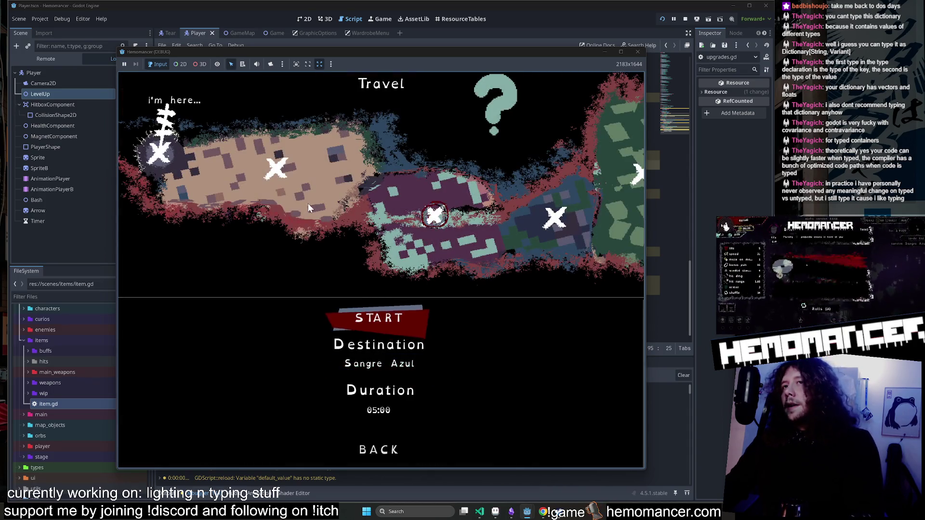
left_click(379, 321)
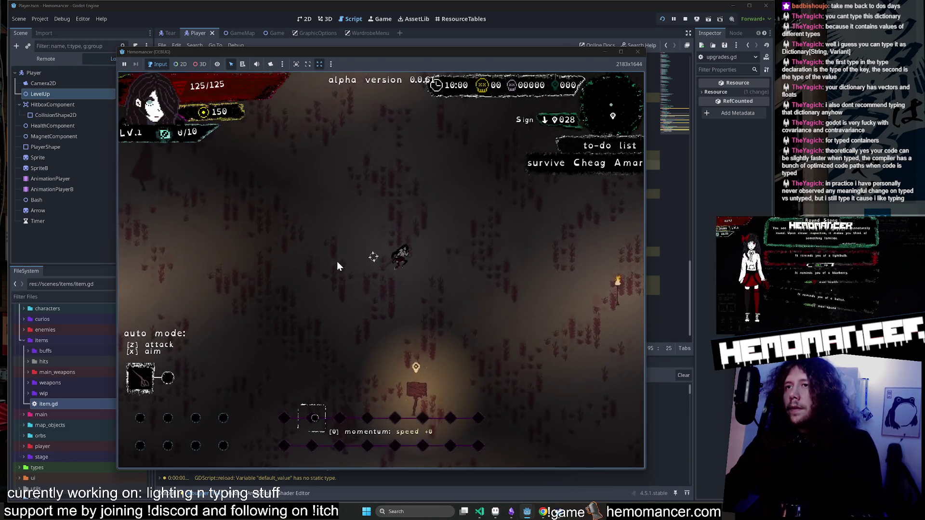
Walk the character past the Glowing Tree until levelling up, then reroll the upgrade choices.
key("w")
key("d")
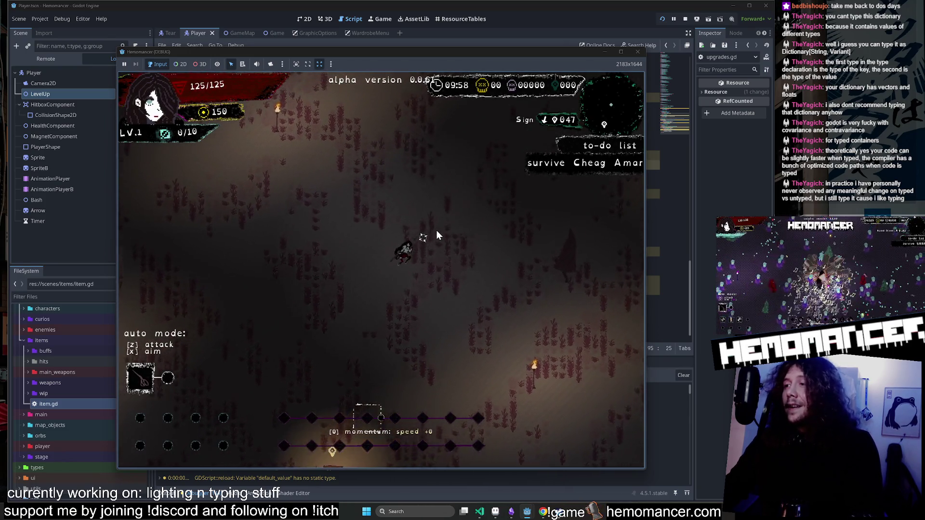
key("w")
key("d")
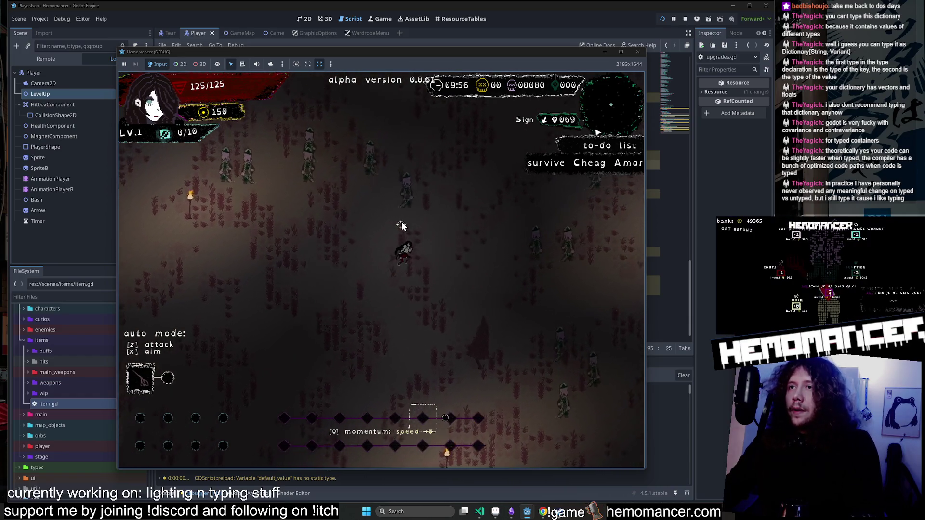
key("w")
key("d")
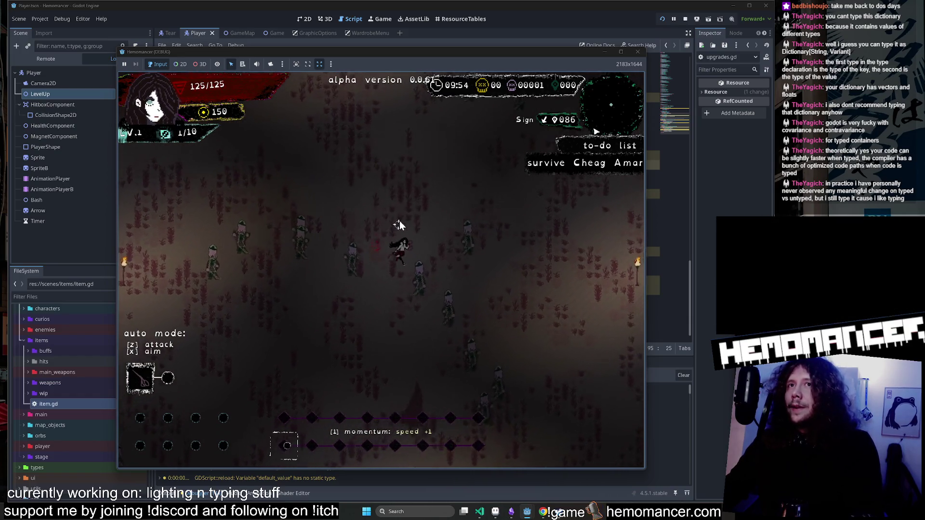
key("w")
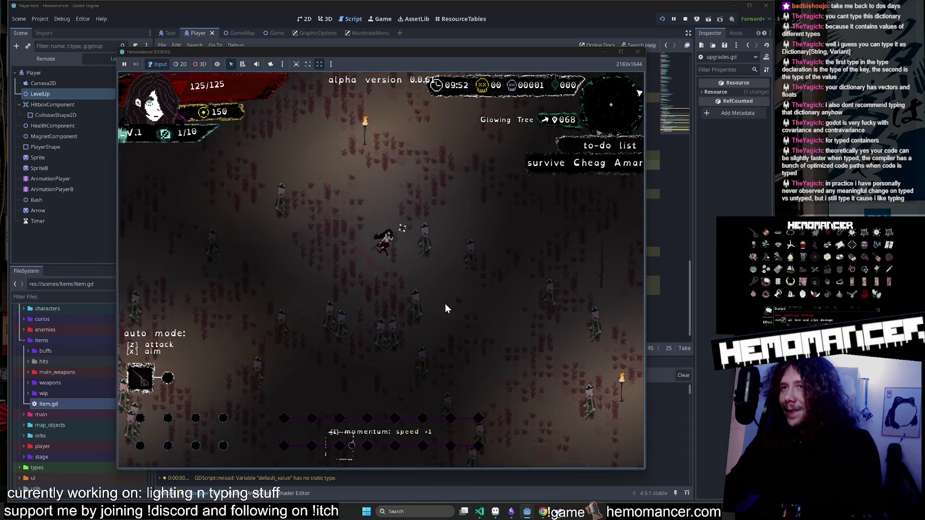
key("w")
key("d")
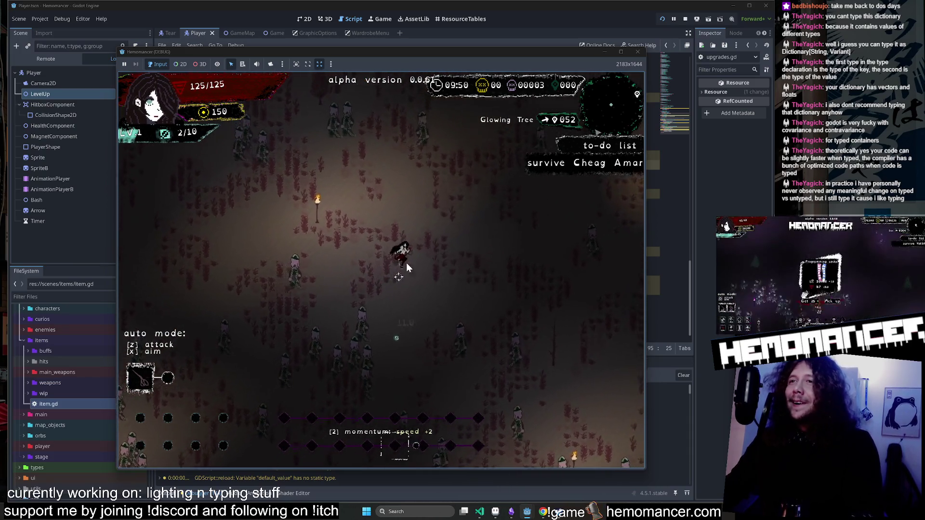
key("w")
key("d")
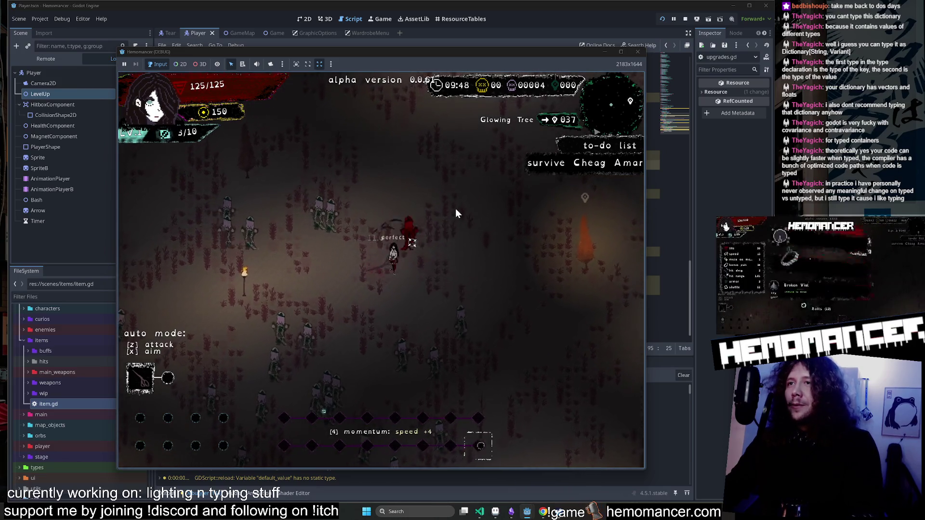
key("w")
key("d")
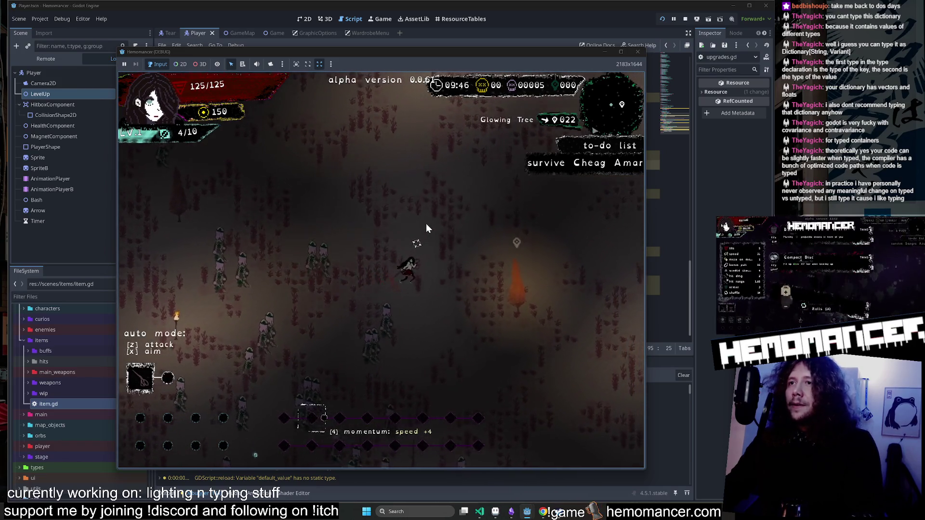
key("d")
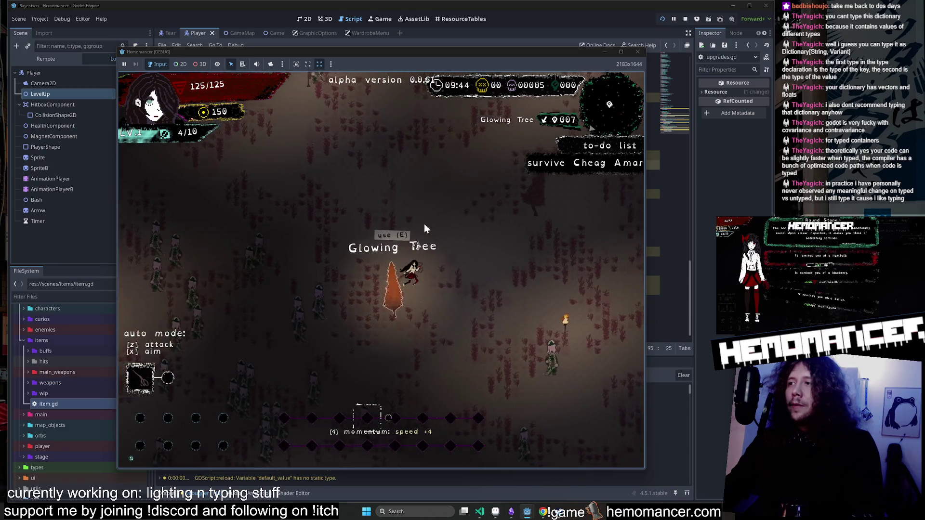
key("d")
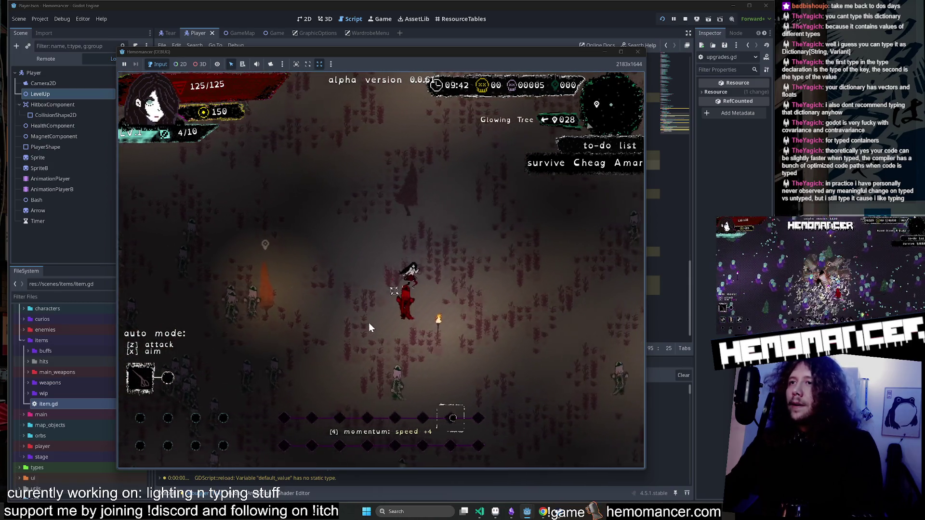
key("s")
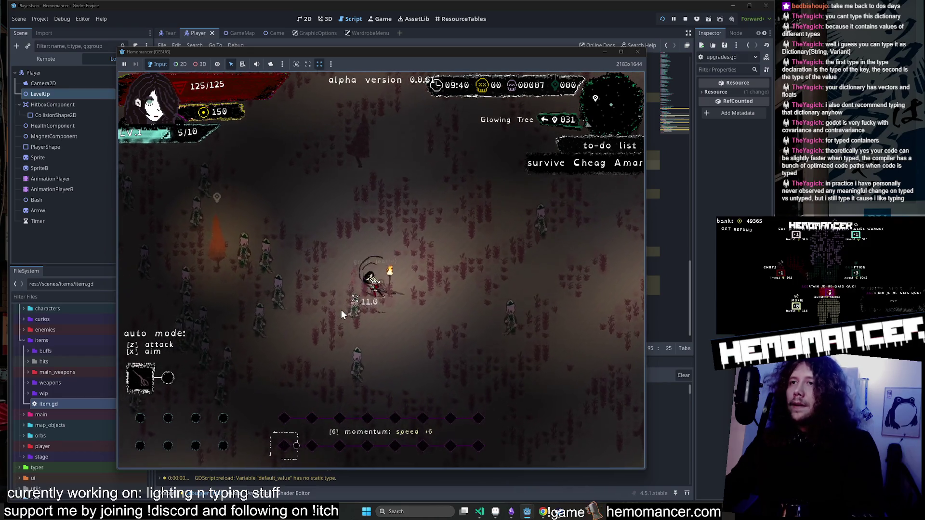
key("s")
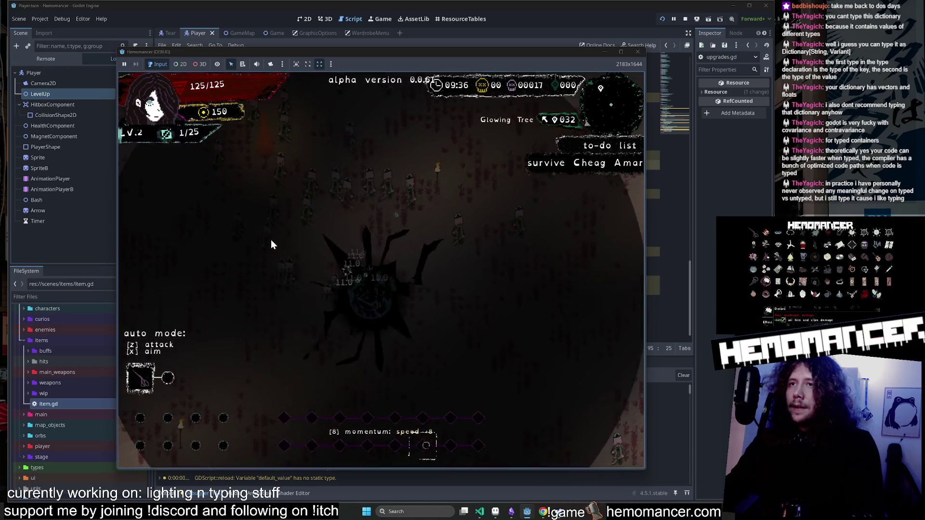
left_click(354, 388)
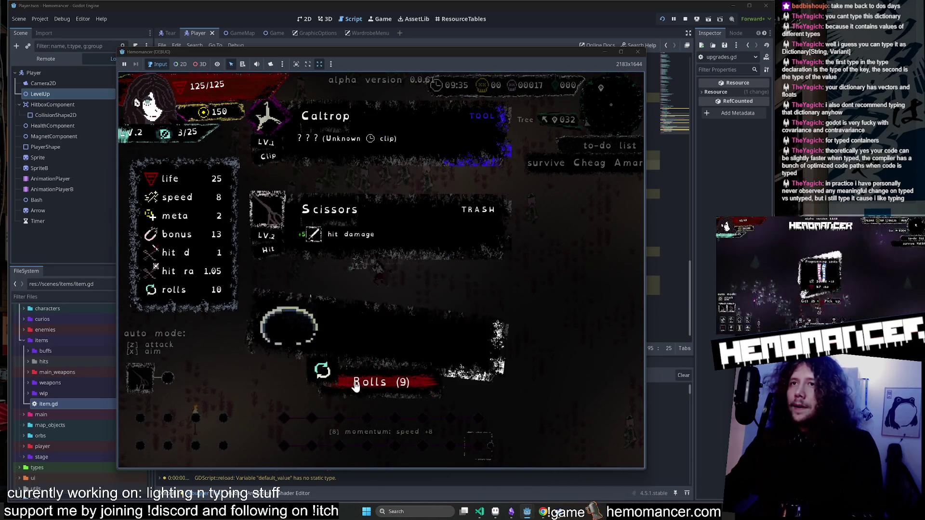
Pick the Caltrop upgrade, then open the nearby box and take 50 gold instead of the shoes.
left_click(379, 134)
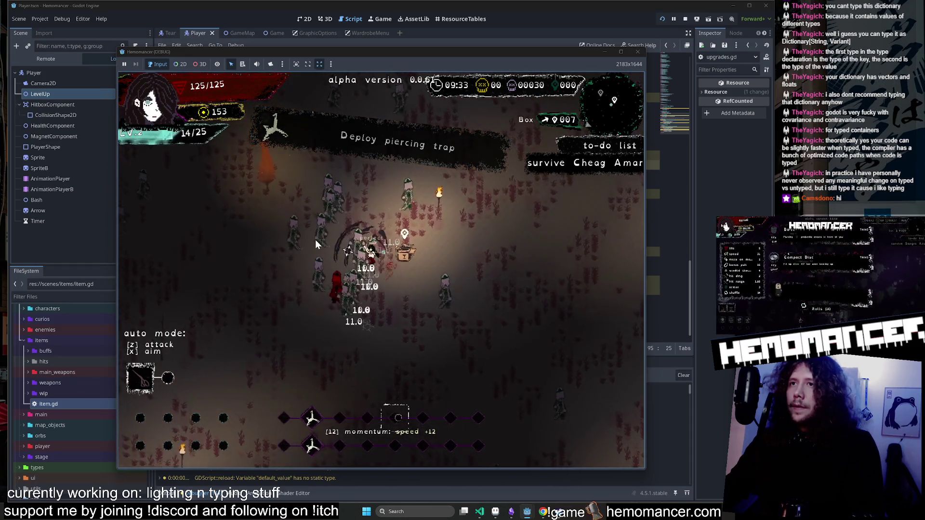
key("e")
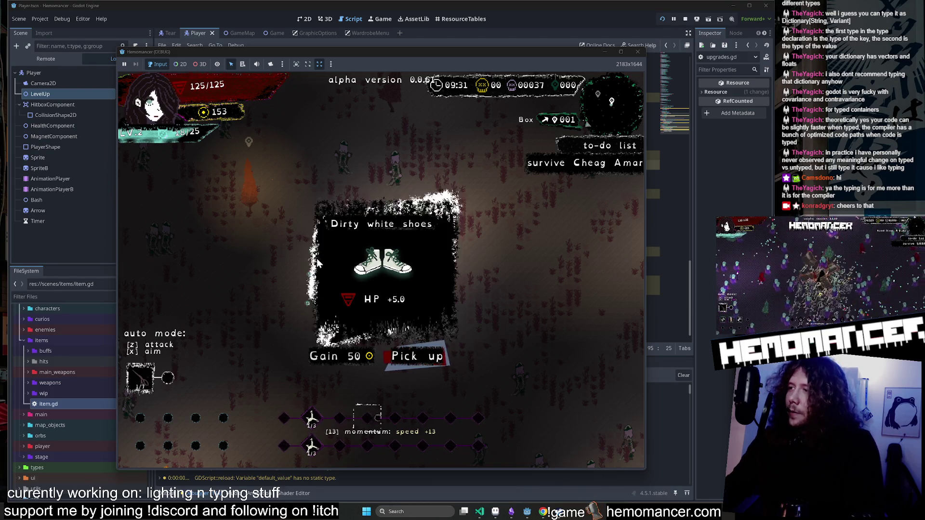
left_click(342, 356)
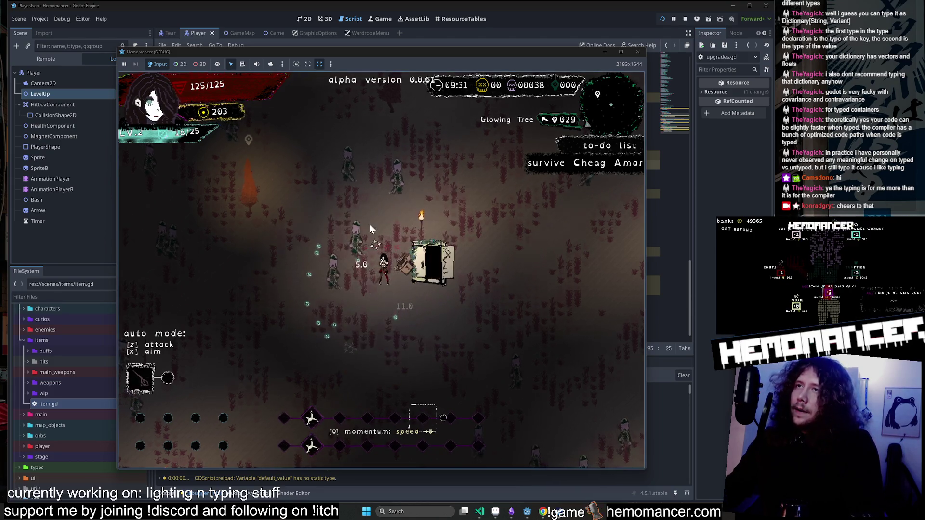
Pick the Berry upgrade and head the character up-right through the field.
key("a")
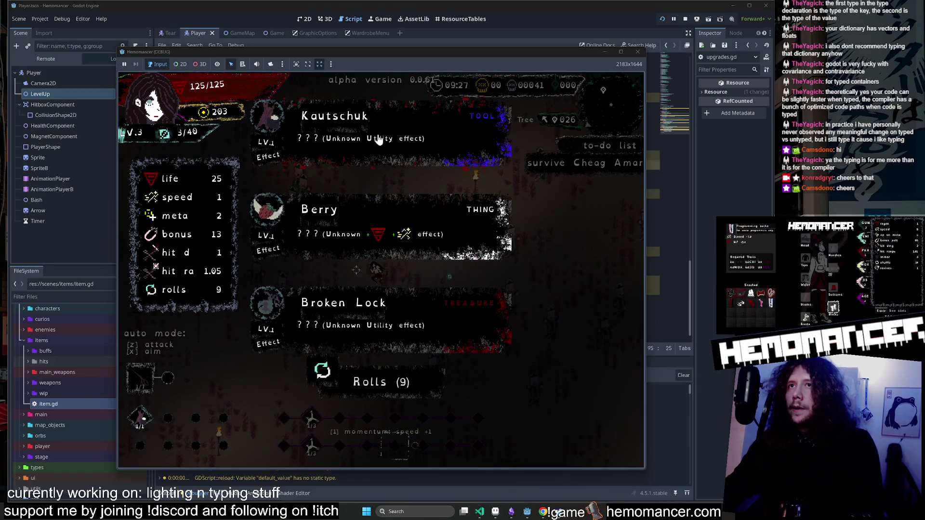
left_click(386, 234)
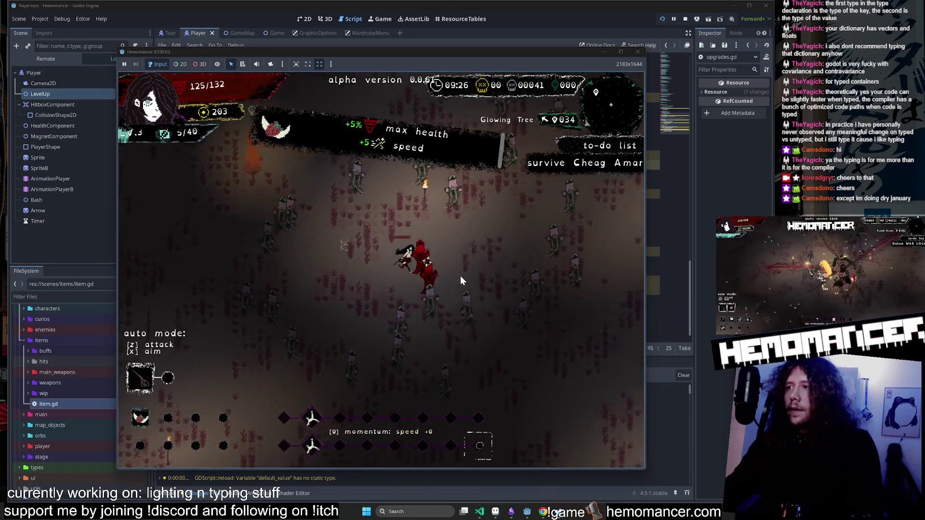
key("w+d")
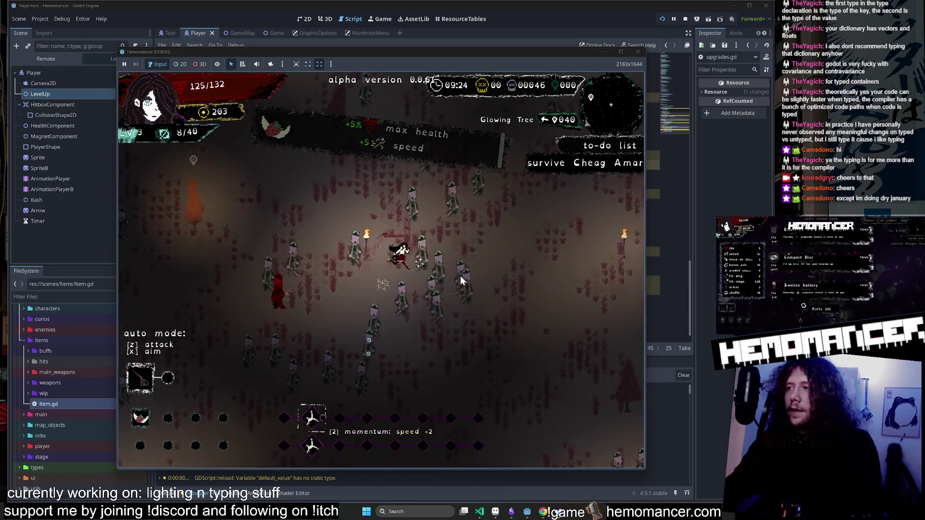
key("w+d")
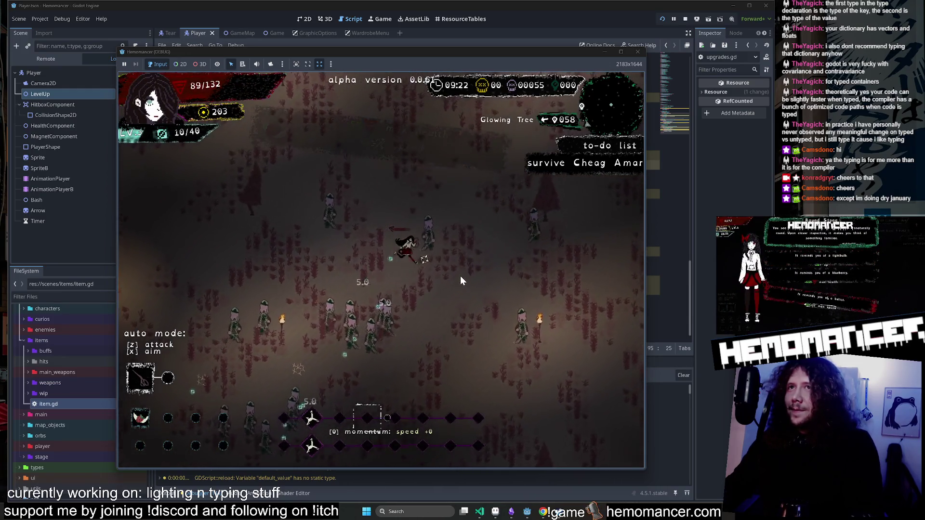
key("w+d")
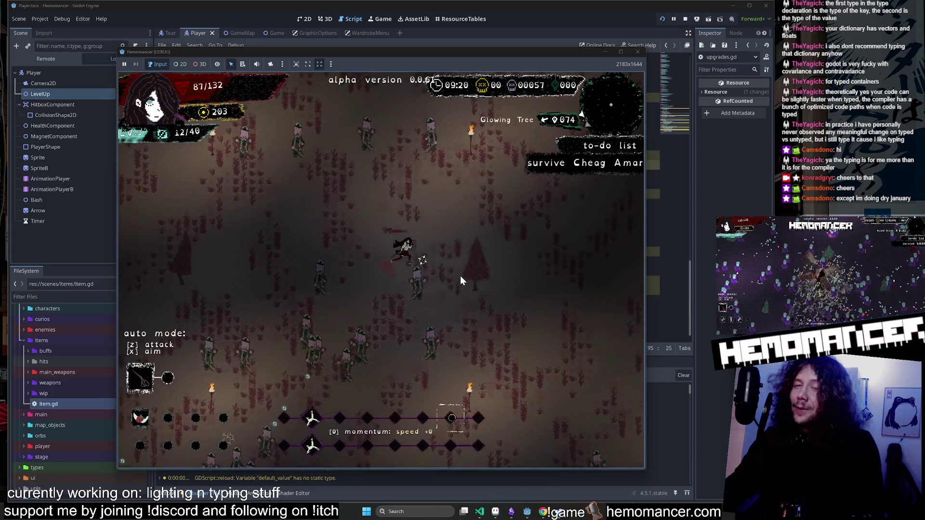
key("w+d")
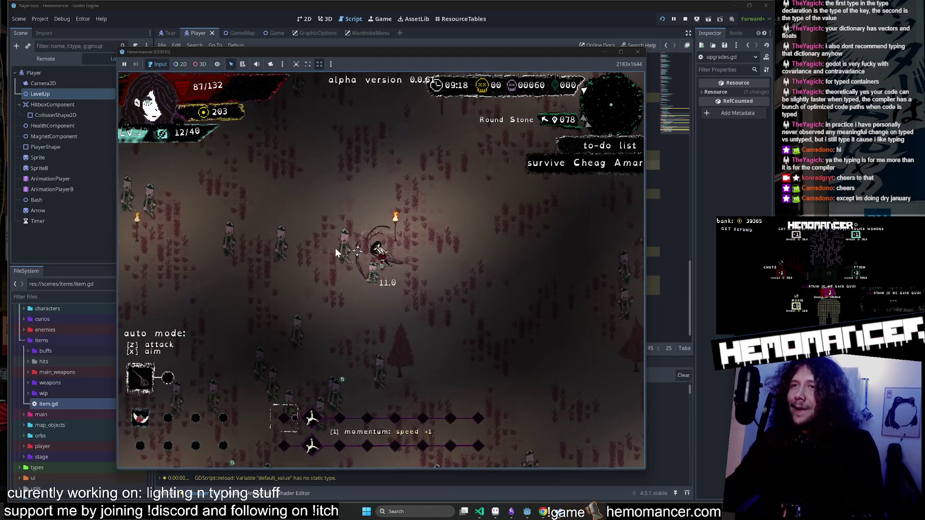
Weave up-left through the horde toward the Dry Well, gathering experience until level 4.
key("w+a")
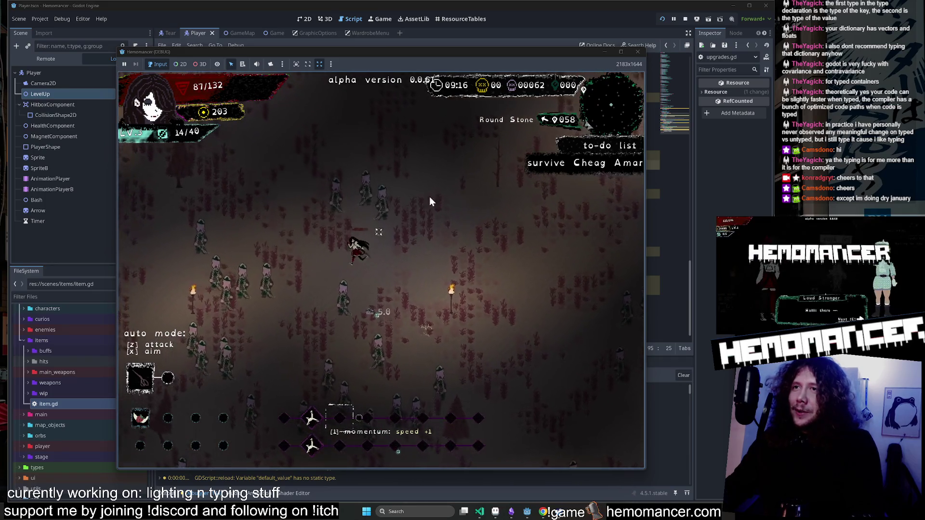
key("w+a")
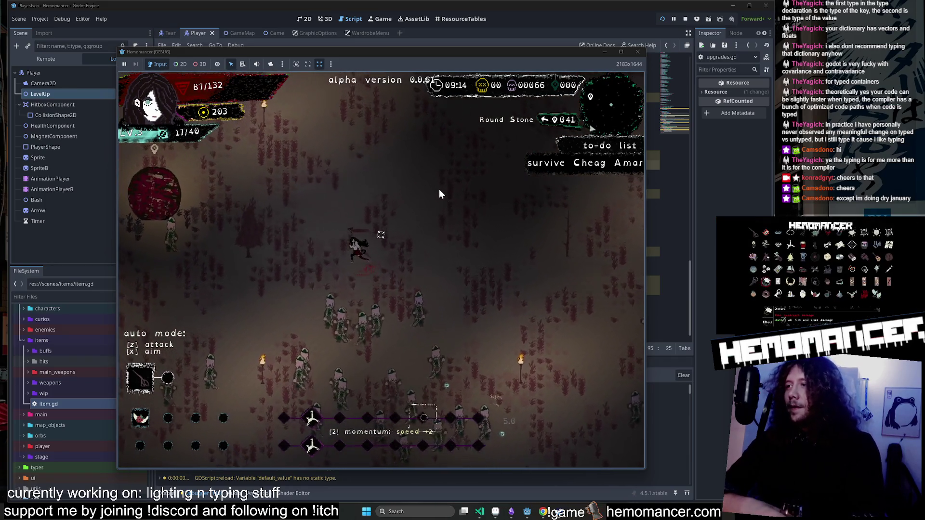
key("w+a")
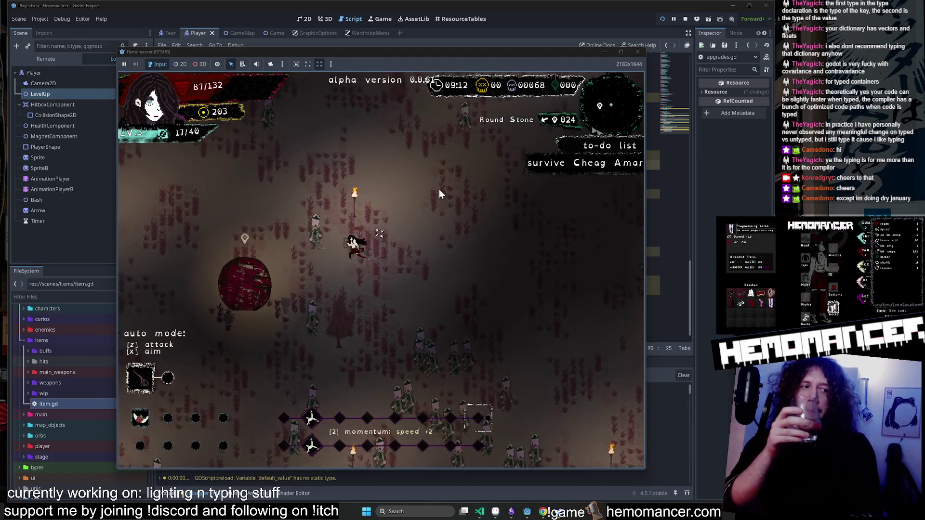
key("w+a")
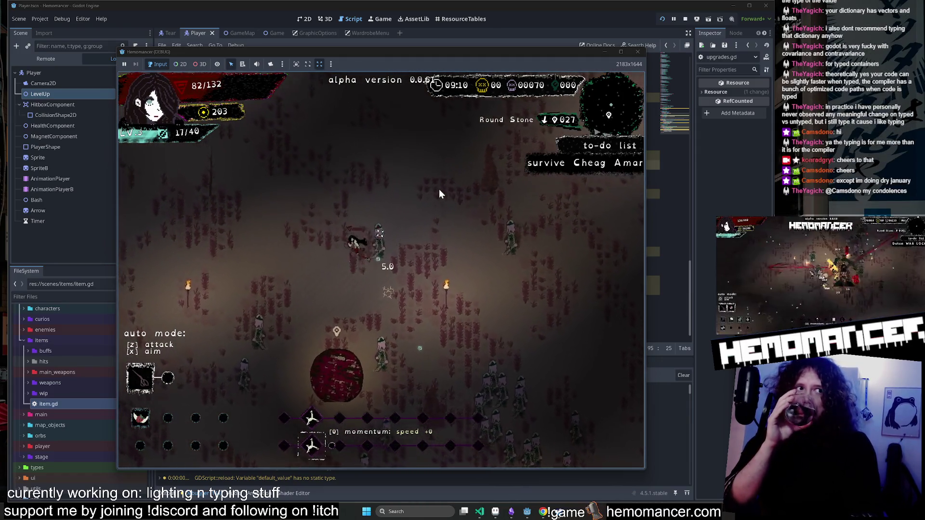
key("w+a")
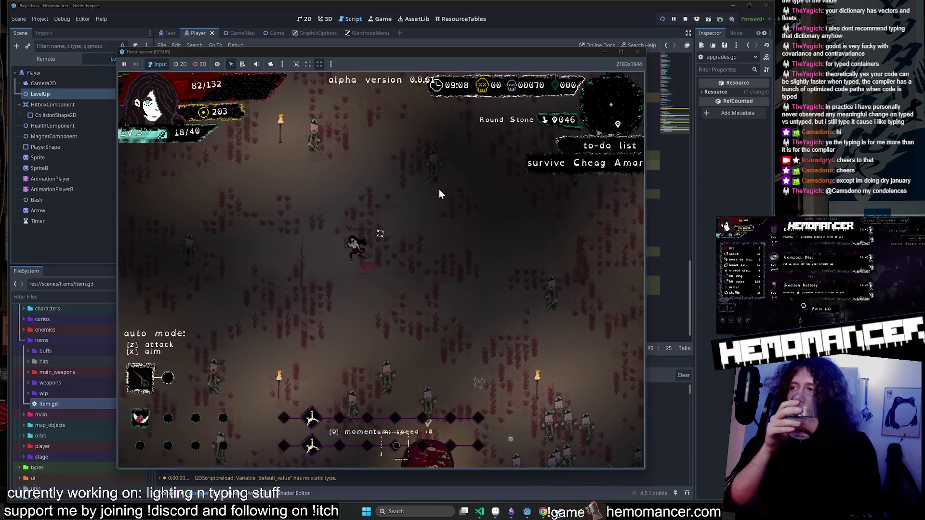
key("w+a")
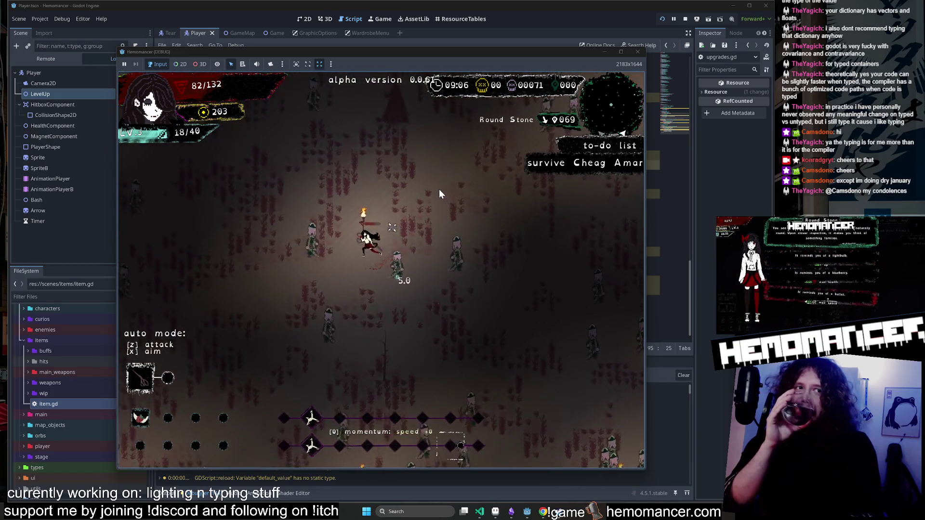
key("w")
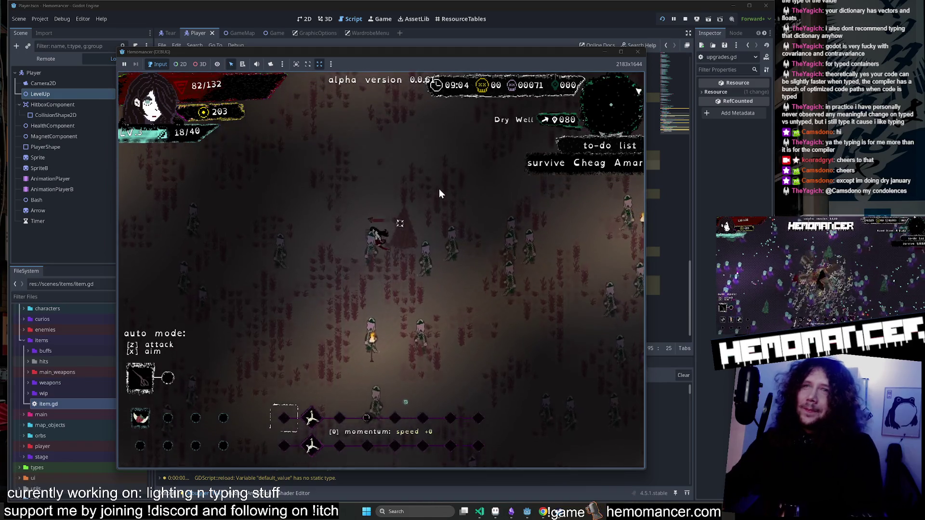
key("w+d")
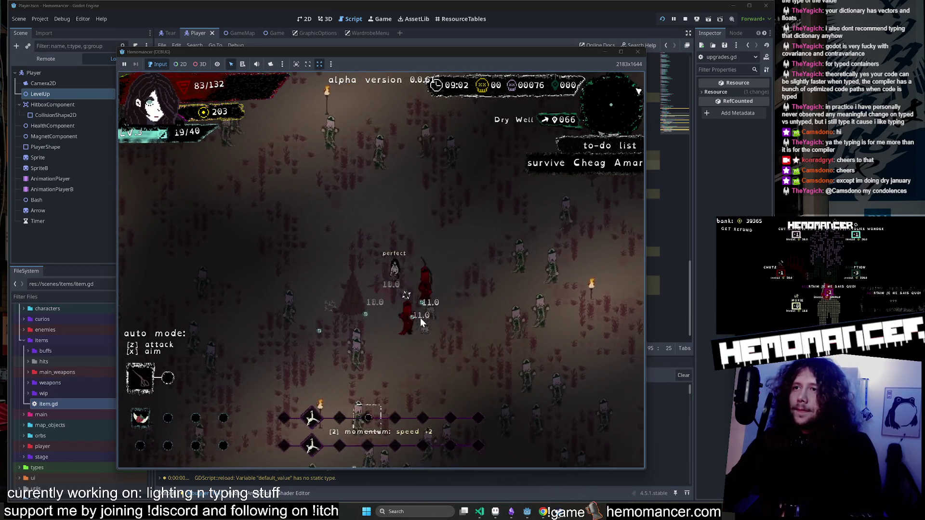
key("s")
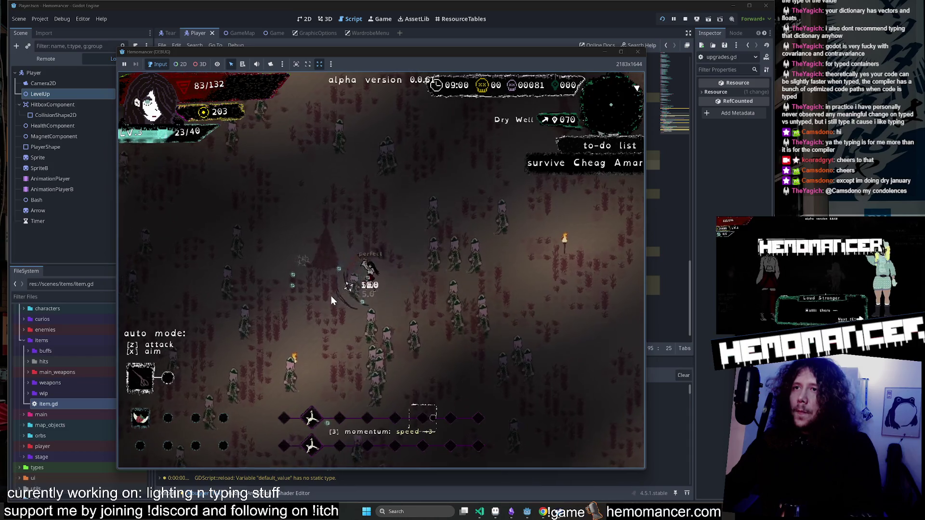
key("d")
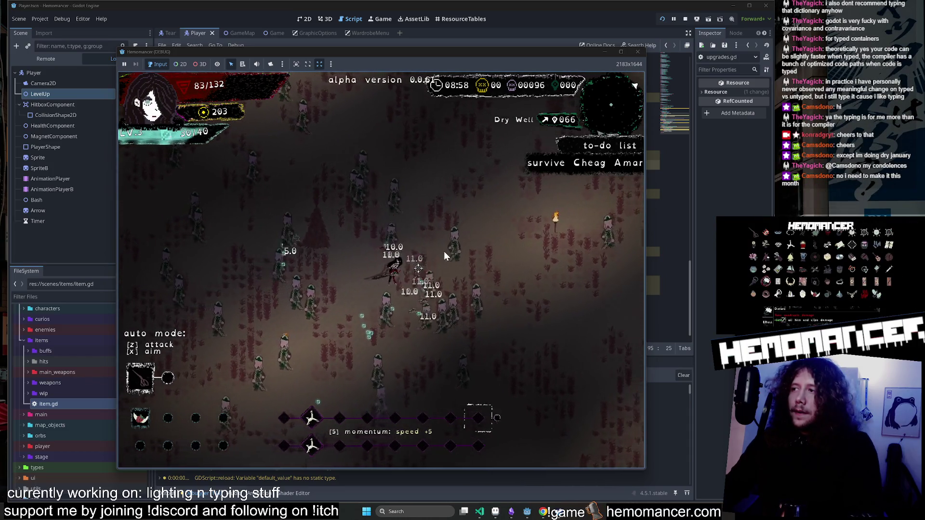
key("w+d")
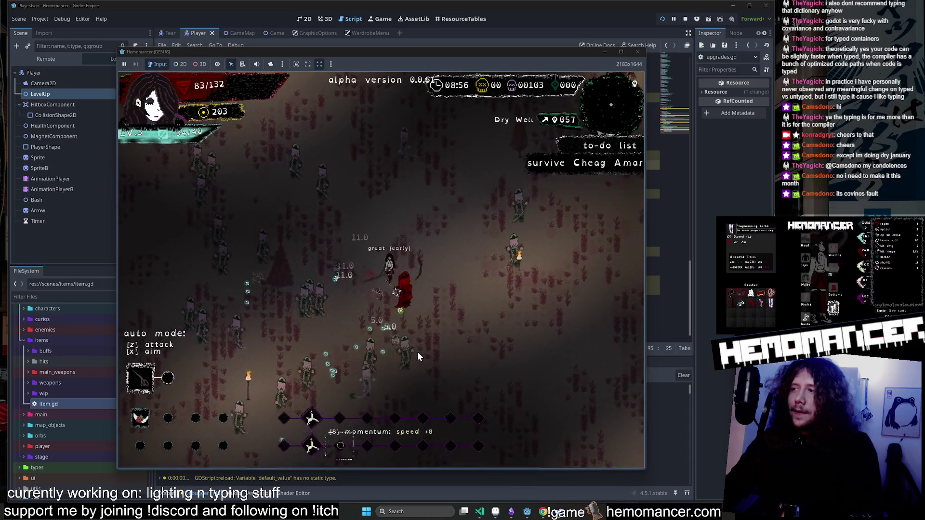
key("s")
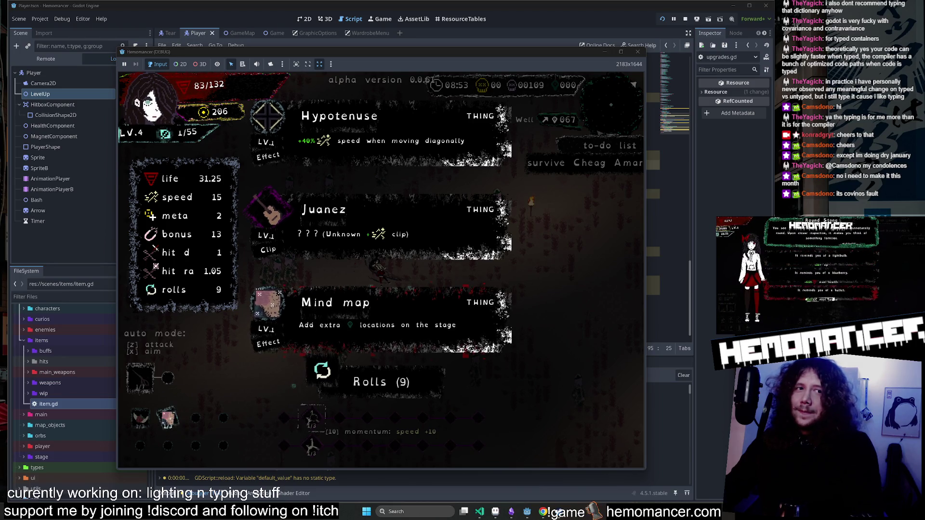
Choose Juanez from the level-up cards, then sip water at the Dry Well to reach 68 health.
left_click(378, 227)
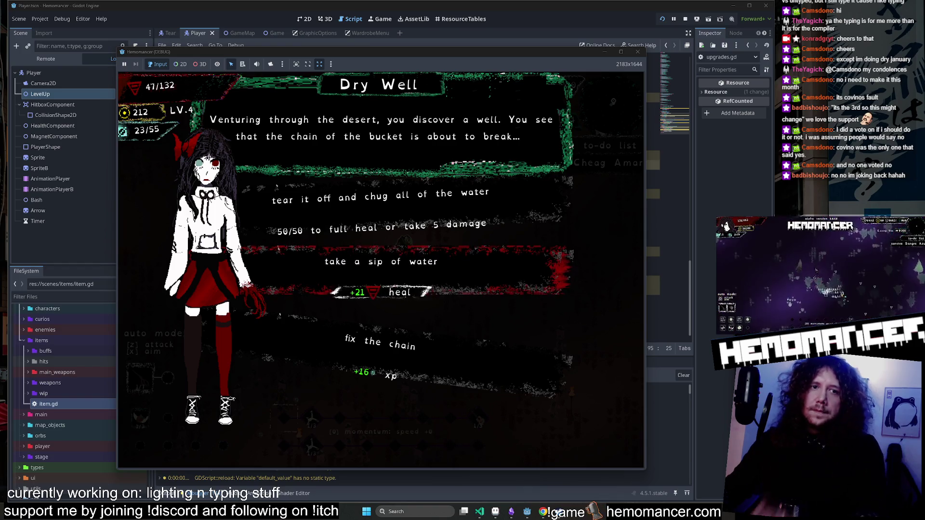
left_click(358, 271)
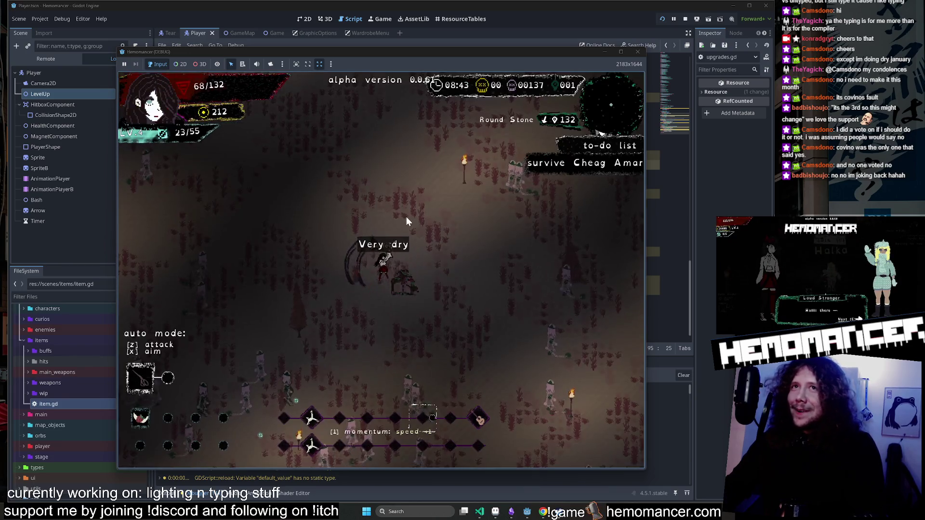
Fight through enemies moving up-right then down-left, and confirm the level-up item choice.
key("d")
key("w")
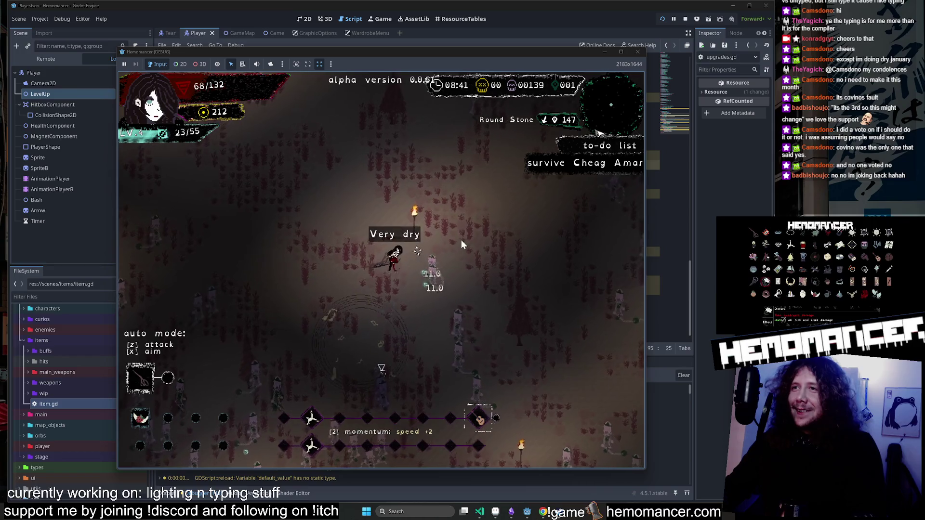
key("d")
key("w")
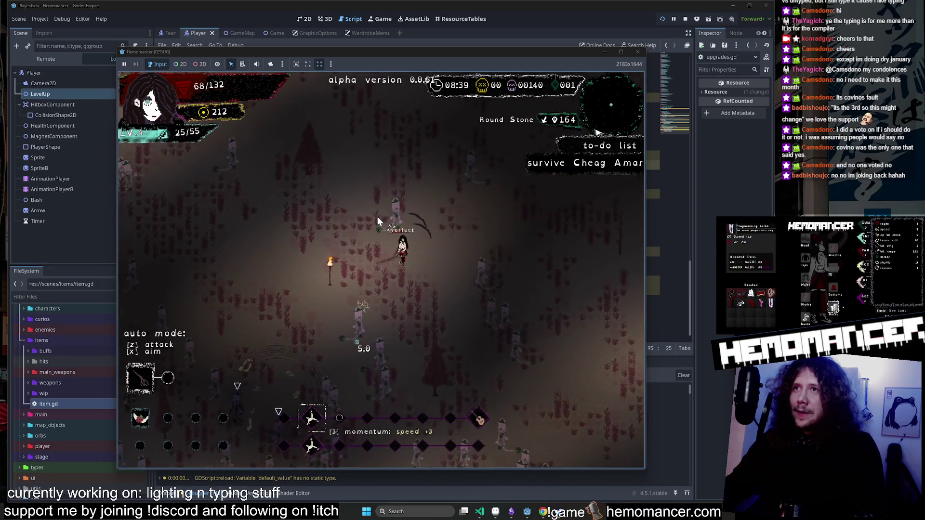
key("d")
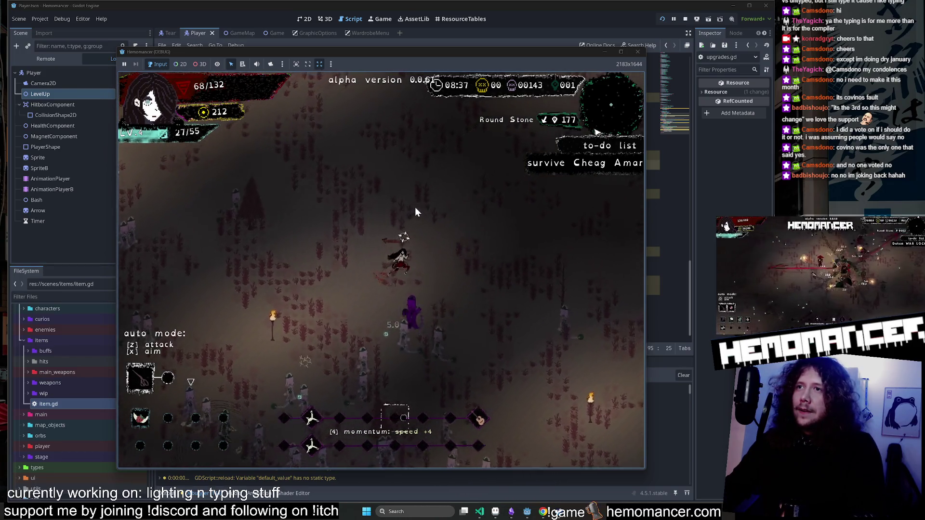
key("s")
key("a")
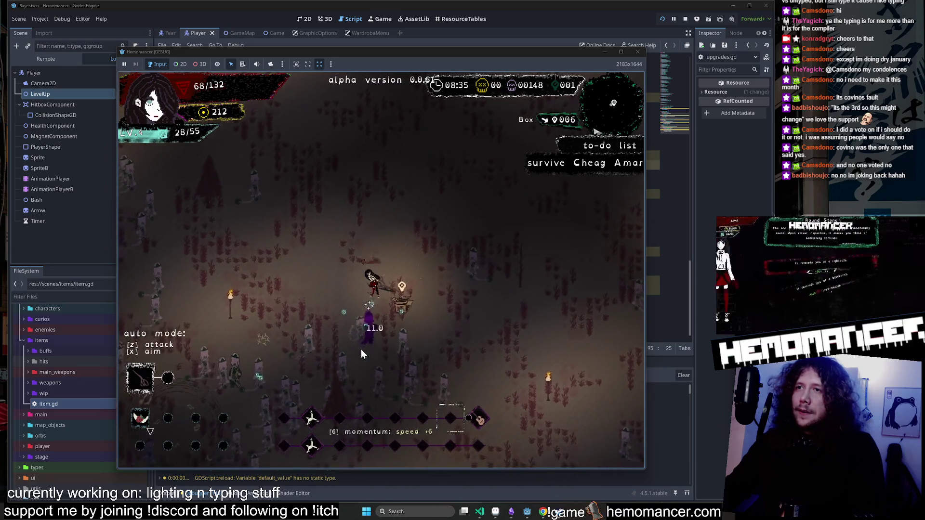
key("s")
key("a")
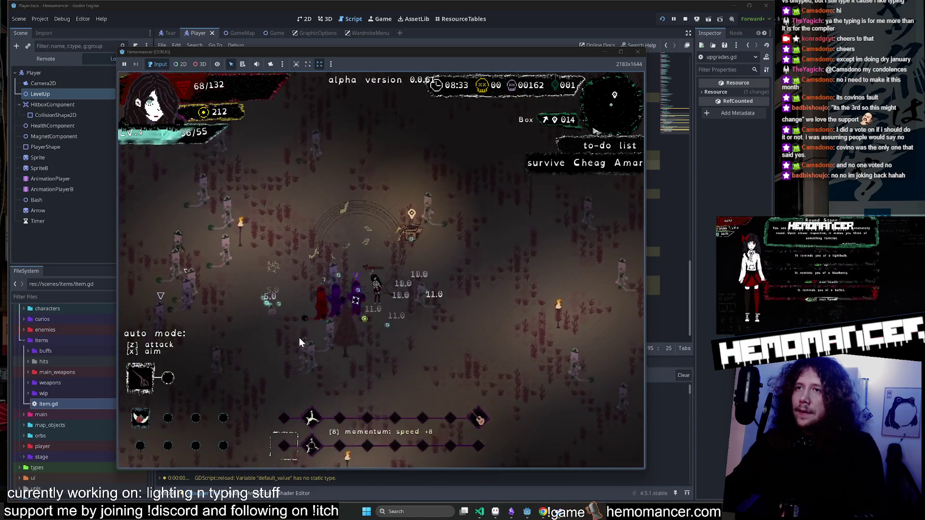
key("a")
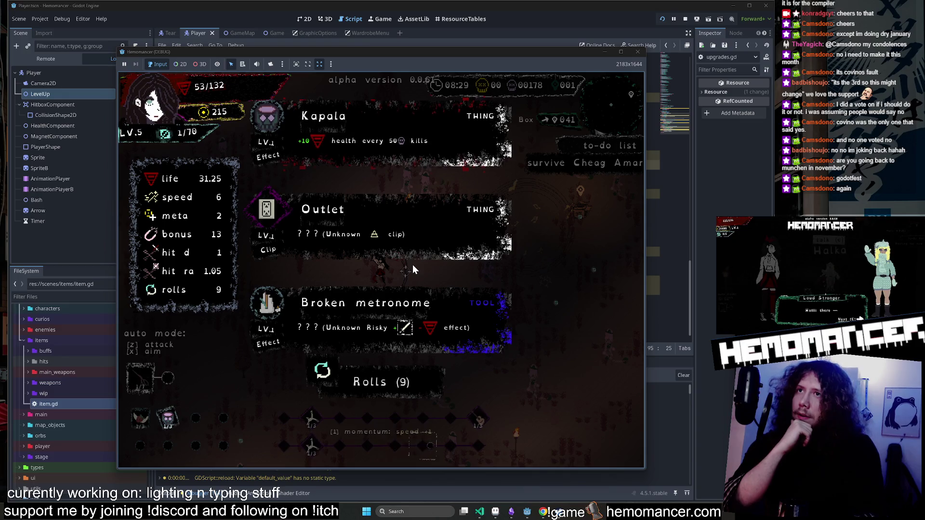
key("z")
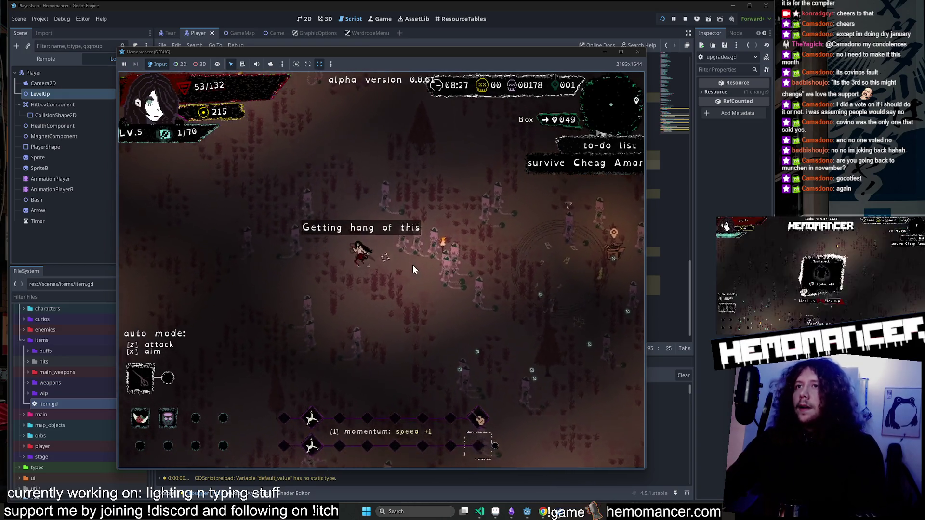
Move through the horde down-right to the next level and pick an upgrade.
key("w")
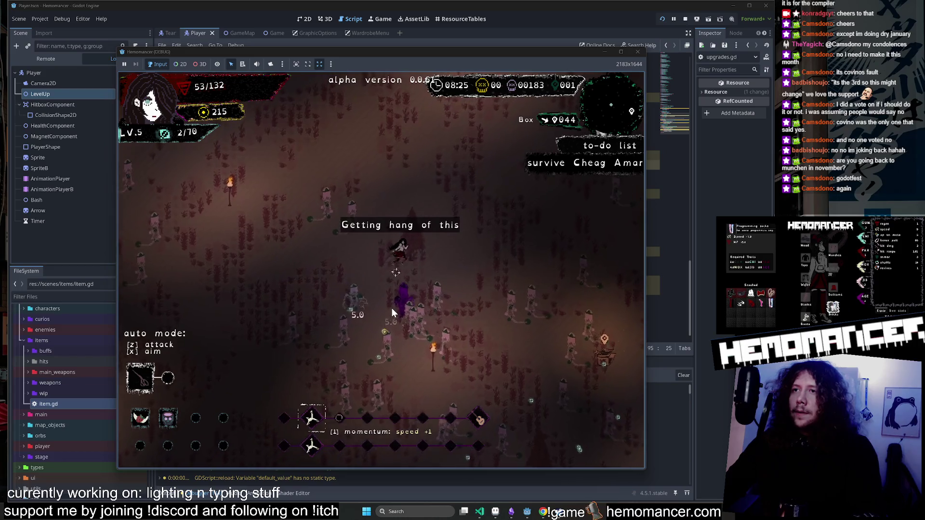
key("w")
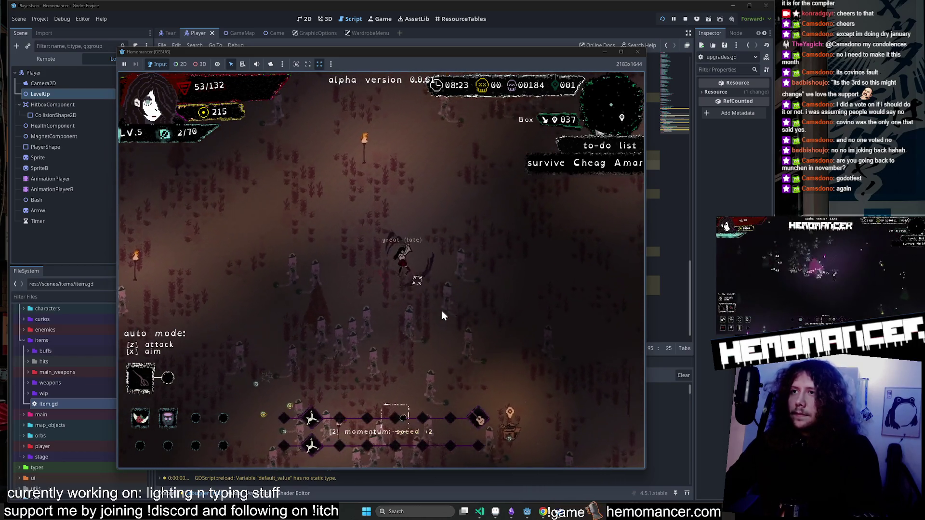
key("d")
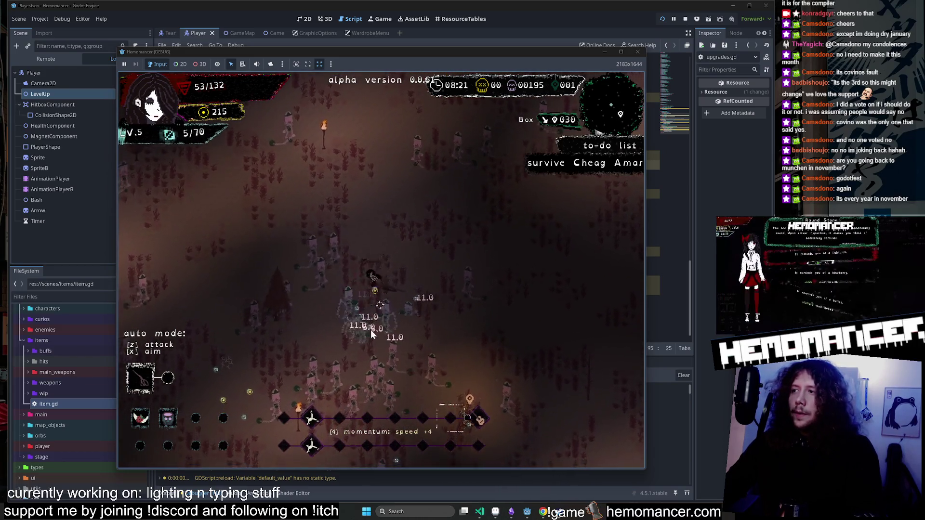
key("s")
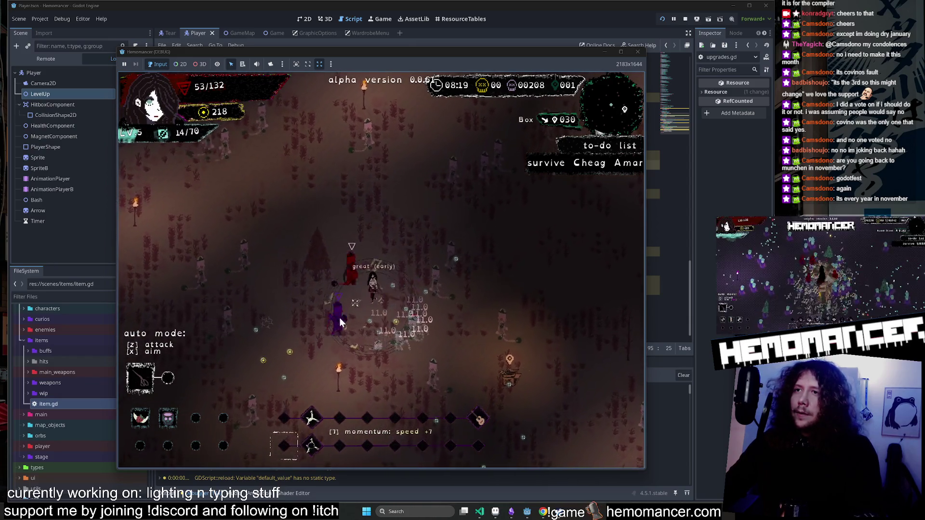
key("s")
key("d")
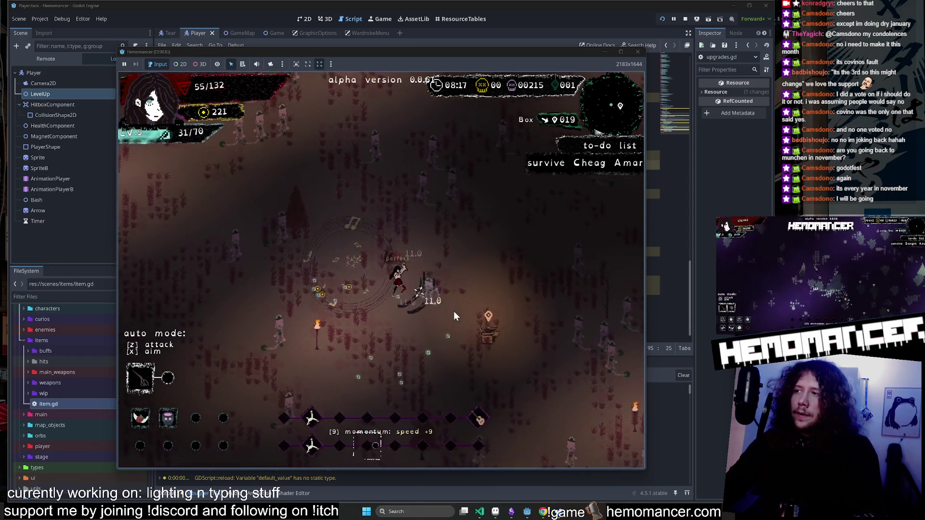
key("s")
key("d")
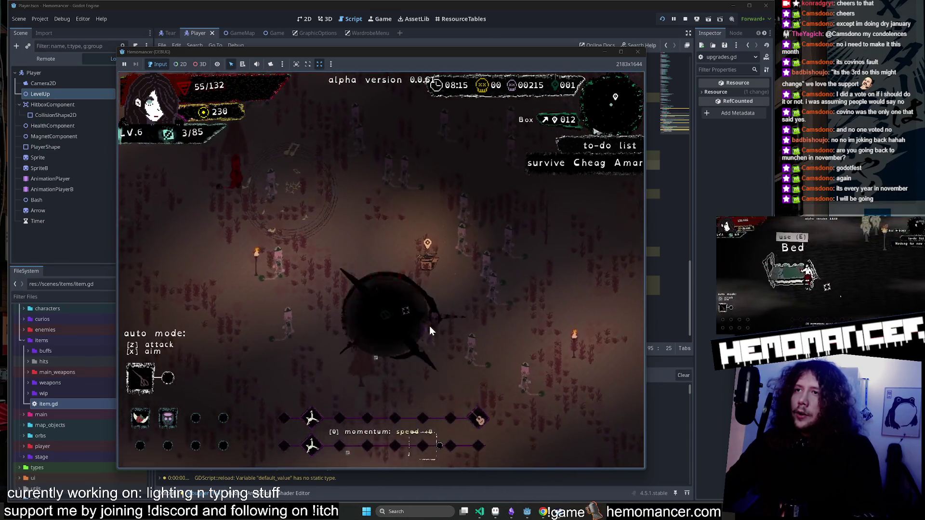
left_click(517, 231)
Walk onto the box and take 25 XP instead of the Knee socks.
key("s")
key("d")
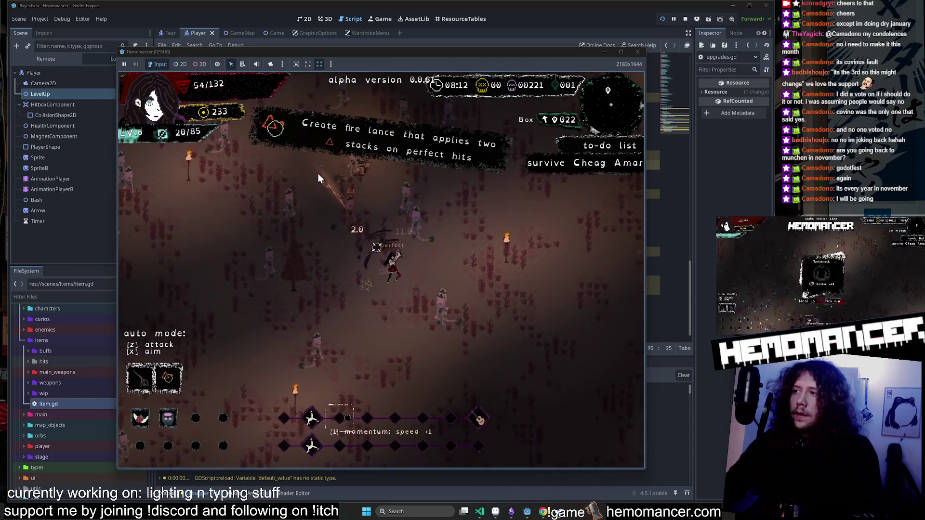
key("w")
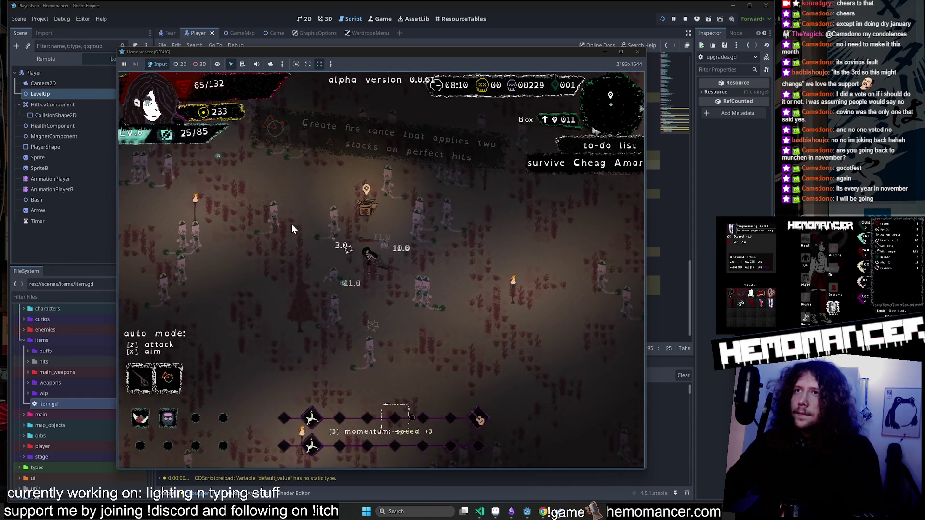
key("w")
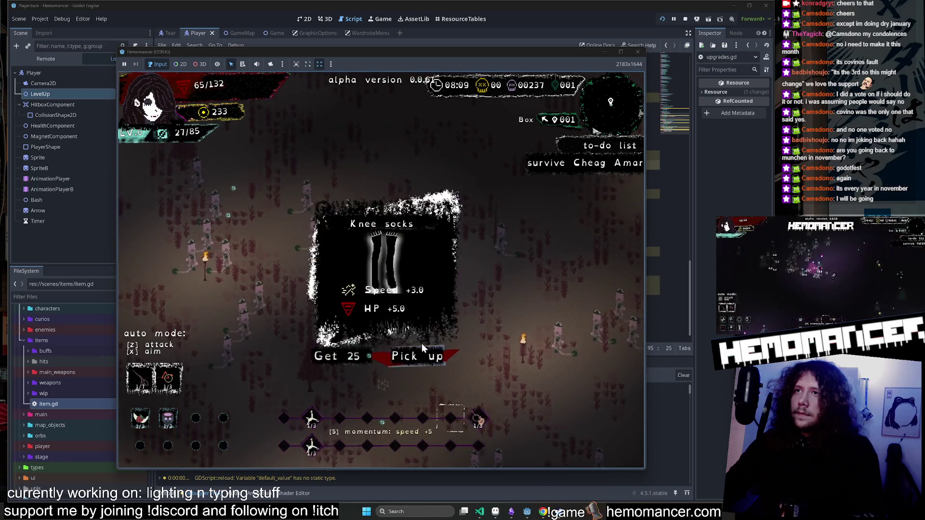
left_click(331, 349)
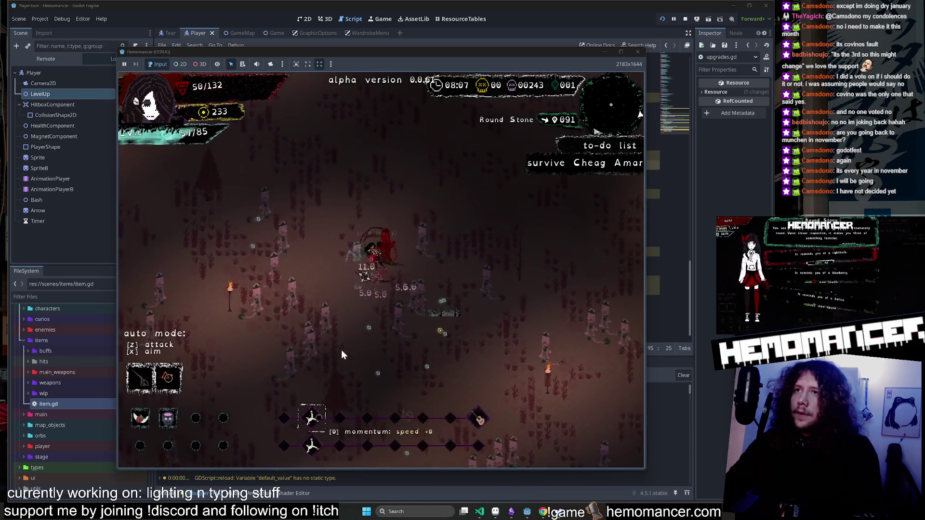
Keep moving to gain the next level and pick another upgrade.
key("w")
key("s")
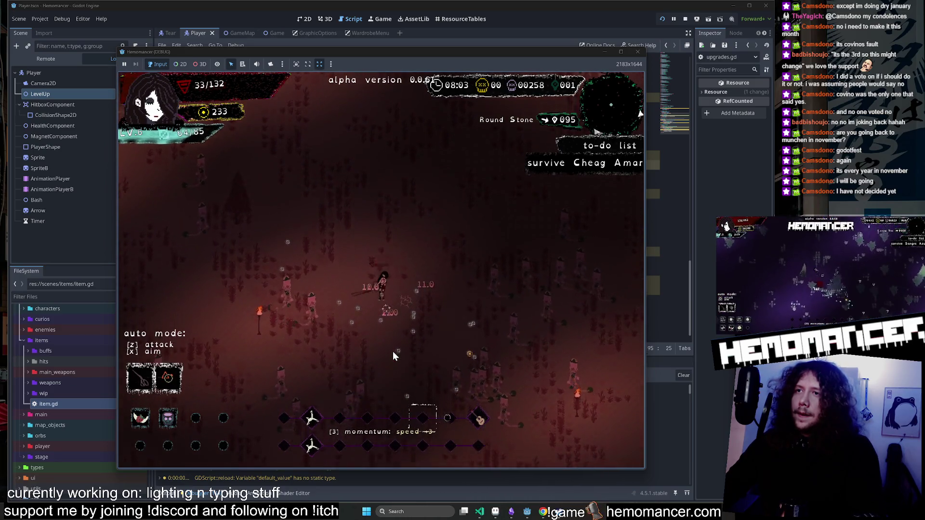
key("d")
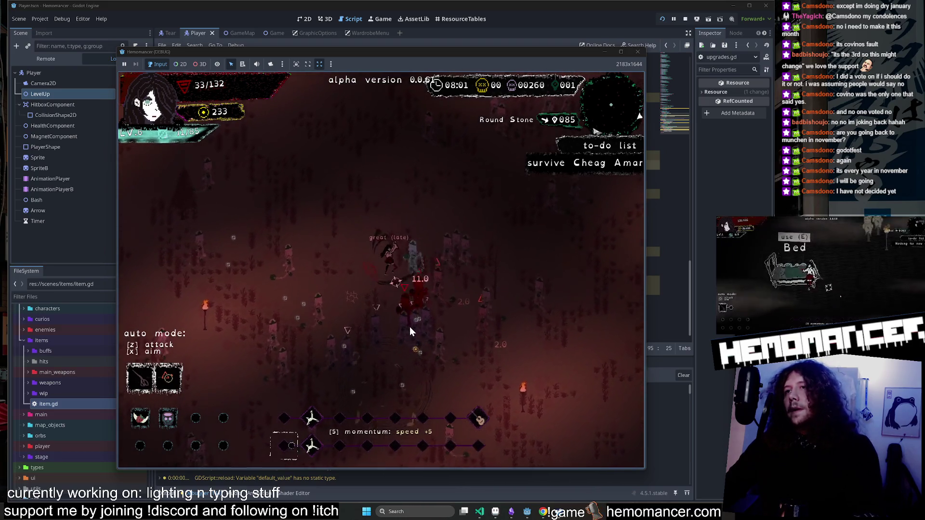
key("d")
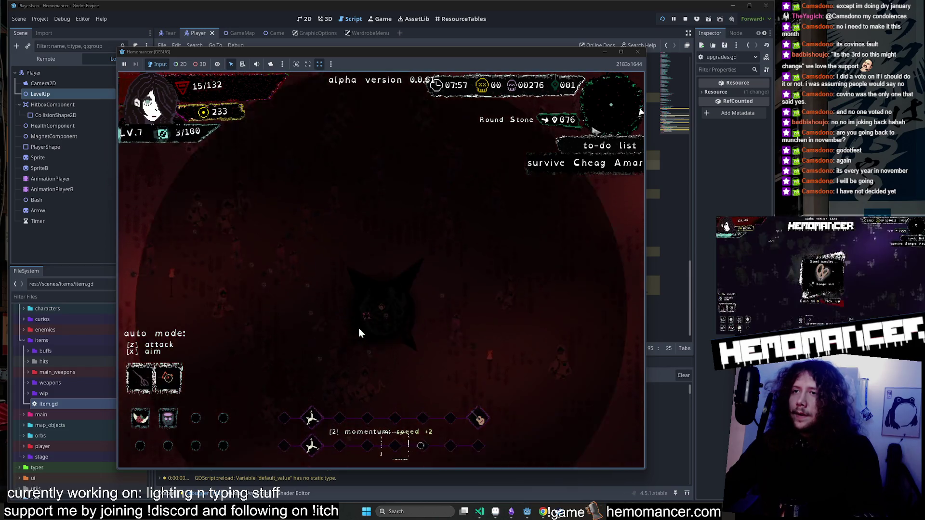
left_click(332, 229)
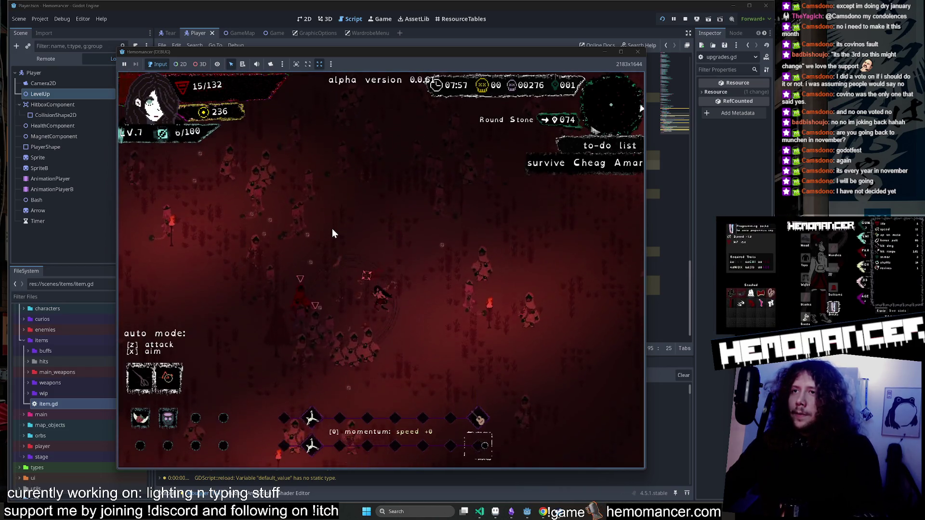
Head to the Round Stone and take its max health option.
key("d")
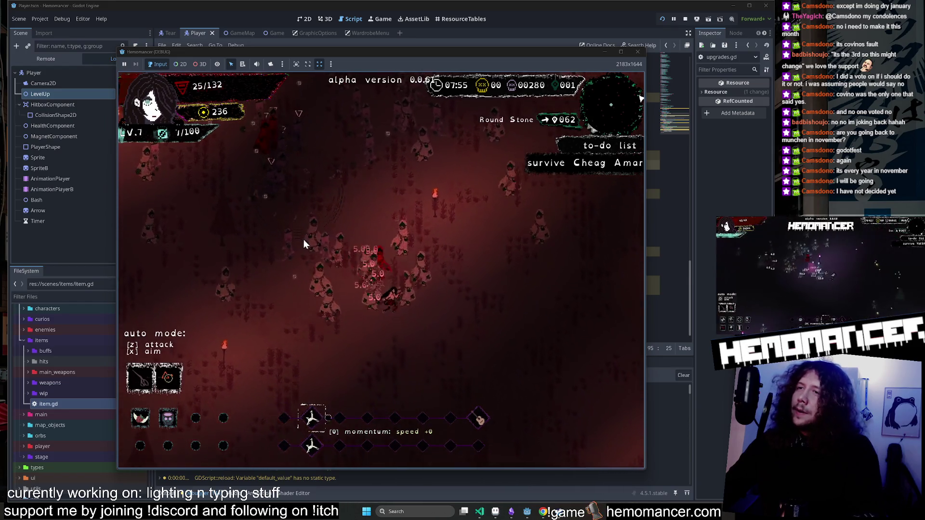
key("s")
key("d")
key("d")
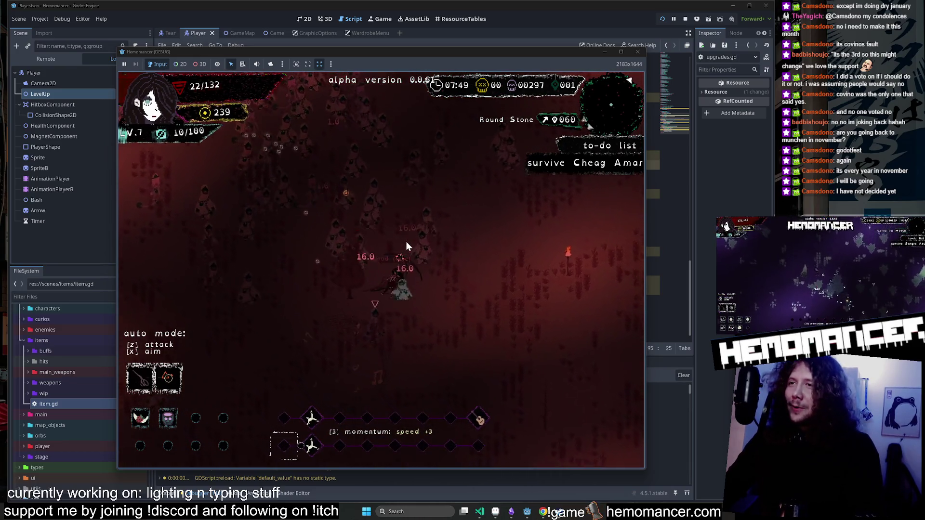
key("d")
key("d")
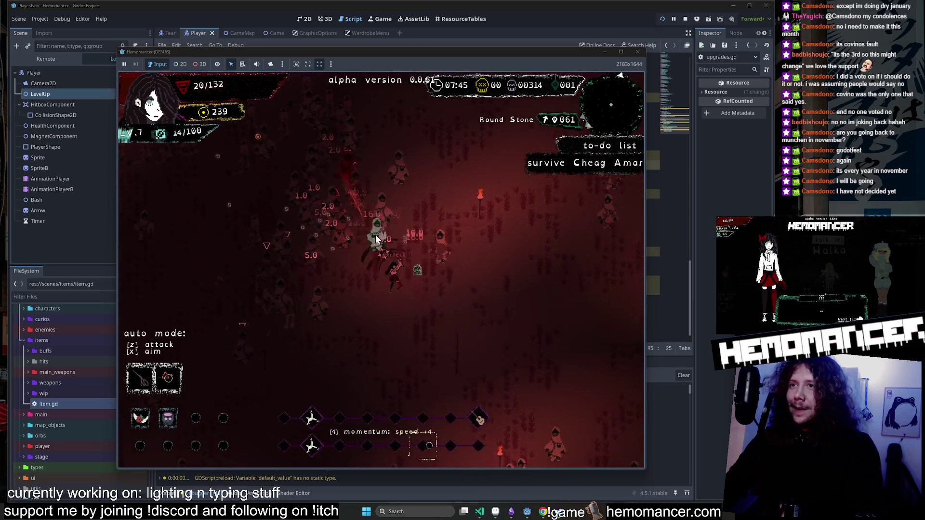
key("d")
key("w")
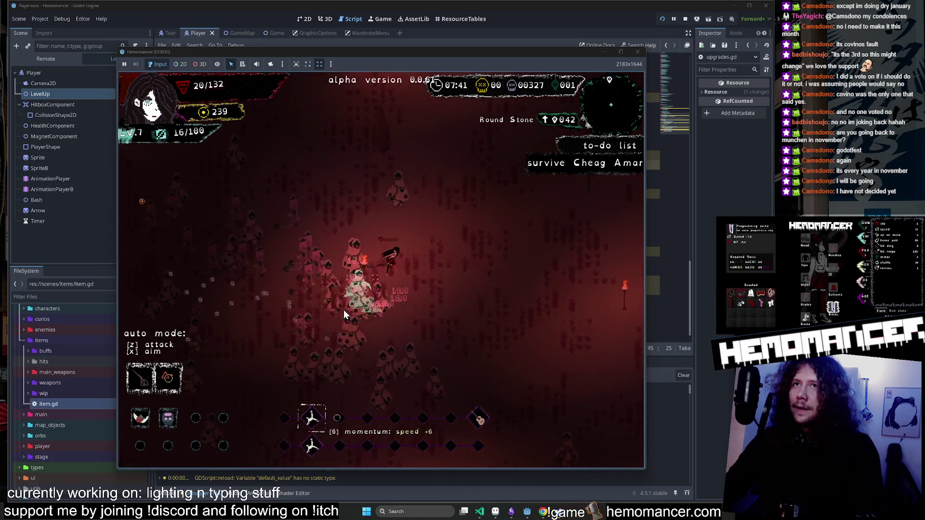
key("d")
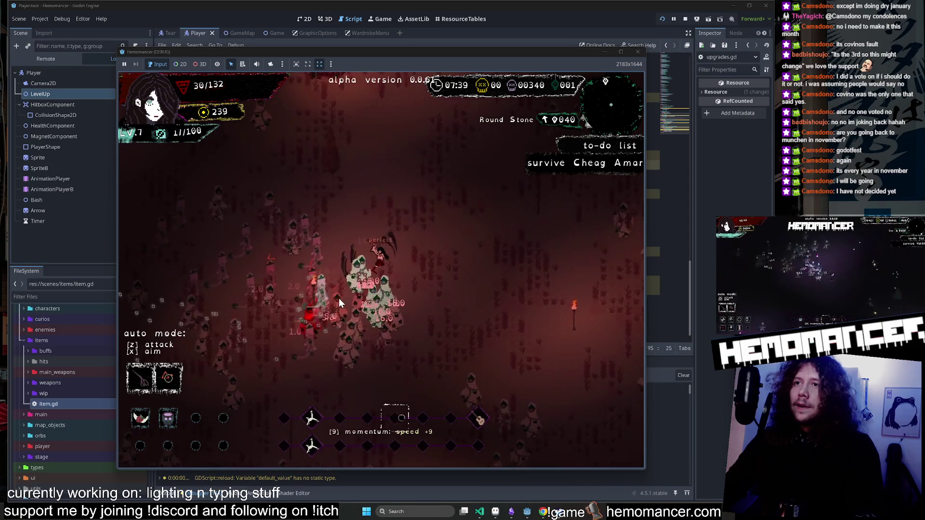
key("w")
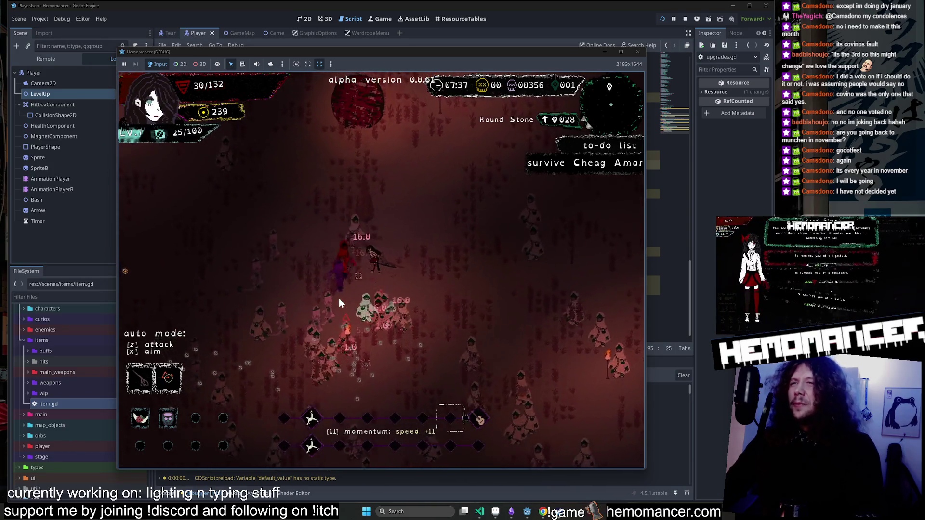
key("w")
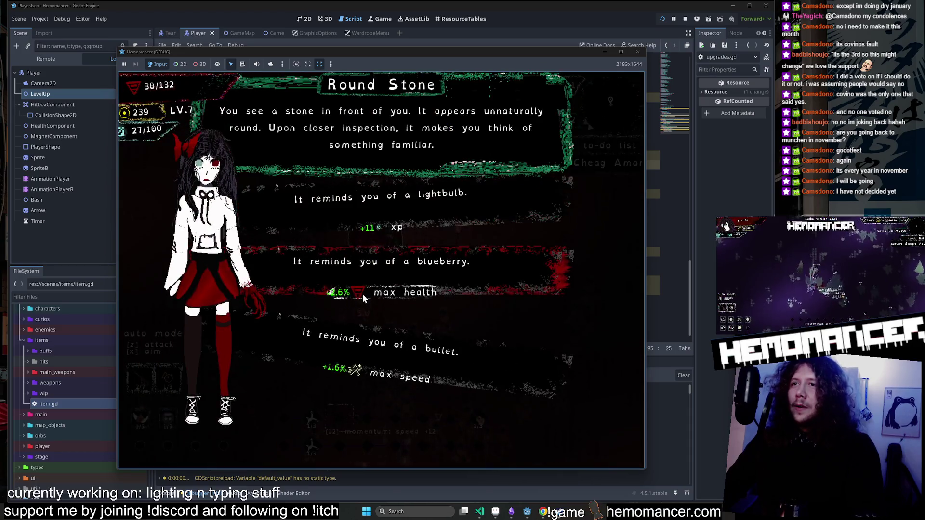
left_click(362, 294)
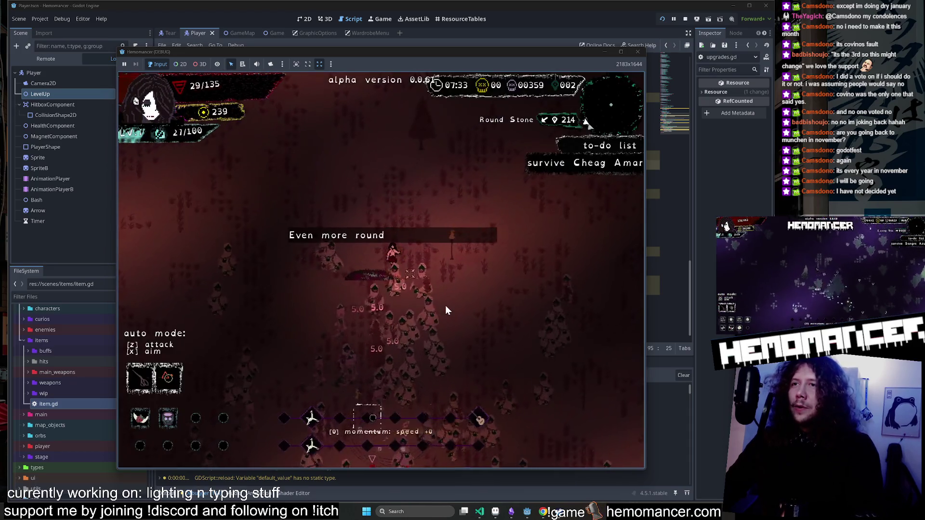
Move up through the field collecting stones and past enemies toward the Box.
key("w")
key("d")
key("d")
key("w")
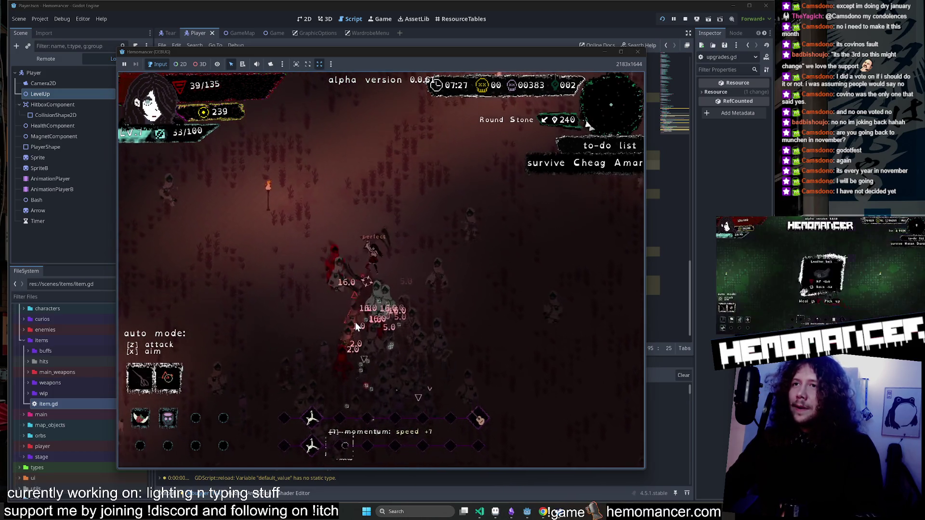
key("a")
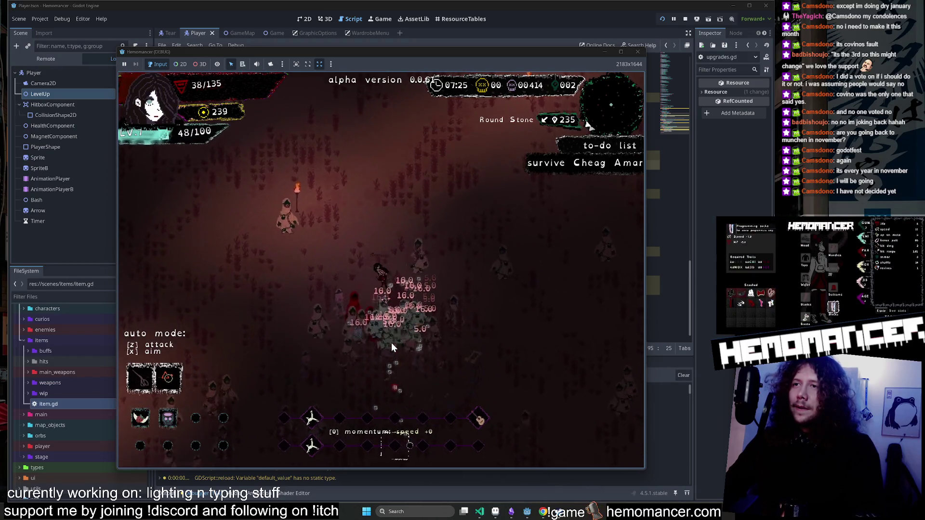
key("w")
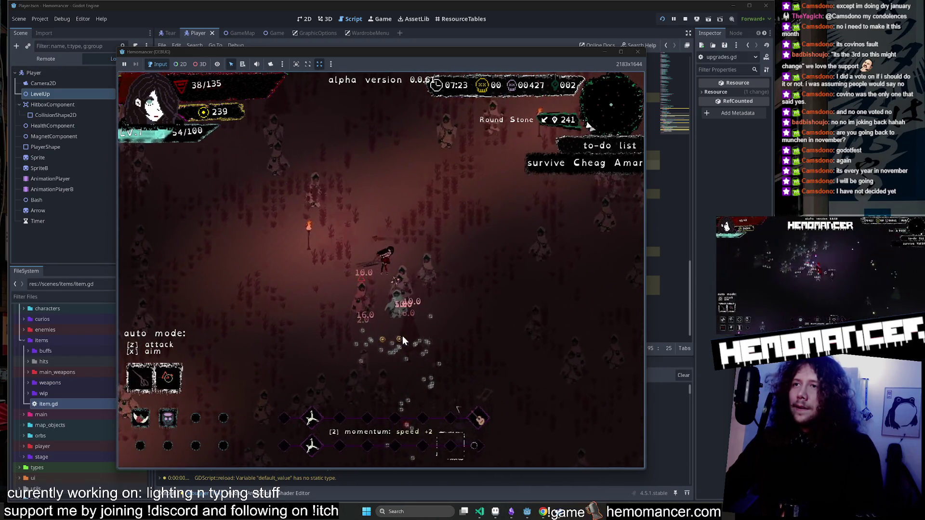
key("w")
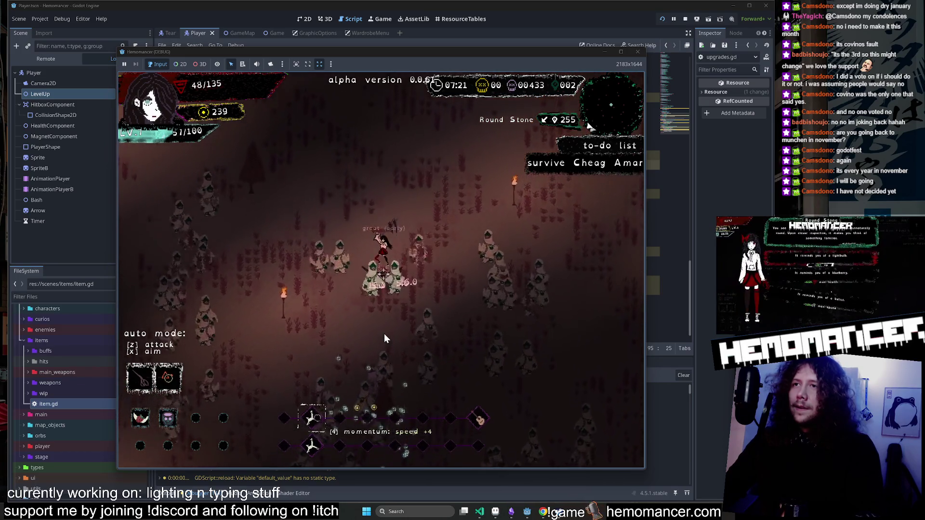
key("w")
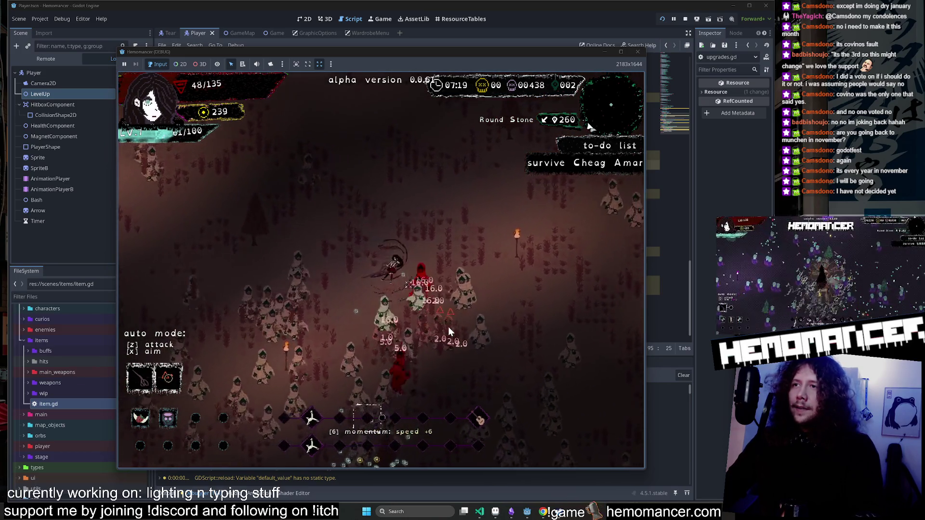
key("d")
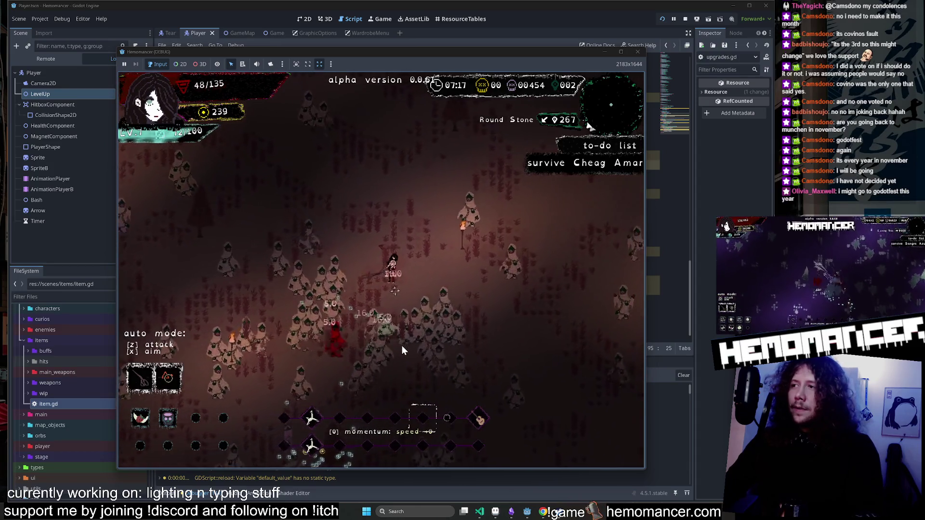
key("w")
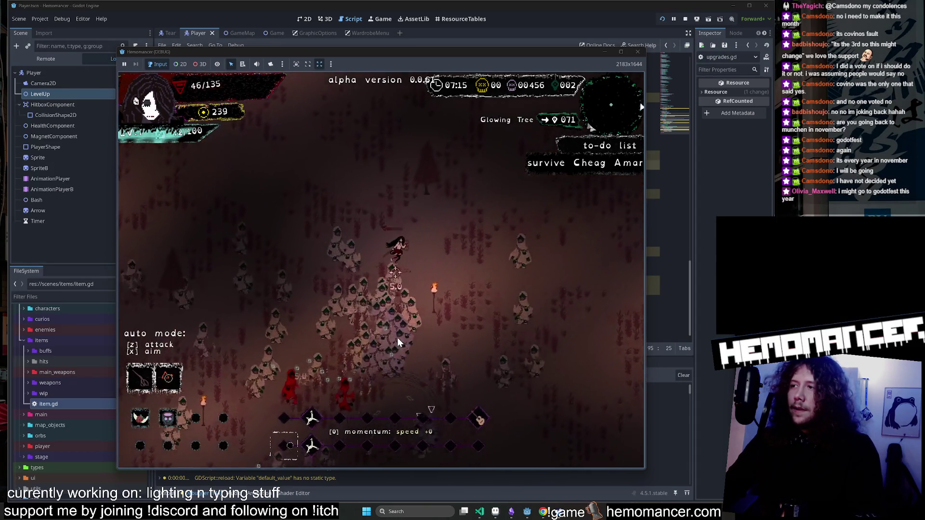
key("w")
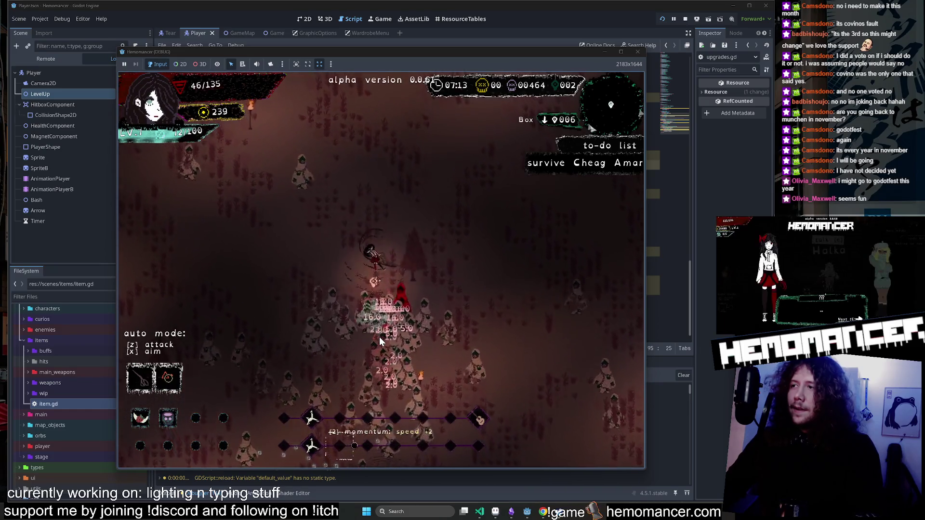
key("d")
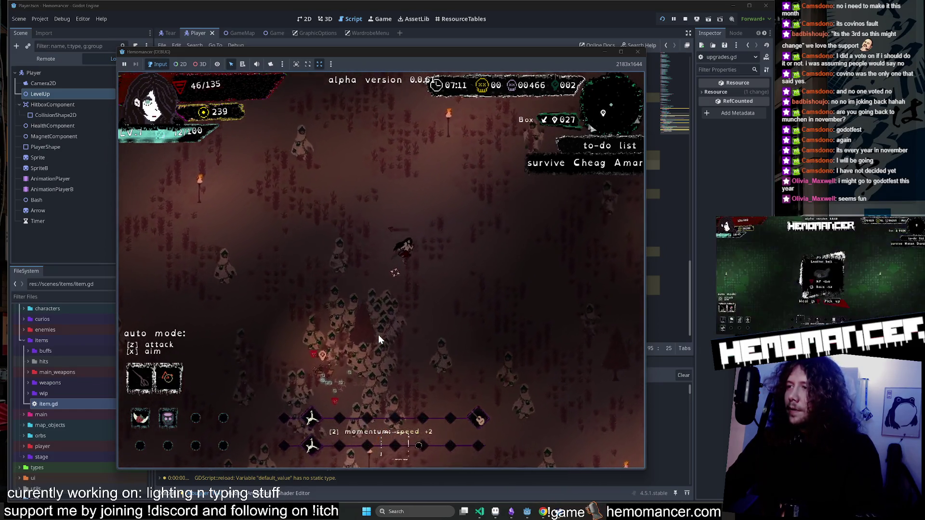
key("w")
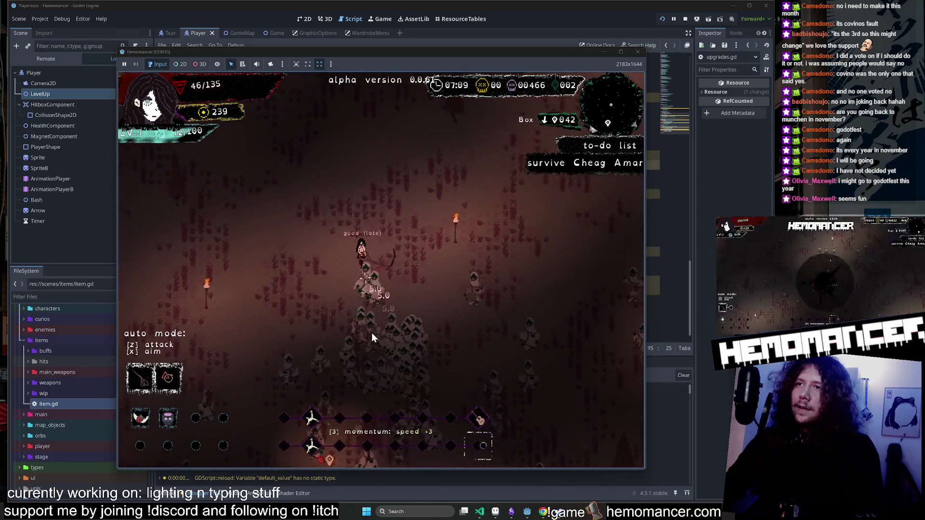
key("a")
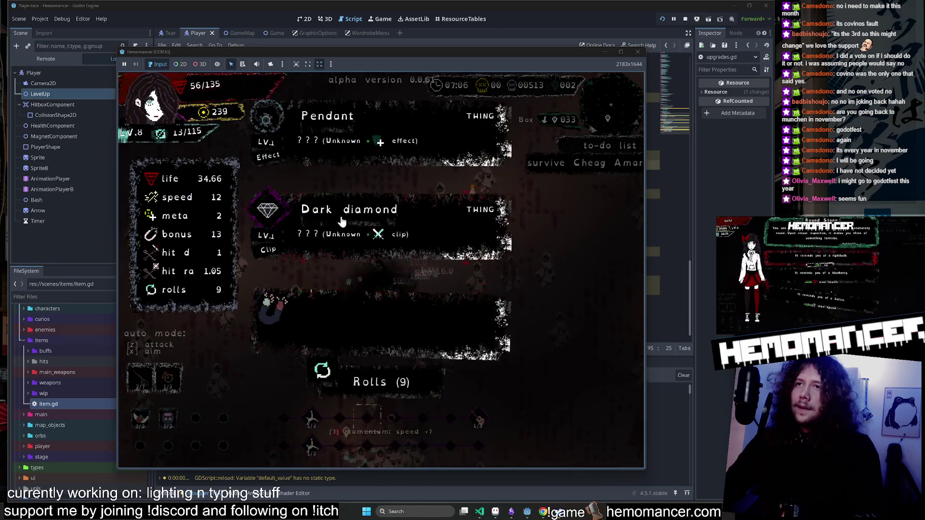
Choose the Dark diamond upgrade, then pause and continue the game.
left_click(342, 221)
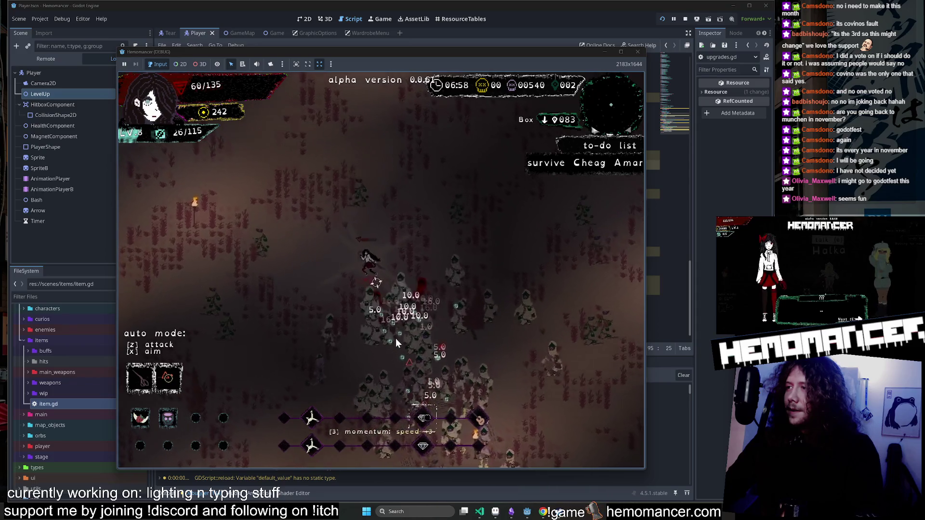
key("Escape")
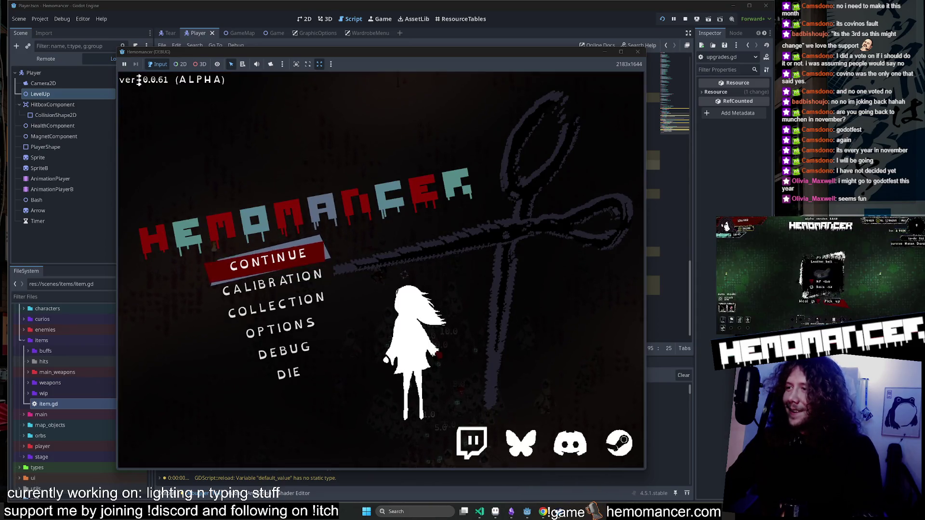
left_click(209, 263)
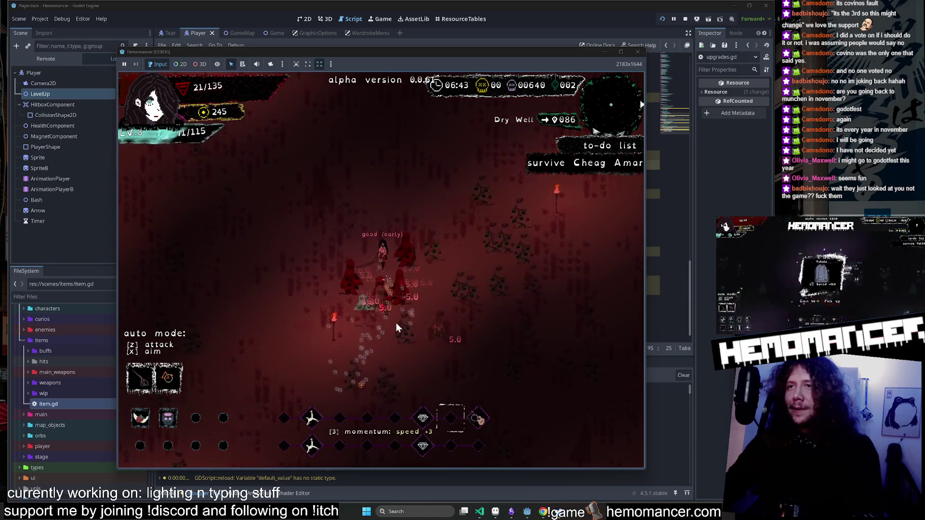
Pick another level-up card and Two of Swords, then continue after dying back to the hub.
left_click(360, 126)
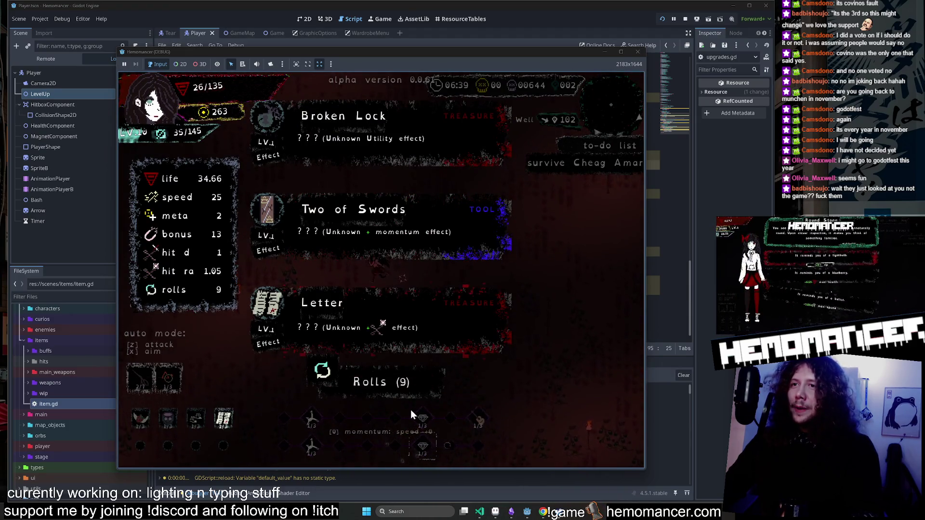
left_click(395, 248)
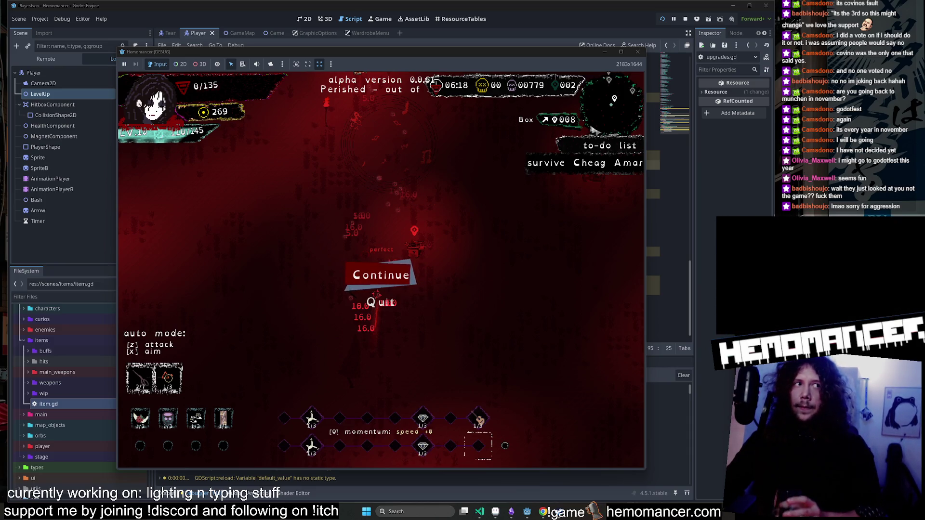
left_click(379, 303)
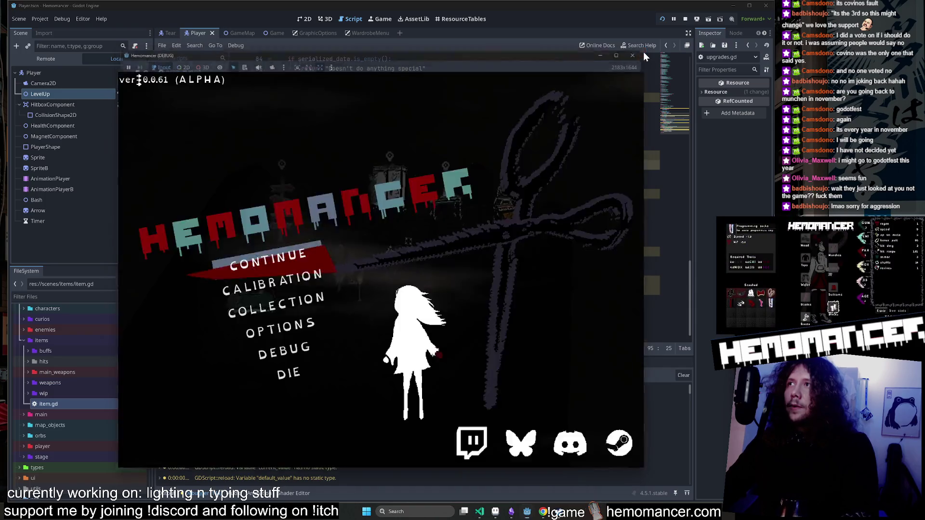
Stop the running game, save, relaunch it with F5, and return to the hub.
left_click(638, 52)
key("ctrl+s")
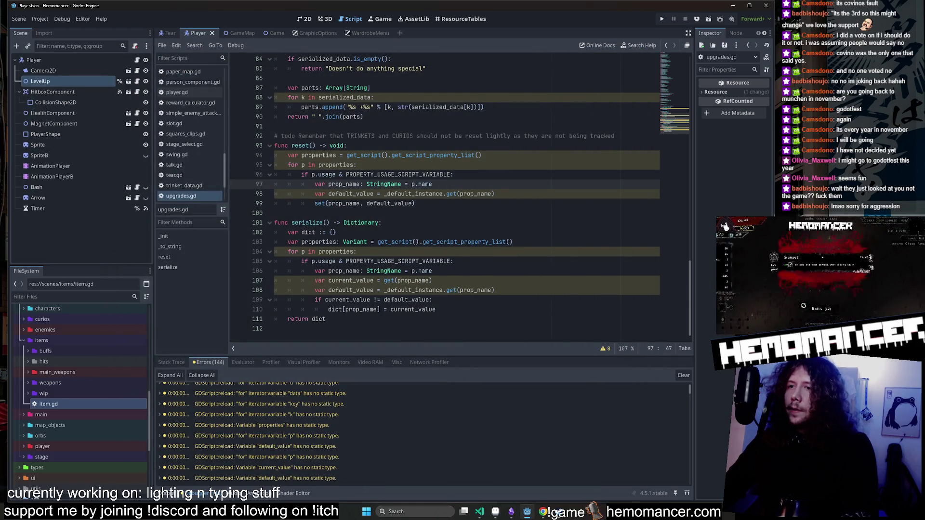
key("F5")
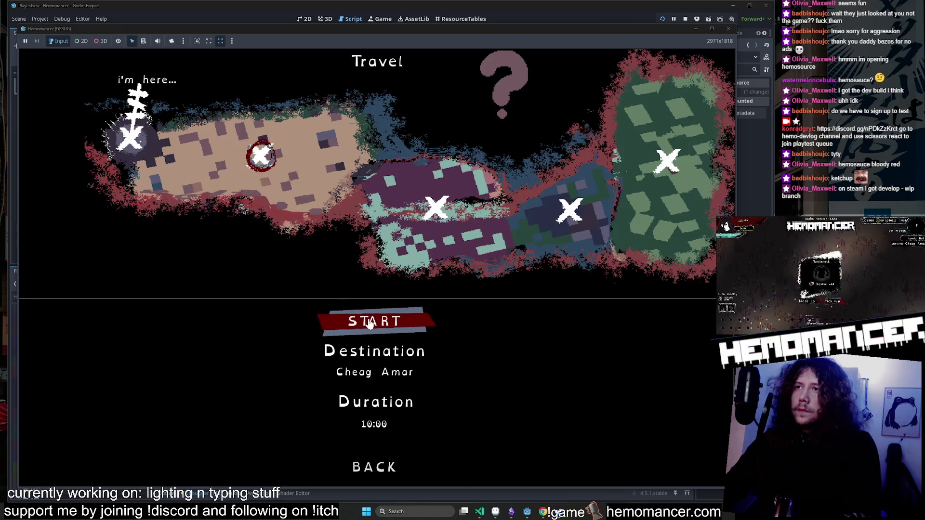
left_click(390, 472)
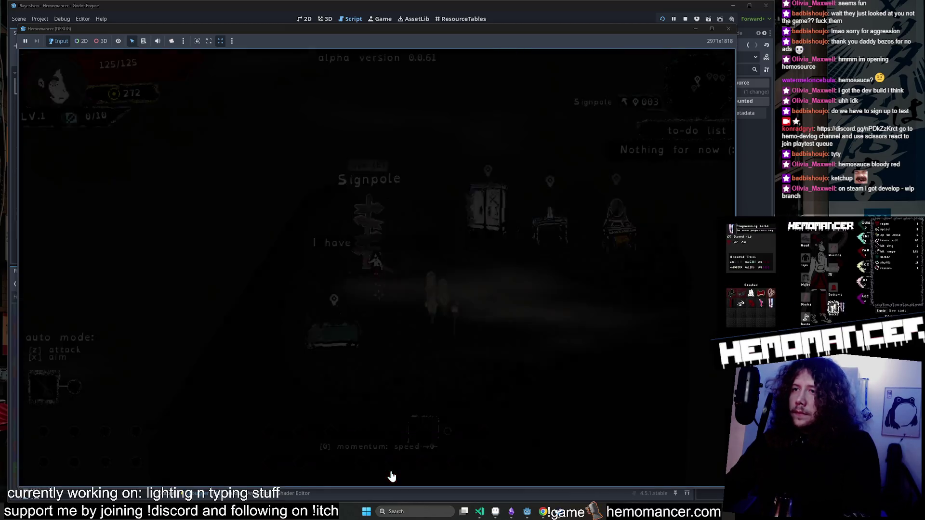
Walk up to the wardrobe, open its equip screen, and close it again.
key("s")
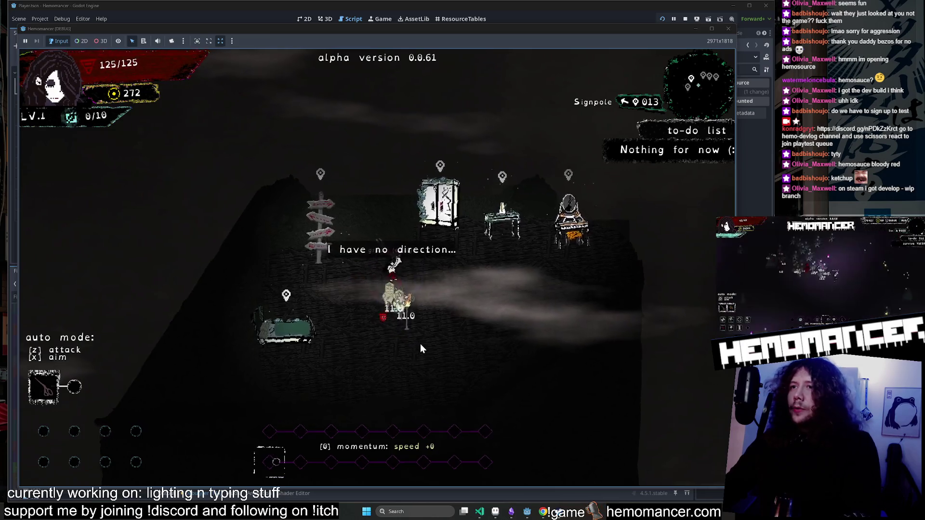
key("w")
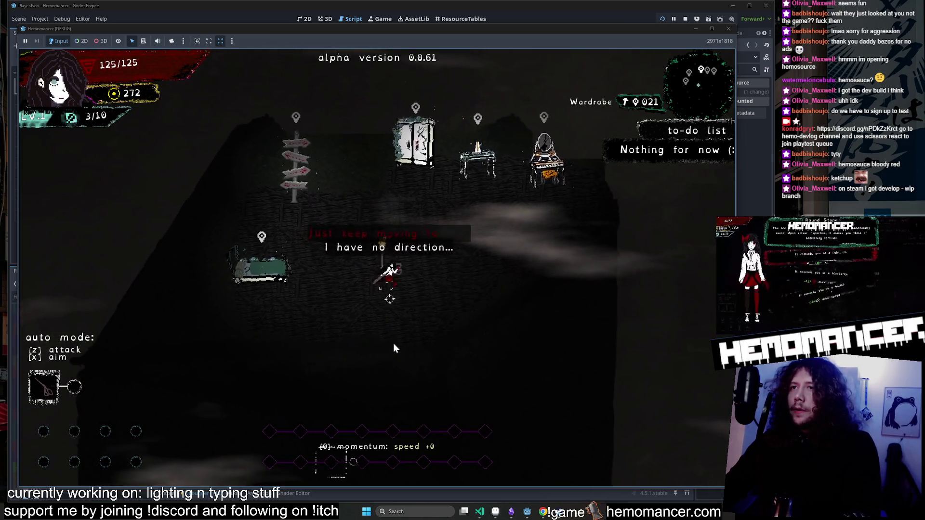
key("w")
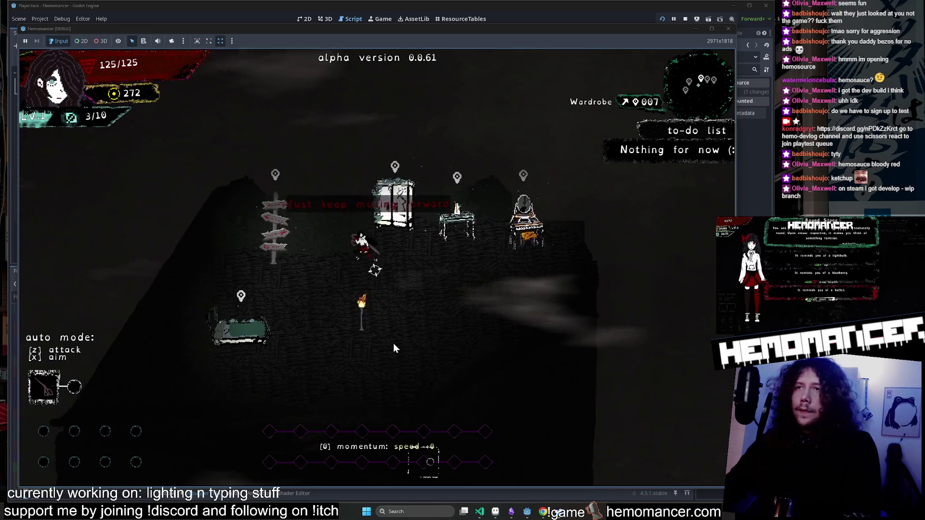
key("e")
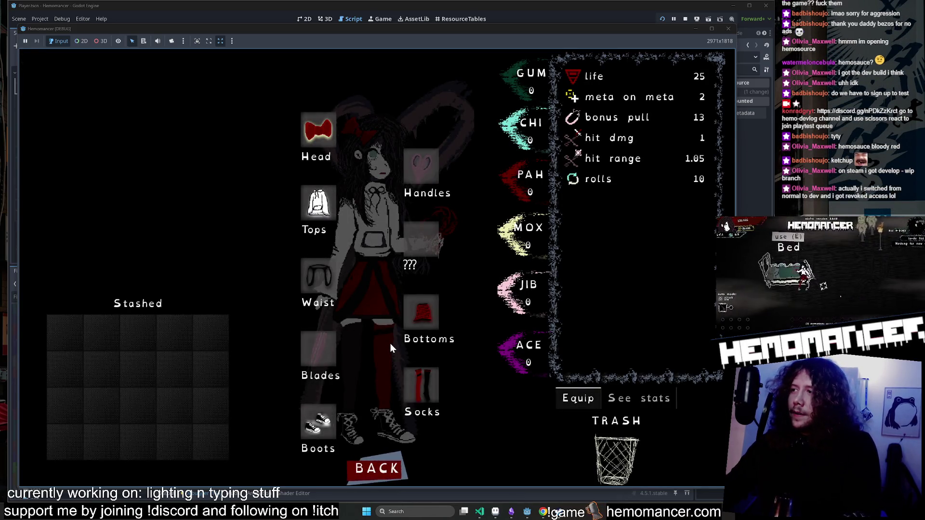
key("Escape")
Walk to the signpole and travel into the Cheag Amar level.
key("a")
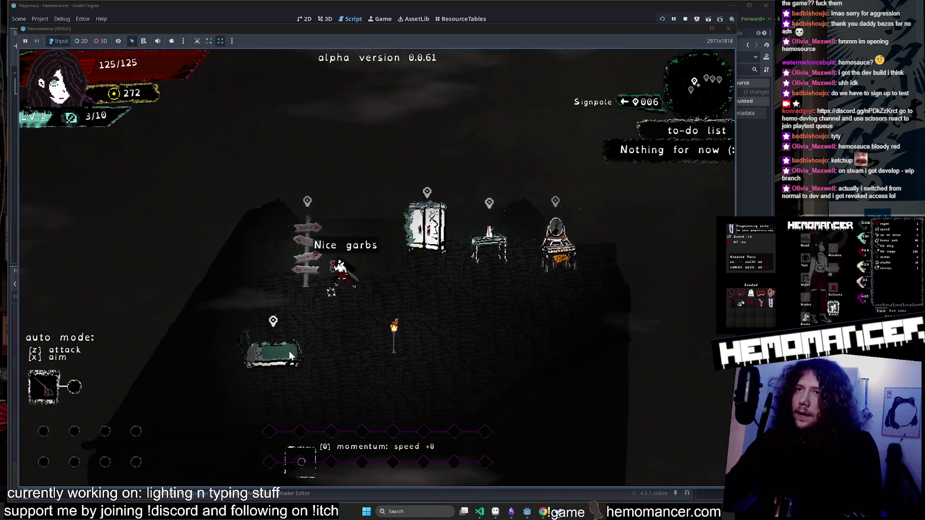
key("e")
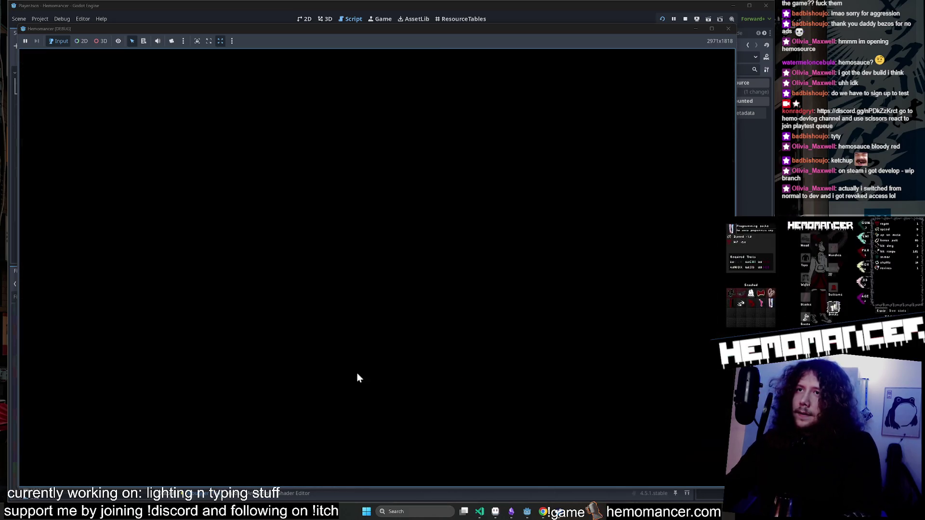
left_click(372, 325)
Return to the main menu, continue the run, and fight through to the Glowing Tree.
key("w")
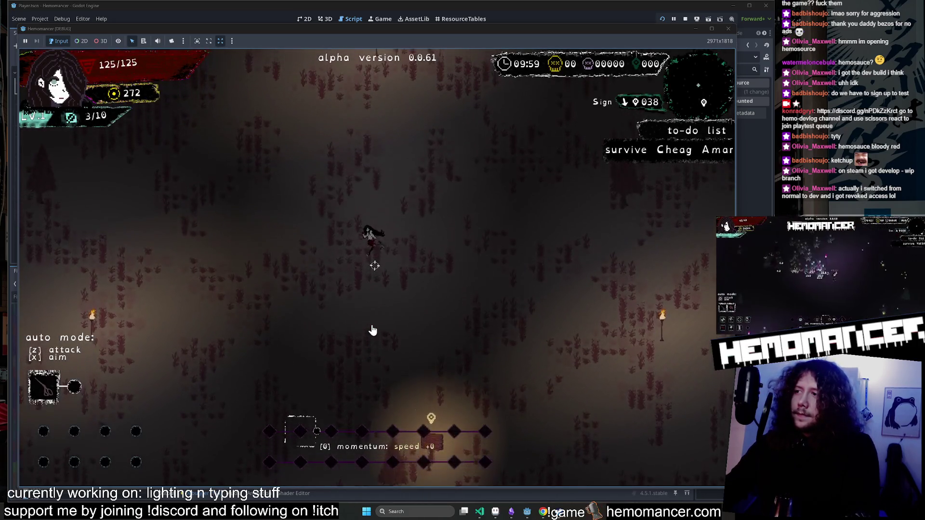
key("Escape")
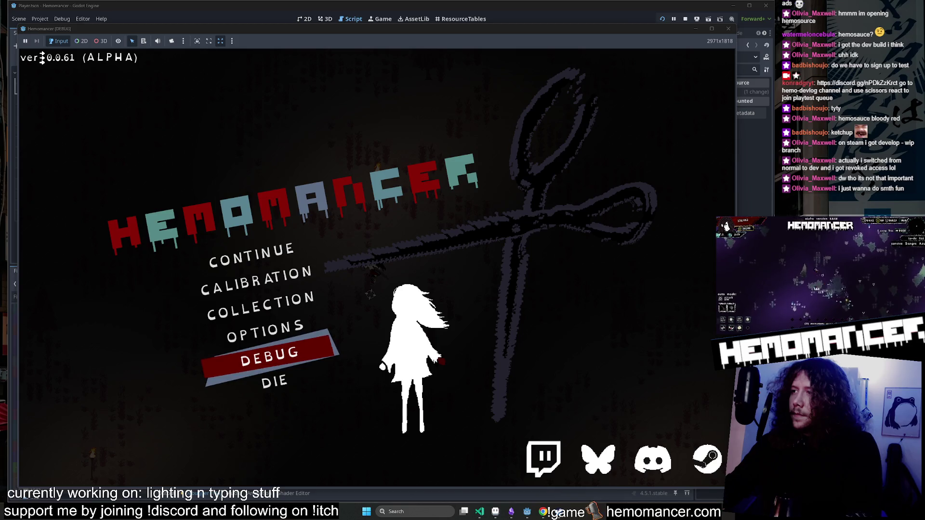
left_click(279, 253)
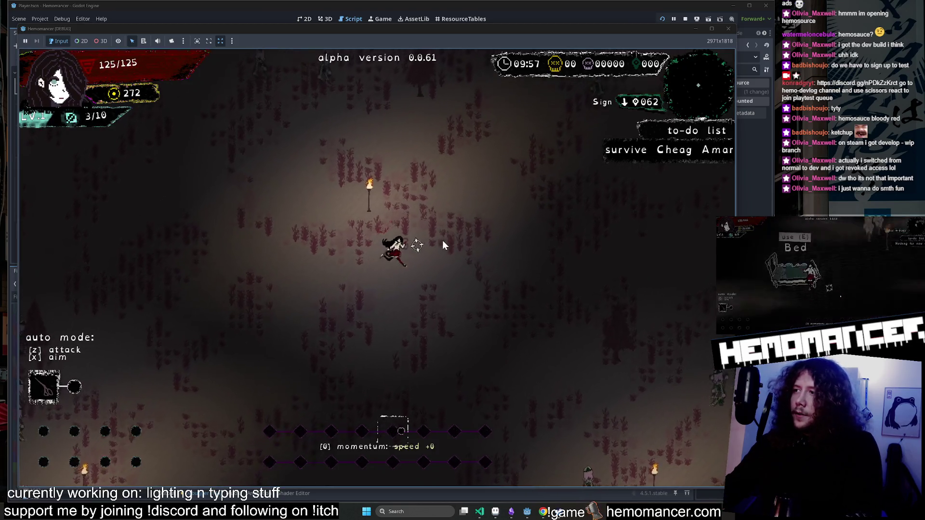
key("w+d")
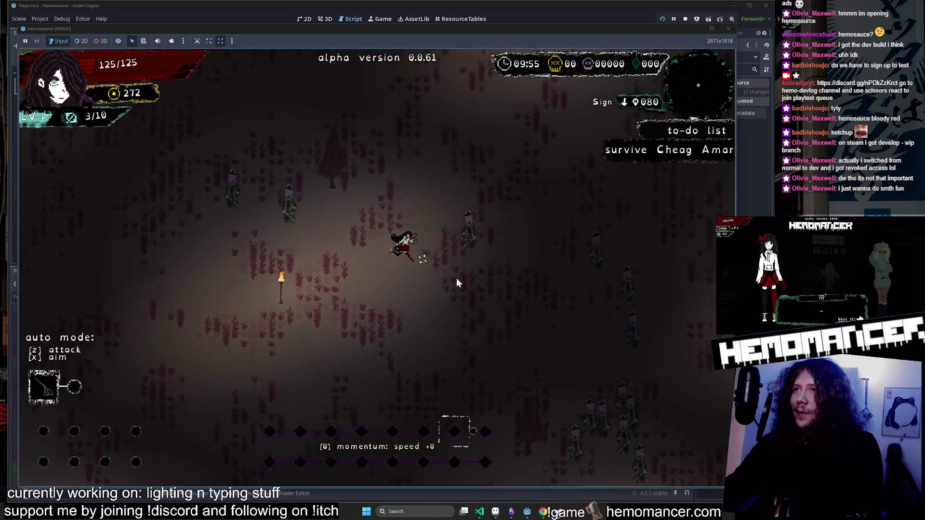
key("d")
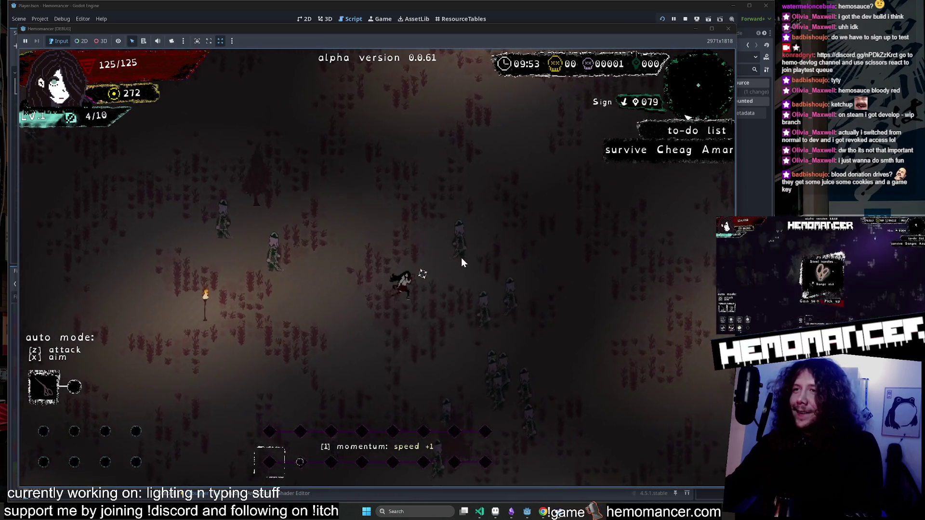
key("d")
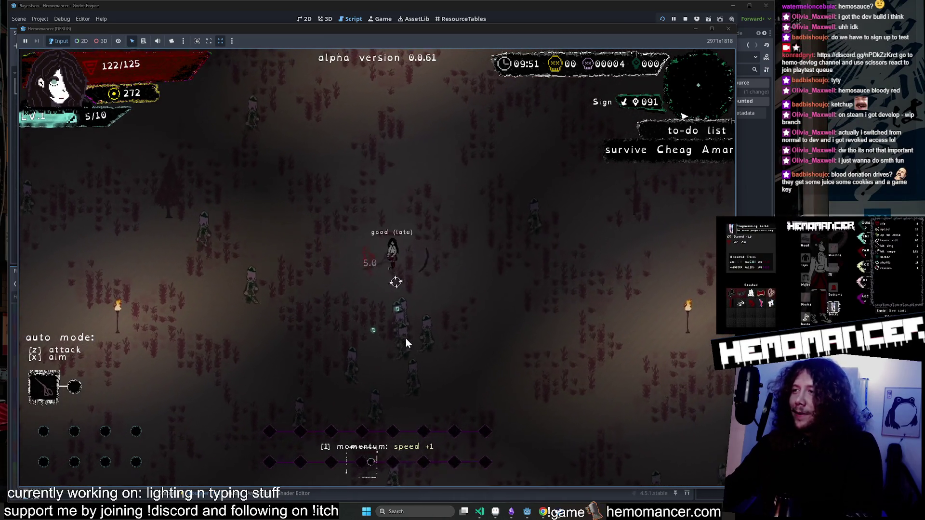
key("w+d")
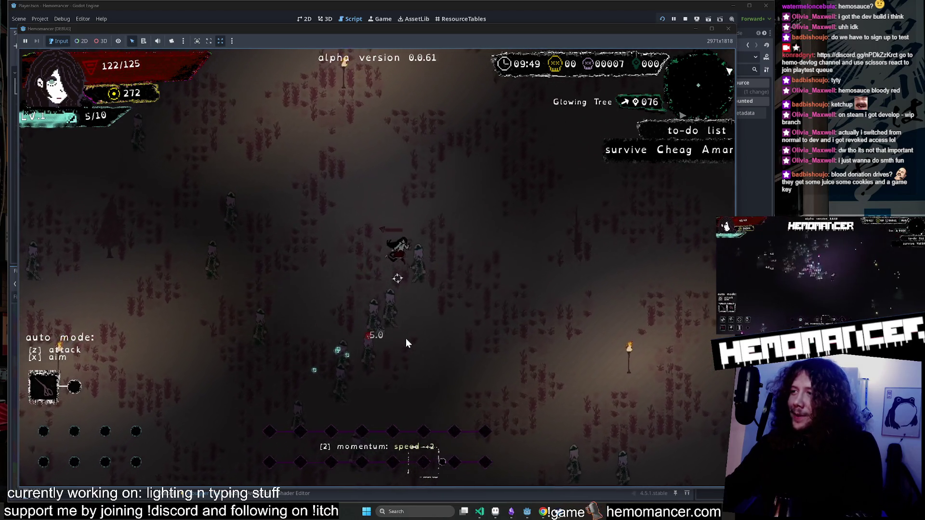
key("w+d")
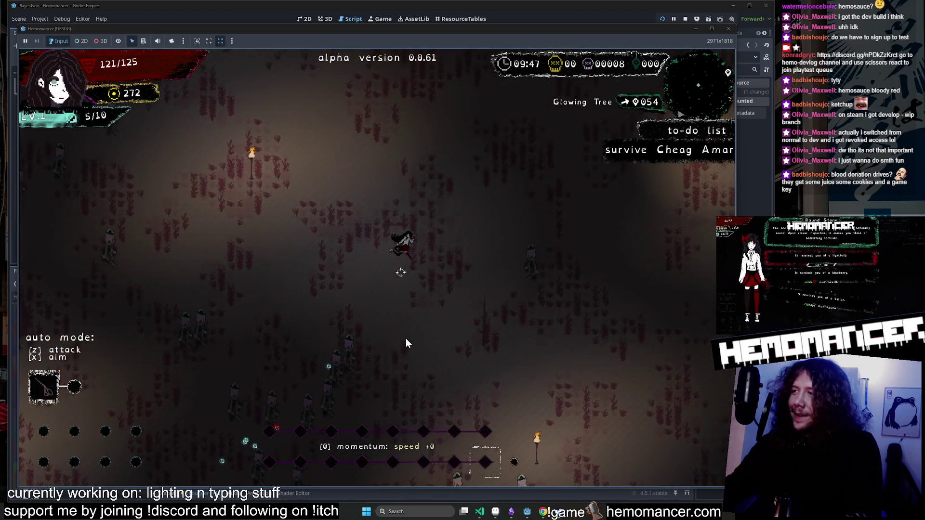
key("w+d")
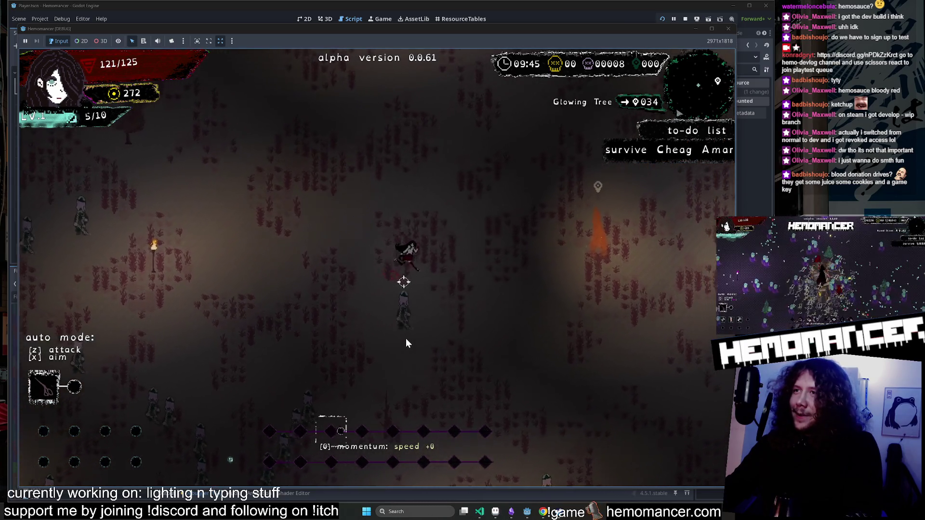
key("d")
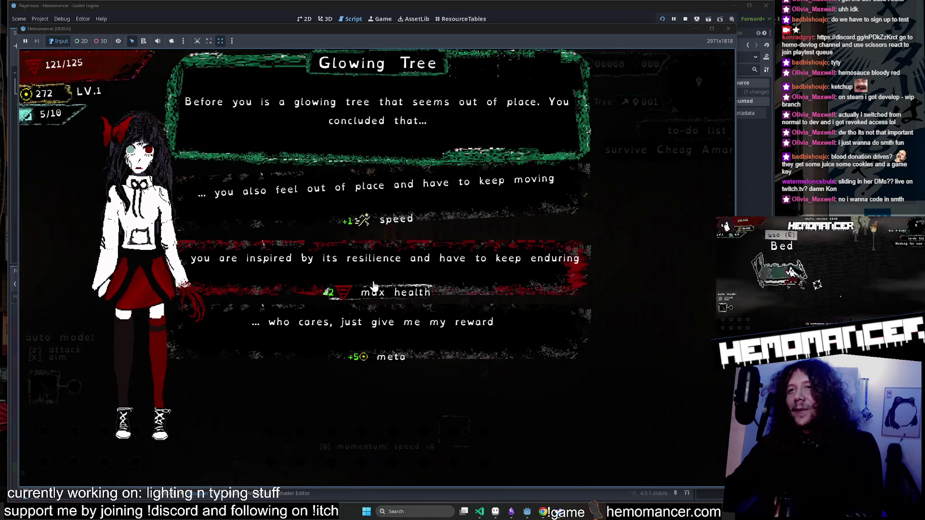
Take max health at the Glowing Tree, Cake as a reward, and blueberry max health at the Round Stone.
left_click(401, 332)
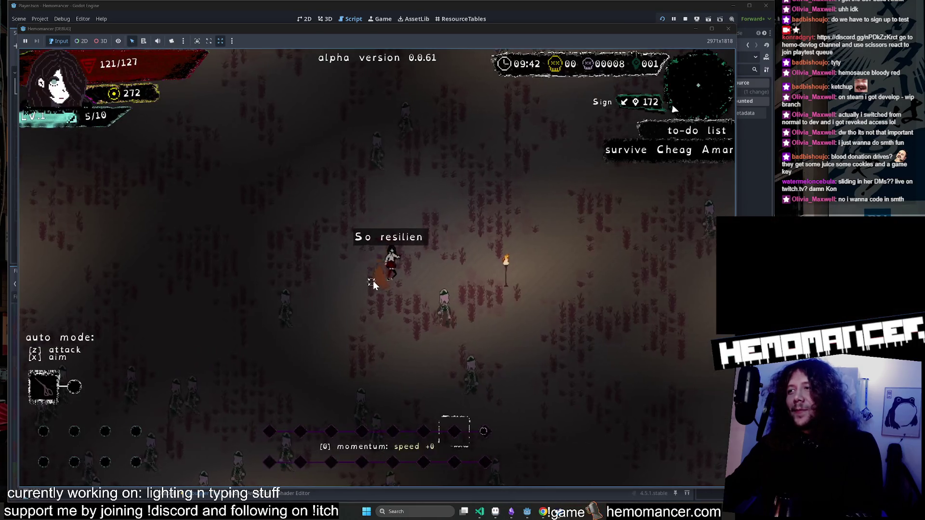
key("w+d")
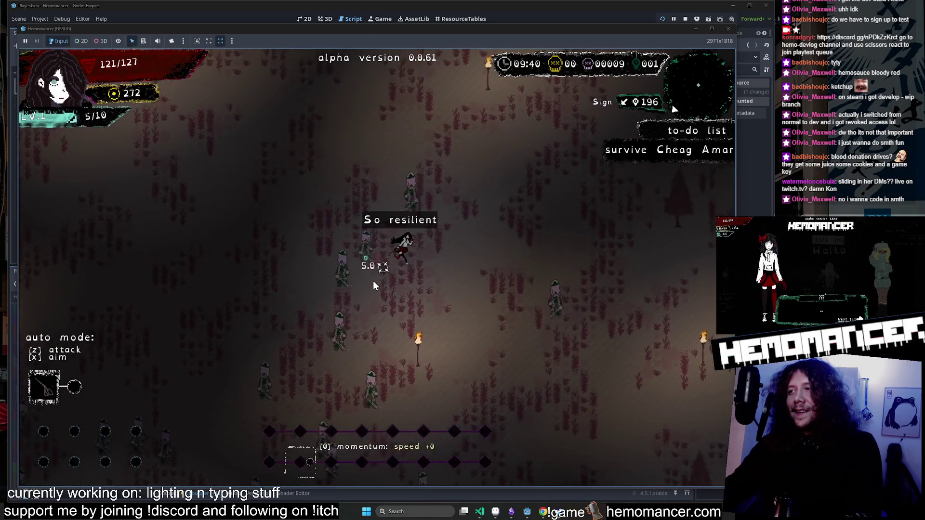
key("w+d")
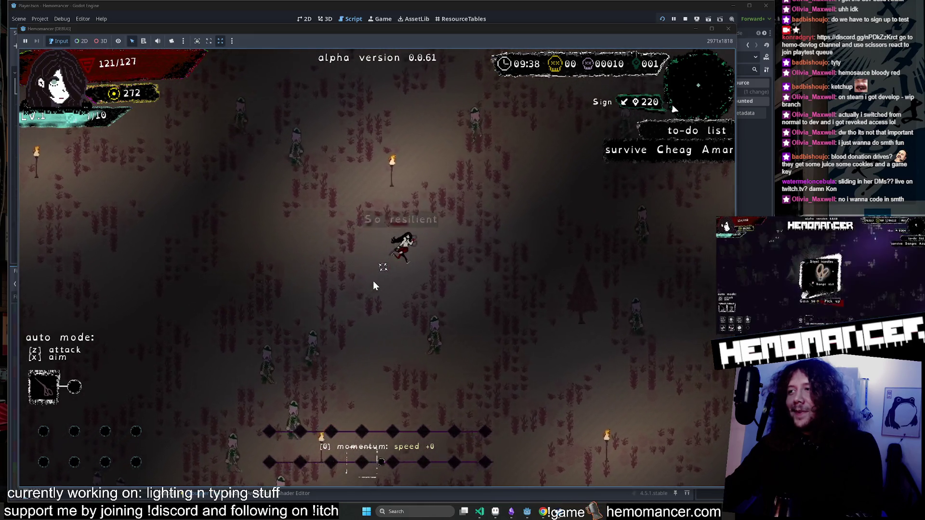
key("w+d")
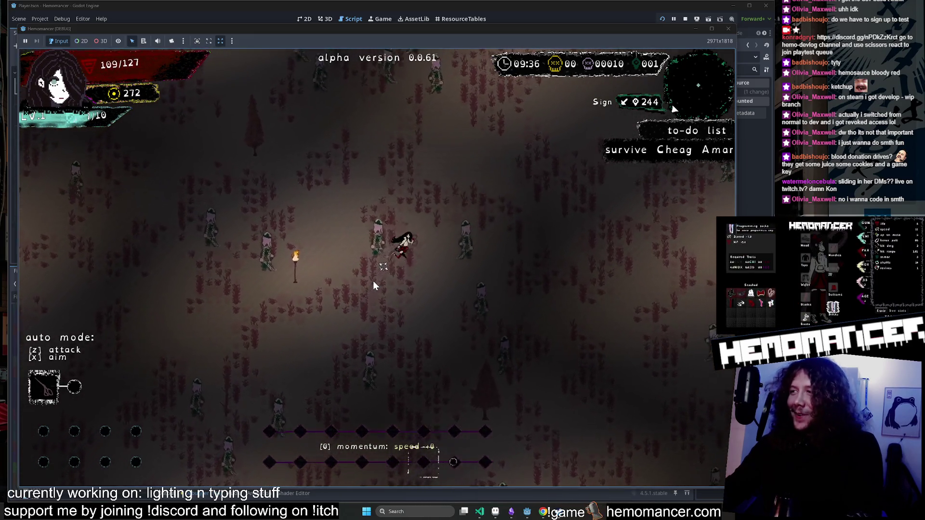
key("w+d")
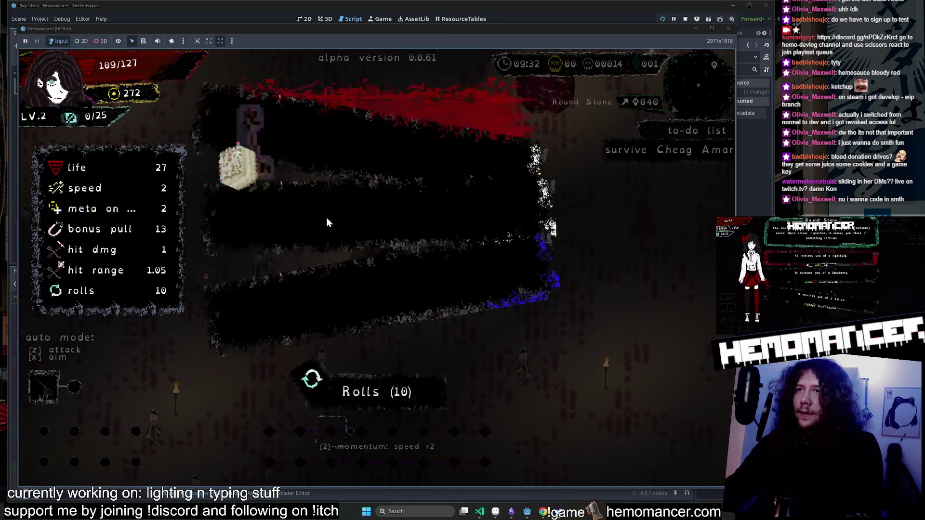
left_click(346, 194)
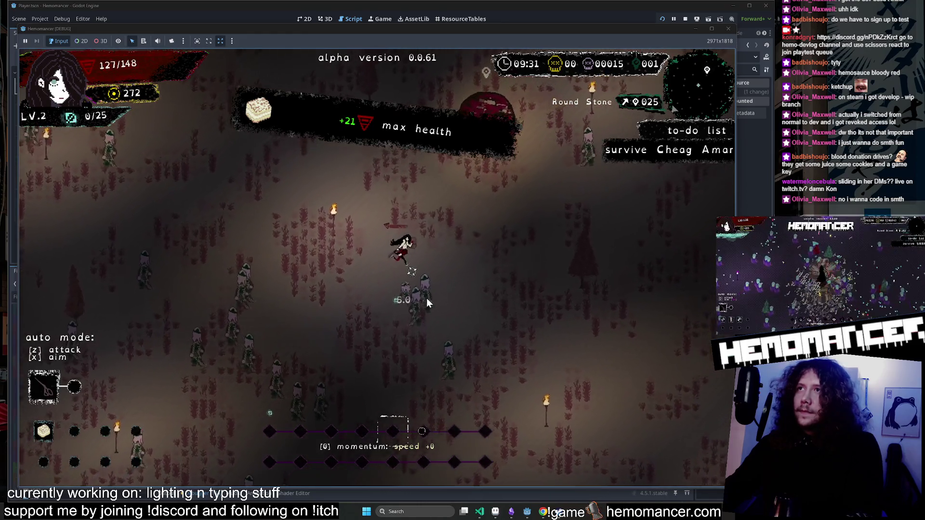
key("w+d")
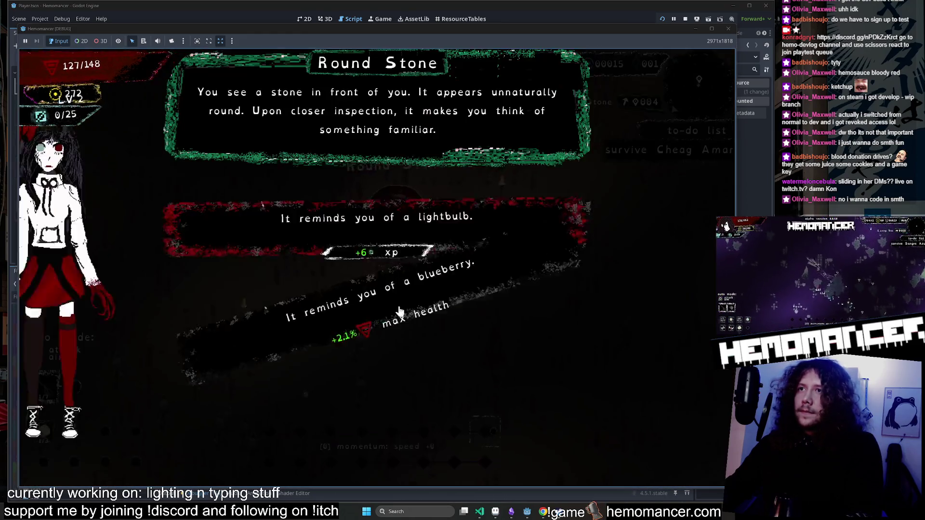
left_click(356, 298)
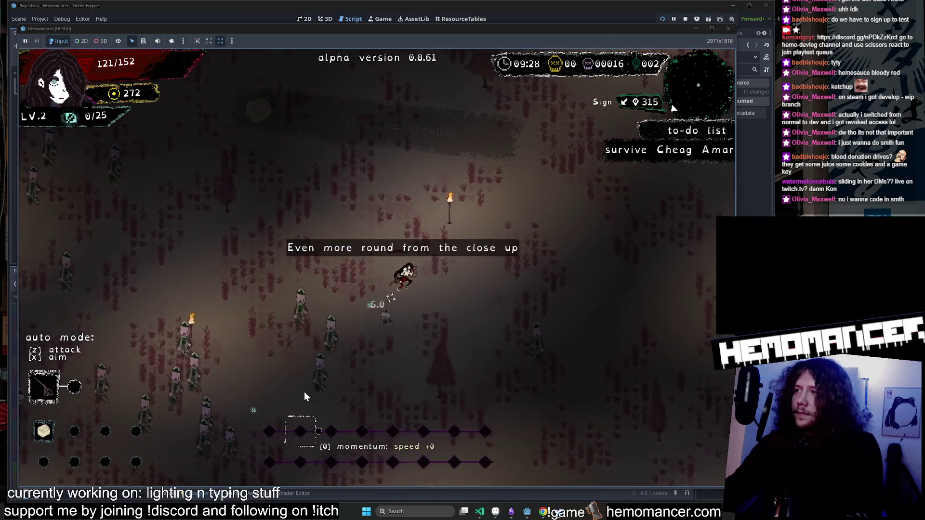
Fight back toward the sign and choose One of Pentacles as the level-up reward.
key("s+a")
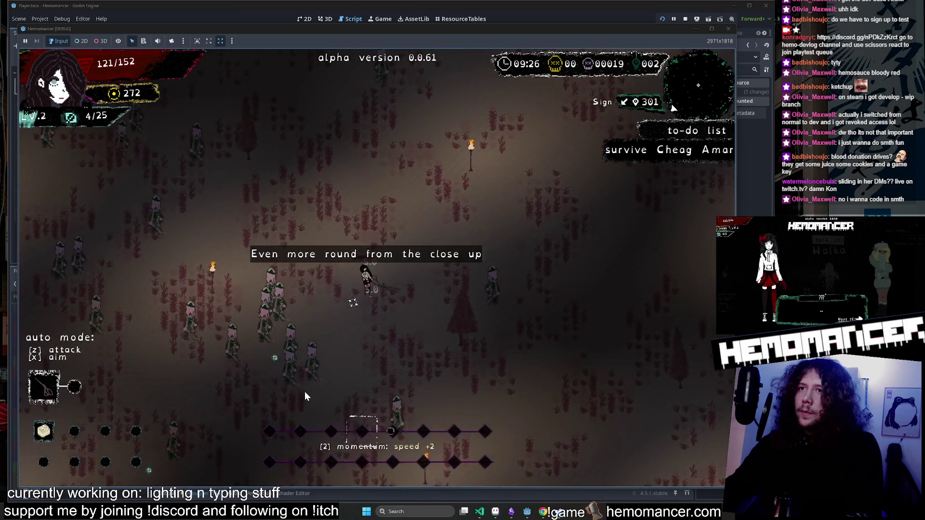
key("s+a")
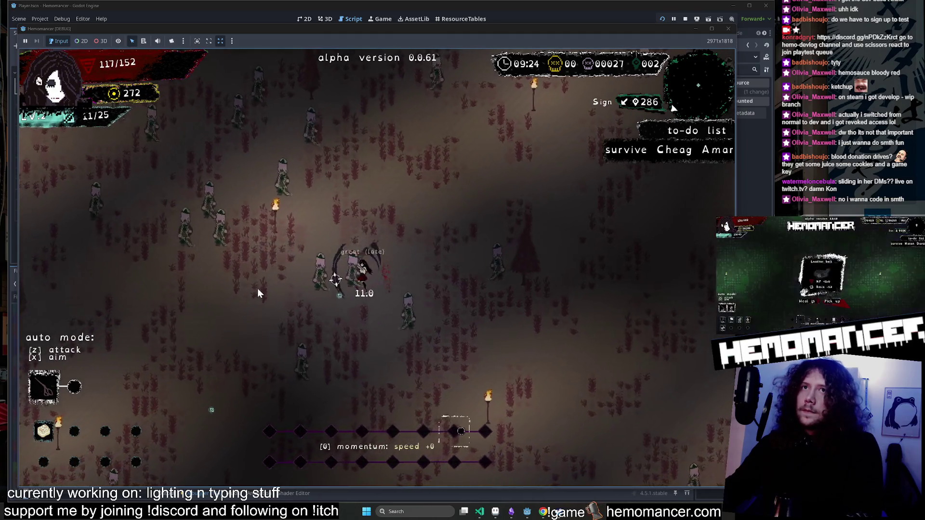
key("w+a")
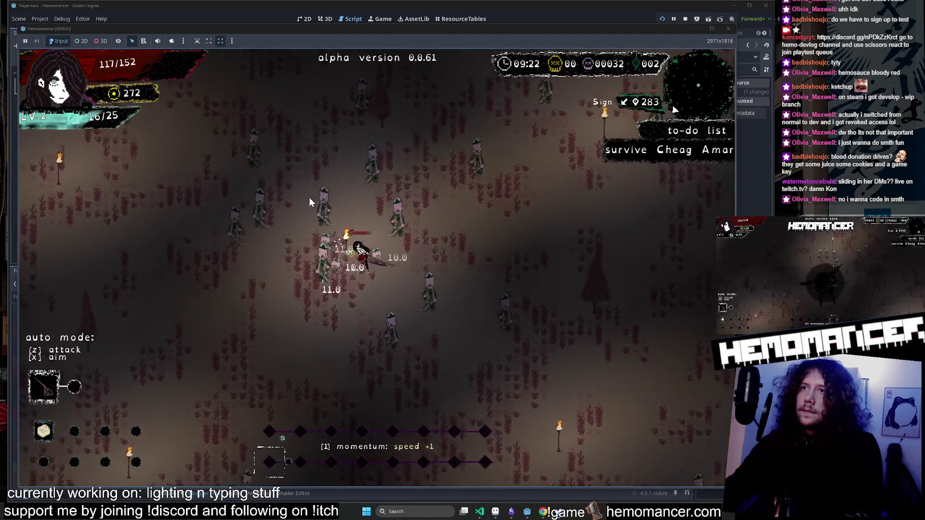
key("w")
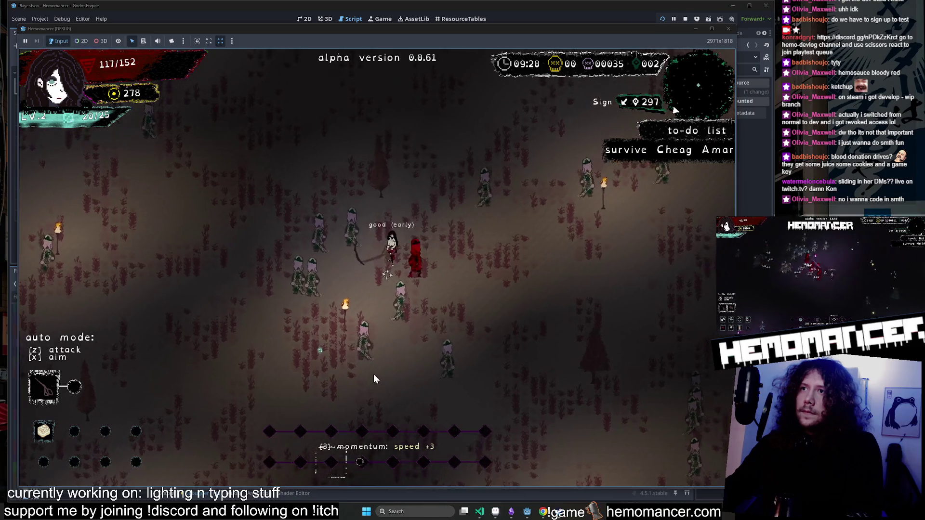
key("s+a")
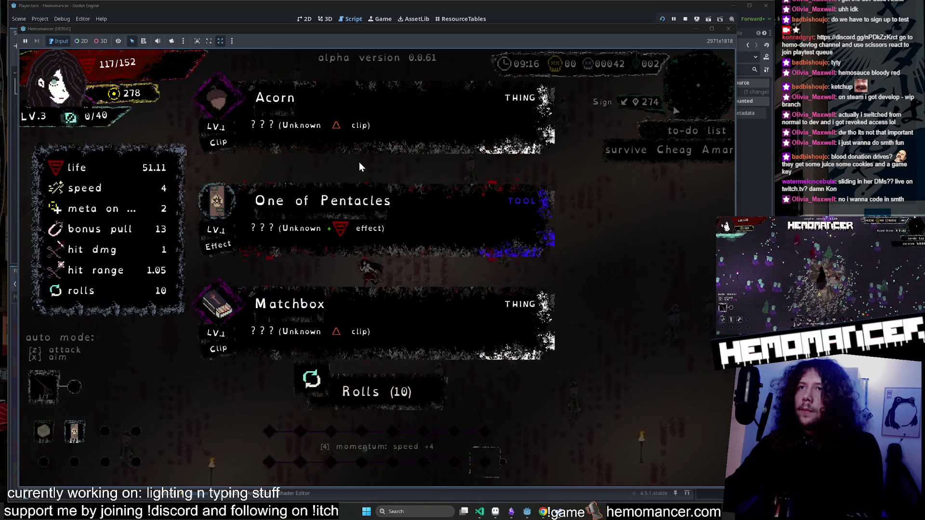
left_click(388, 227)
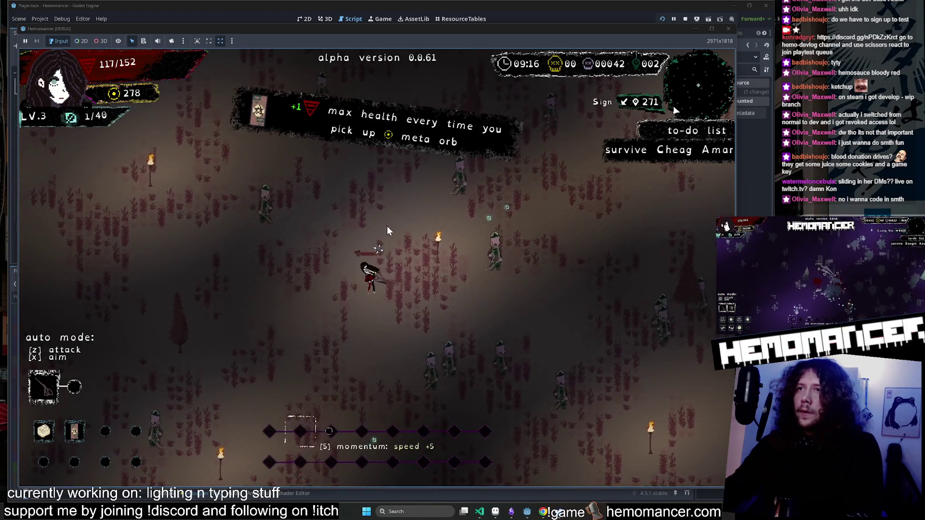
Gather more XP, then quit to the main menu and close the game window.
key("s+d")
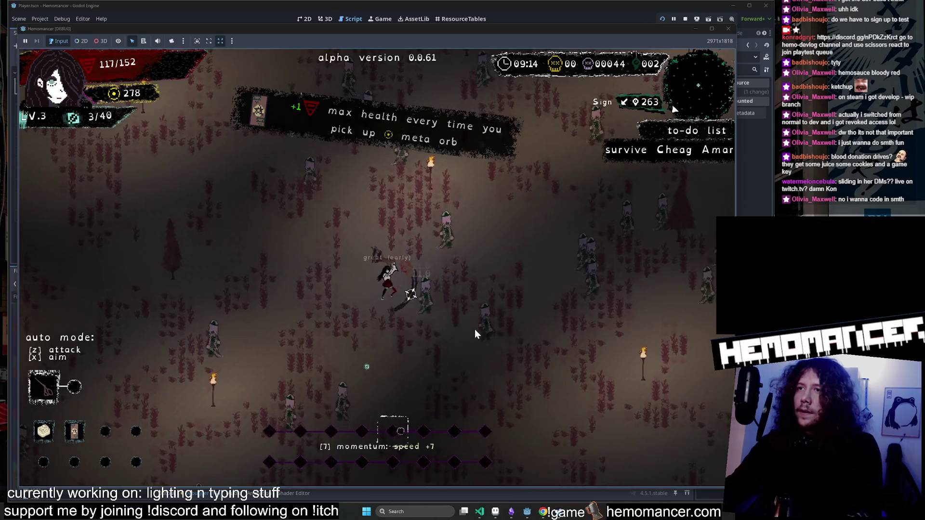
key("s+d")
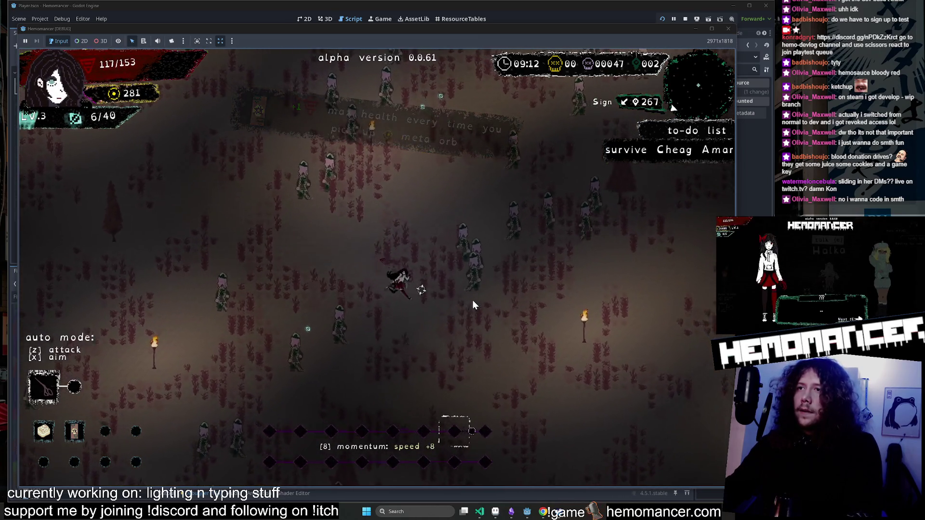
key("w+d")
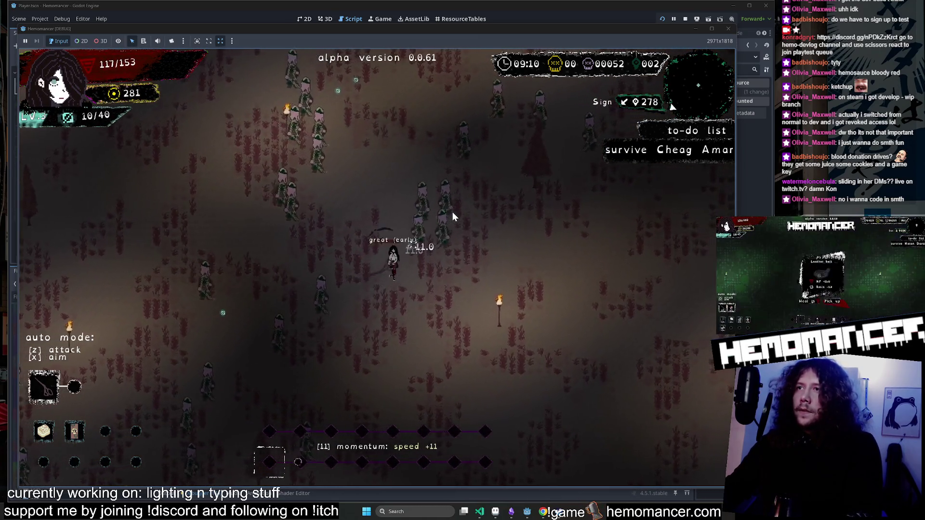
key("w+d")
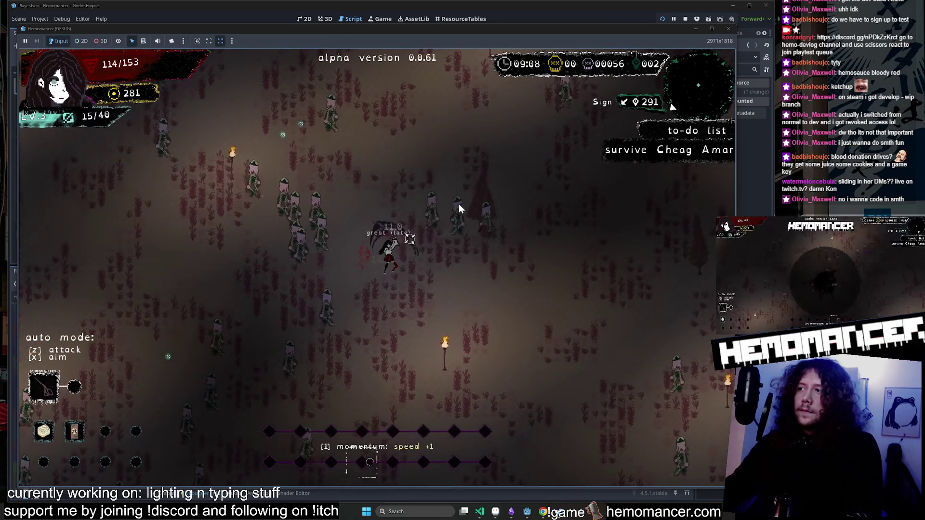
key("w+d")
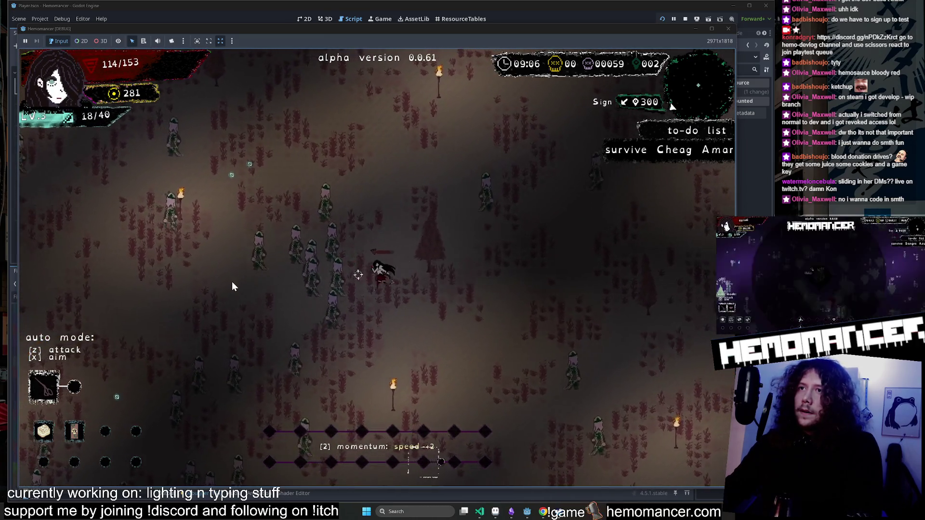
key("s+a")
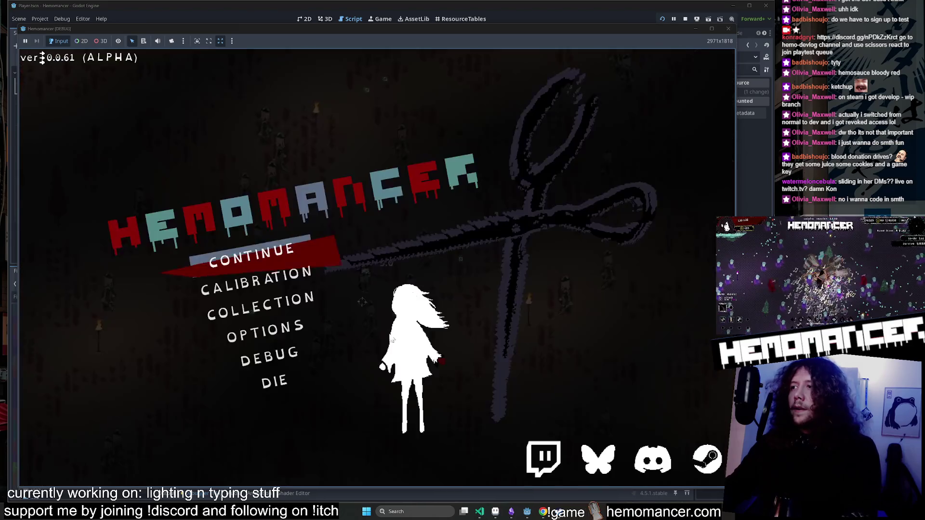
key("Escape")
left_click(722, 31)
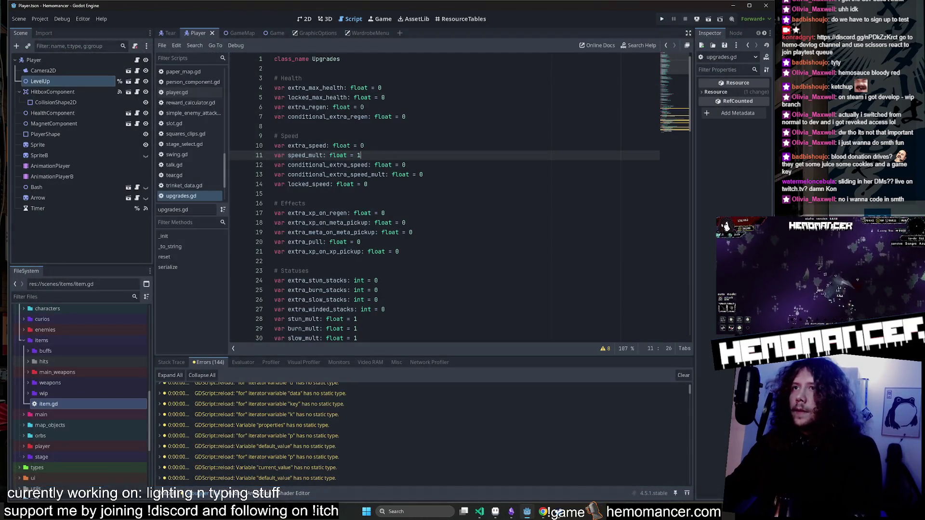
Step through the missing-type errors in database.gd and attack_data.gd from the Errors panel.
left_click(319, 426)
scroll(317, 412, "up", 2)
left_click(317, 406)
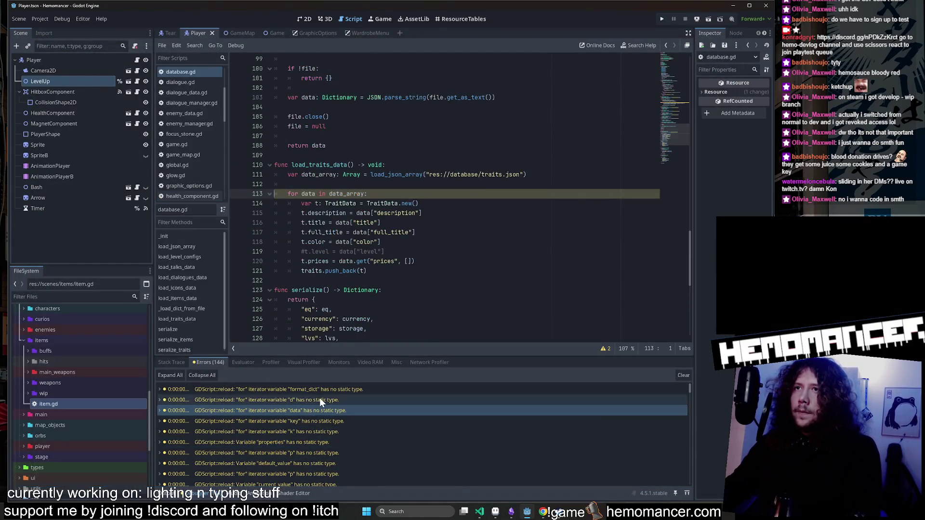
left_click(320, 398)
scroll(318, 424, "down", 3)
left_click(321, 438)
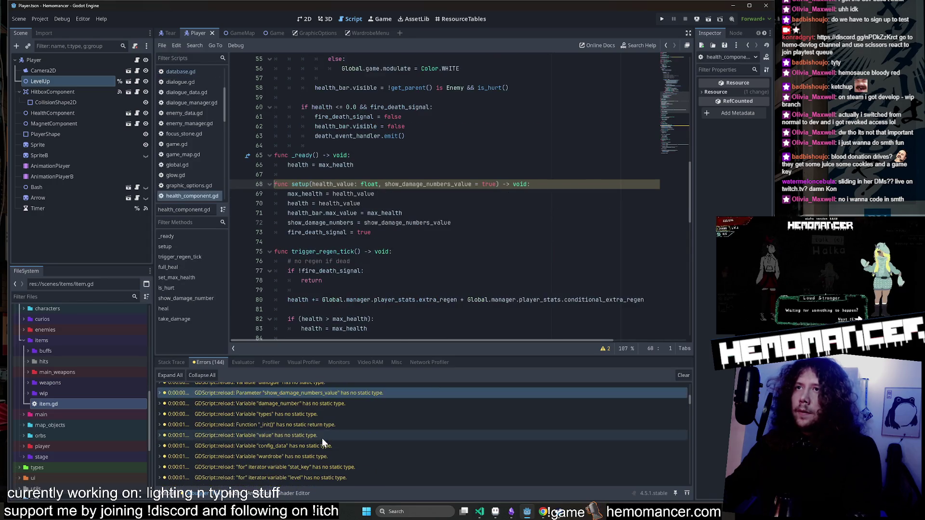
left_click(323, 433)
left_click(325, 414)
Open the _init missing-return-type error on line 25 and look up _init's documentation.
left_click(317, 426)
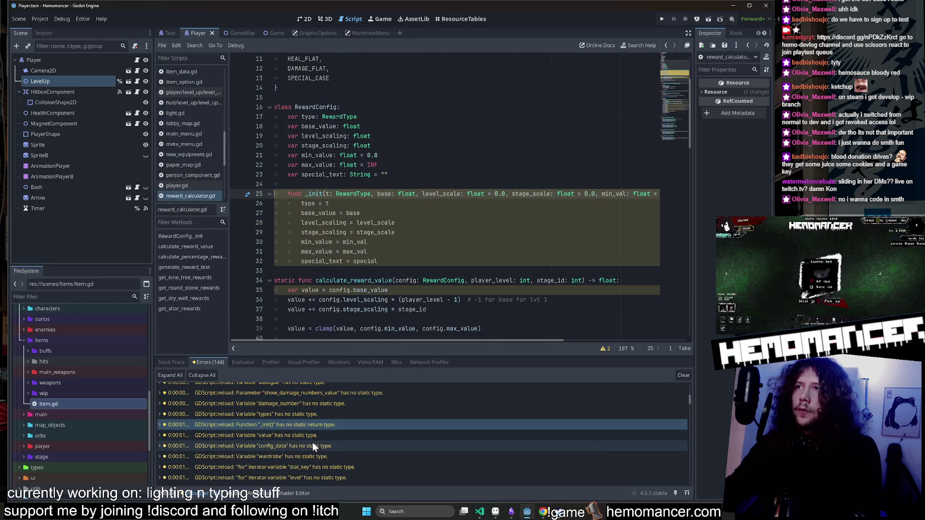
scroll(443, 198, "right", 5)
scroll(443, 197, "left", 5)
double_click(313, 194)
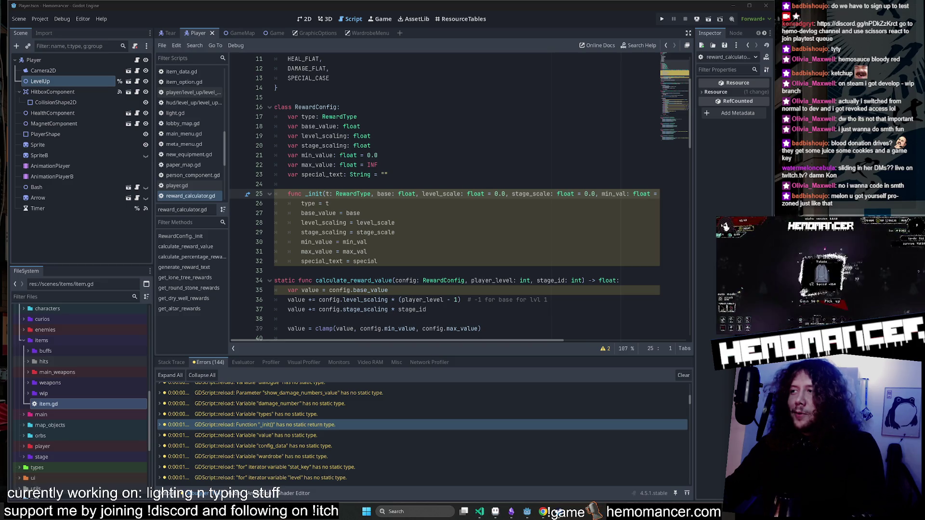
left_click(313, 195, "ctrl")
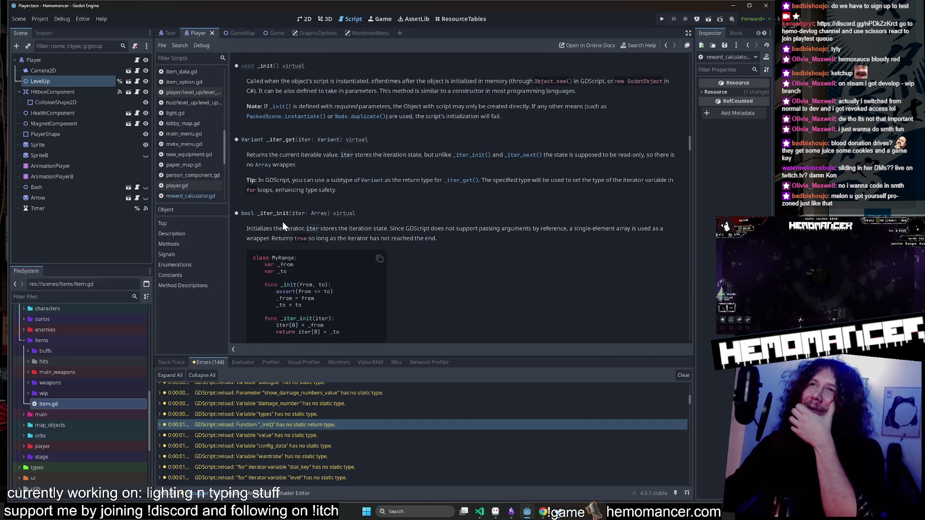
double_click(293, 426)
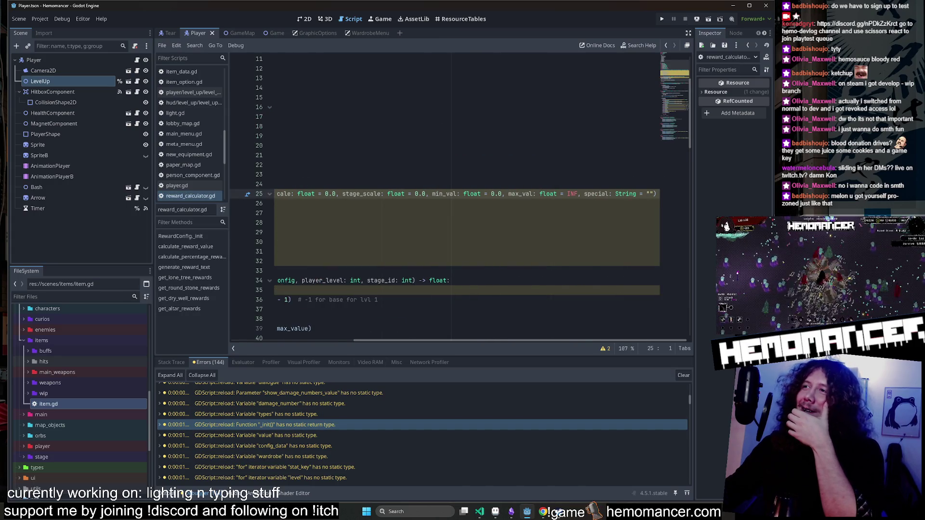
key("super+Up")
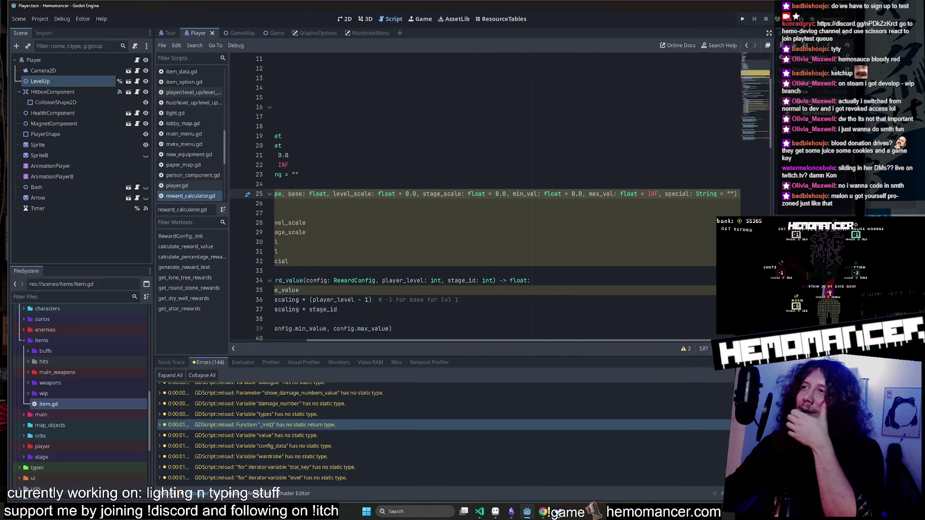
Wrap the RewardConfig _init signature after stage_scale onto two lines and append -> void.
left_click_drag(512, 340, 234, 339)
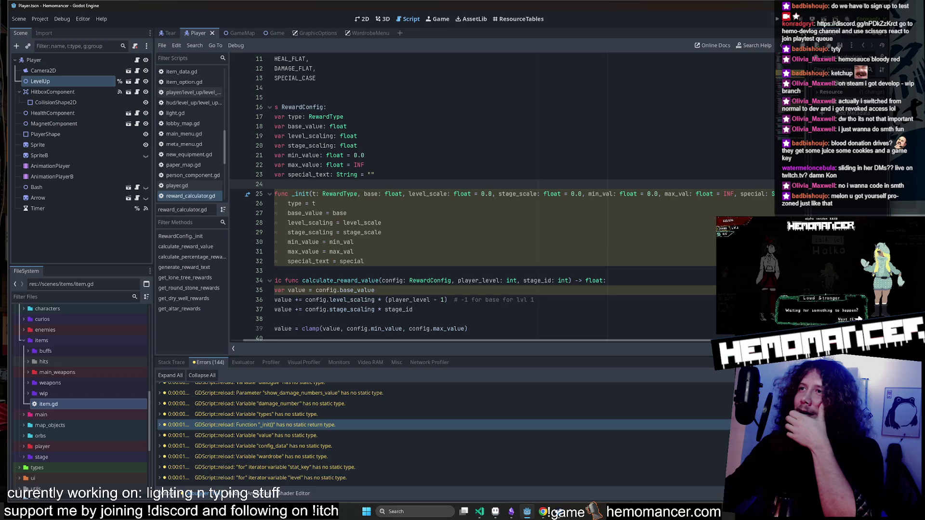
type("\\")
key("Return")
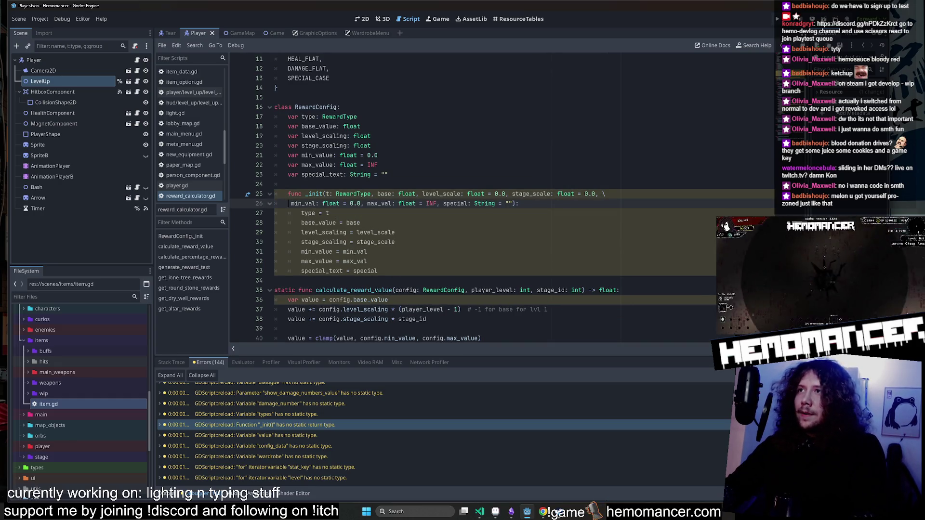
key("End")
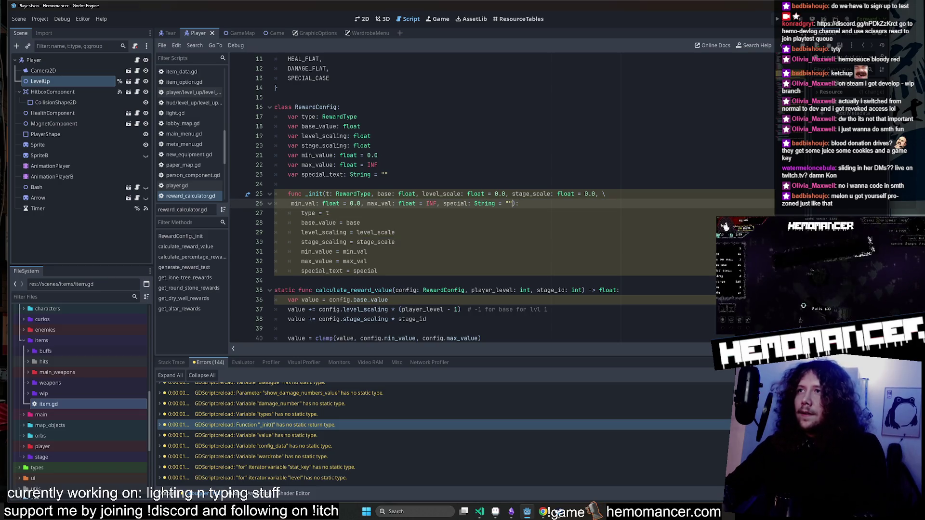
type("-> vo")
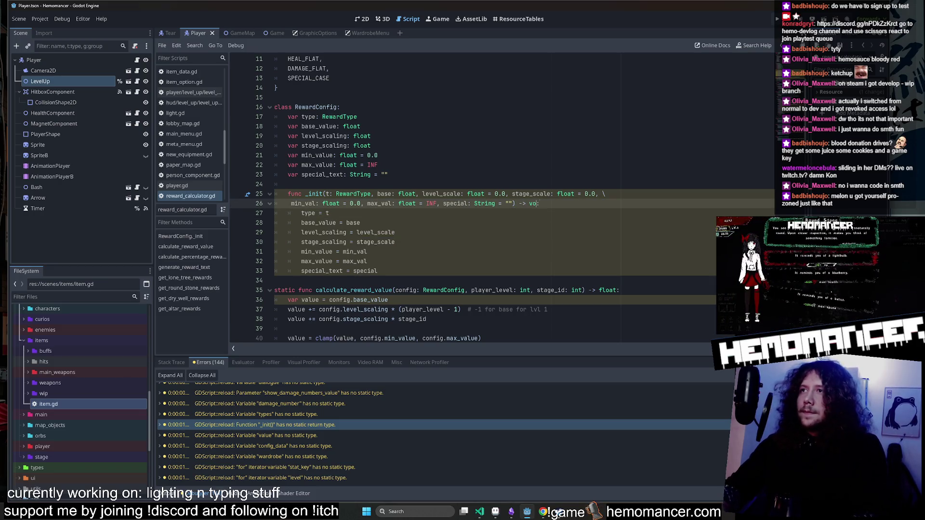
type("id")
key("Escape")
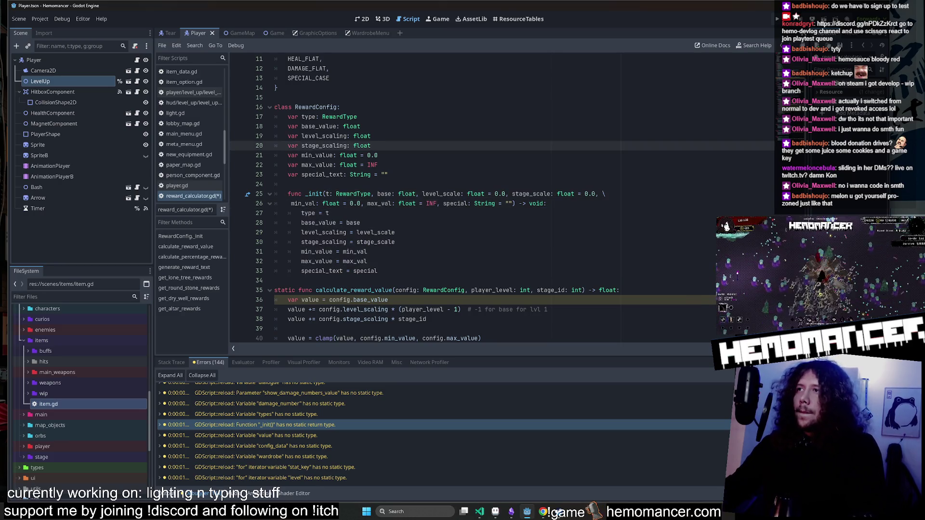
Remove the trailing backslash on line 25 and save reward_calculator.gd.
left_click(603, 194)
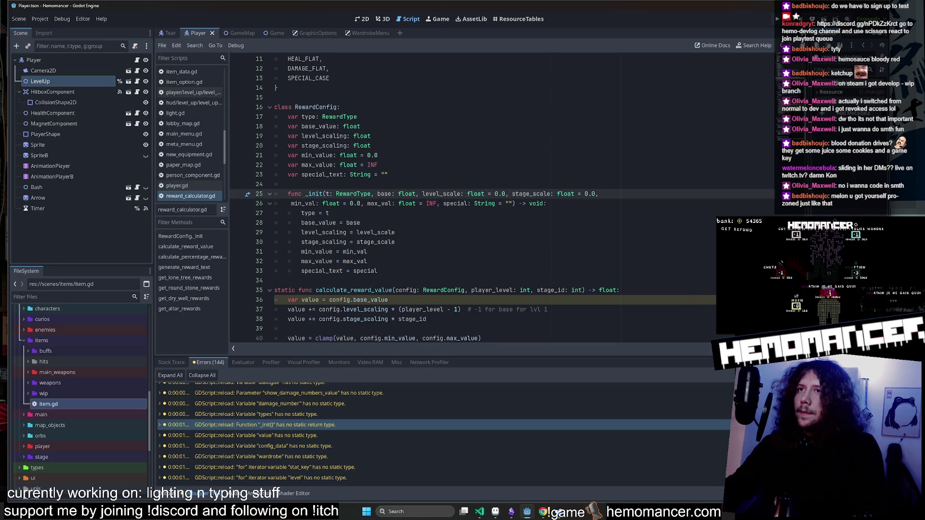
key("BackSpace")
key("ctrl+s")
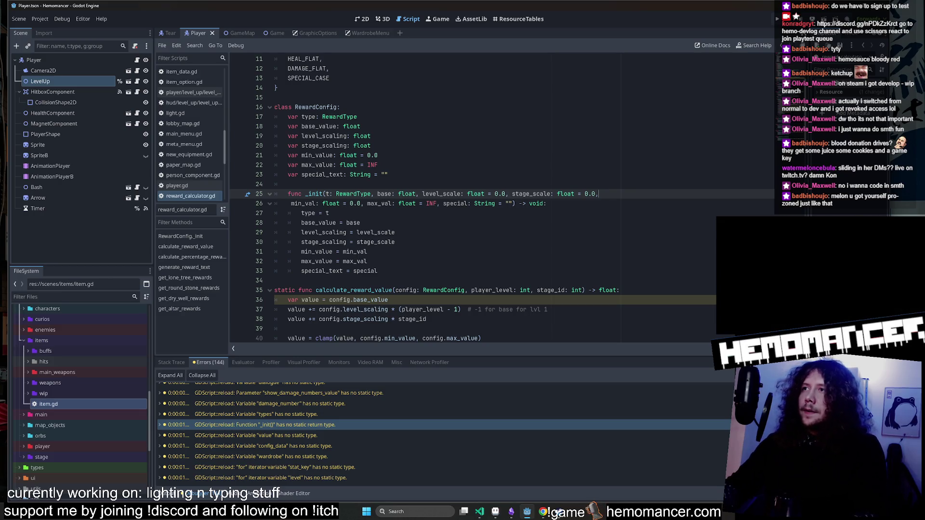
key("ctrl+s")
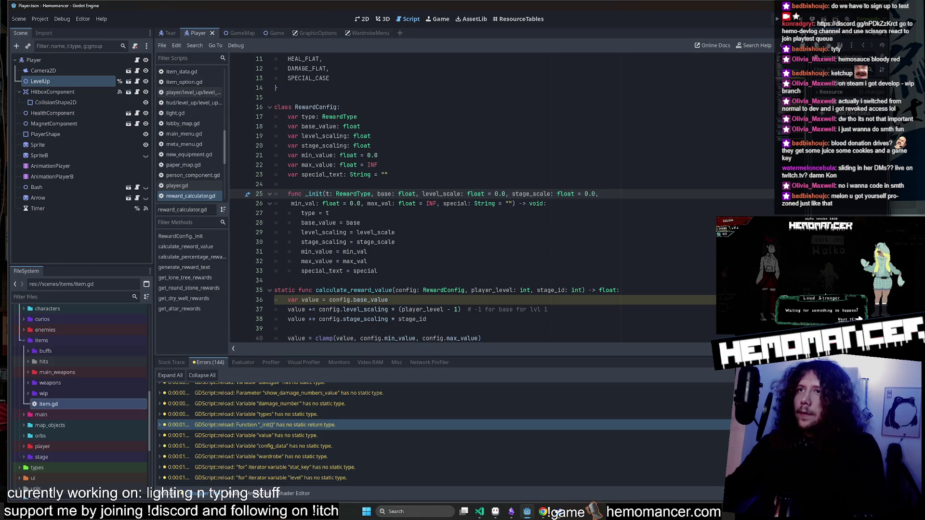
Place the caret right after value on line 36, dismissing the tooltips.
scroll(472, 197, "down", 2)
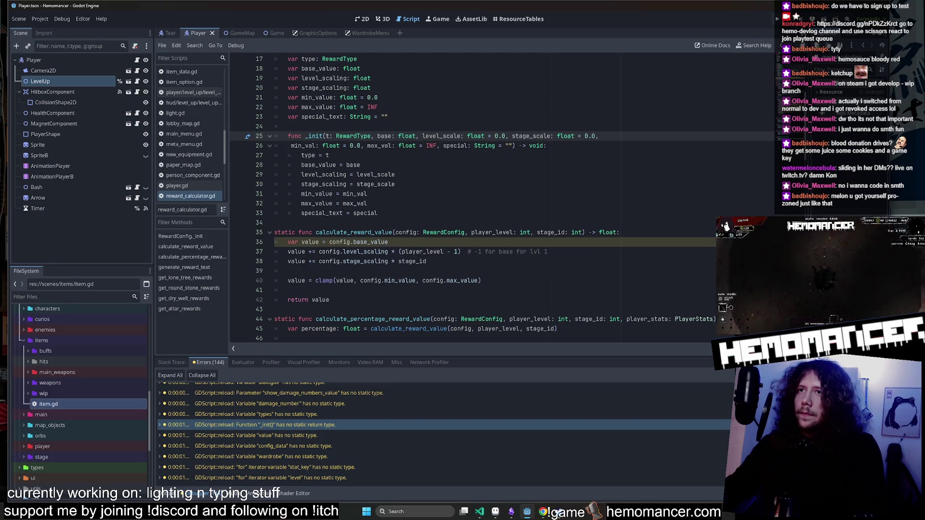
left_click(381, 242)
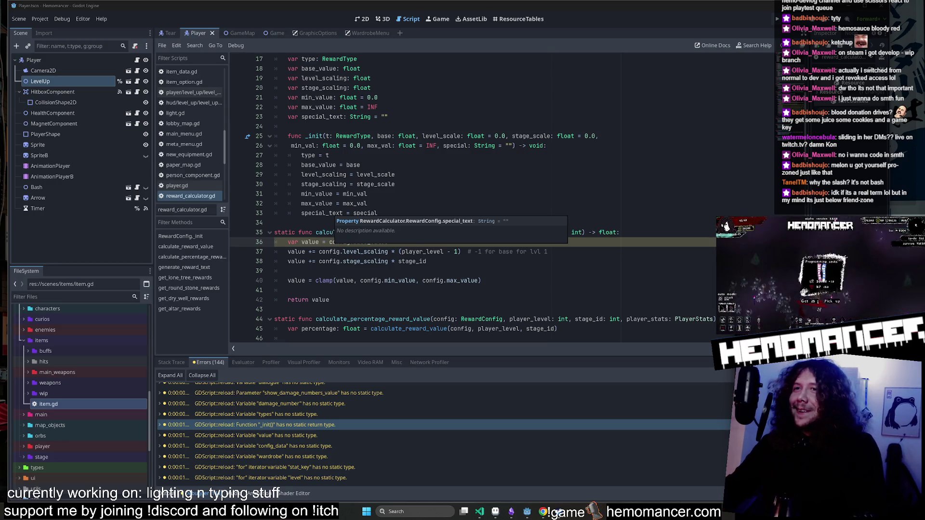
left_click(395, 184)
left_click(318, 241)
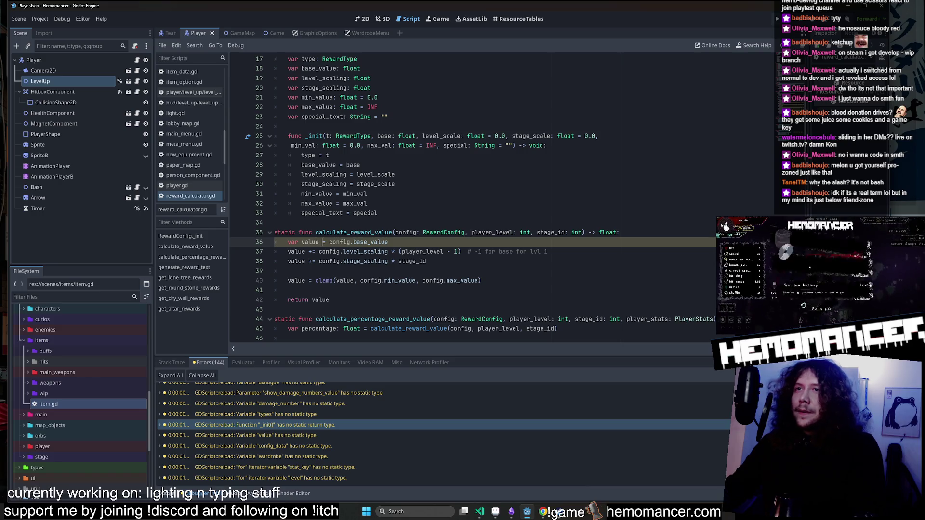
left_click(320, 242)
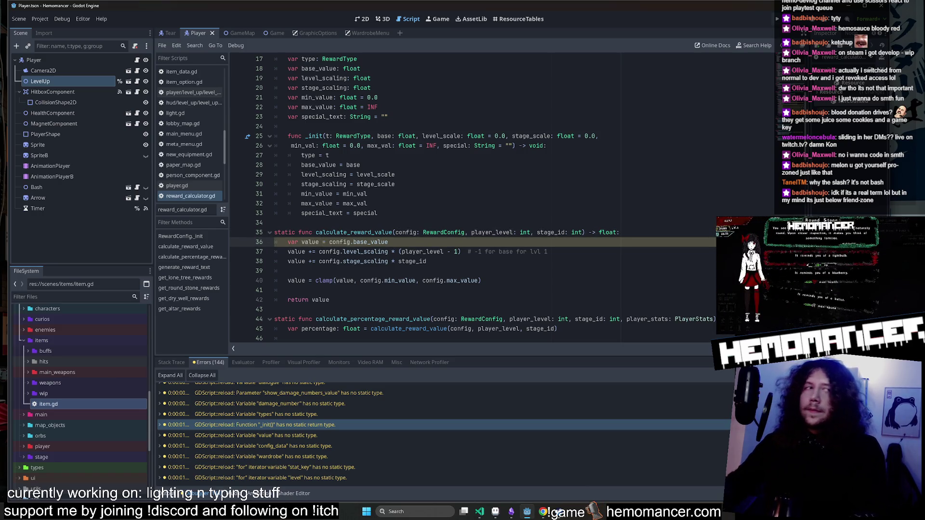
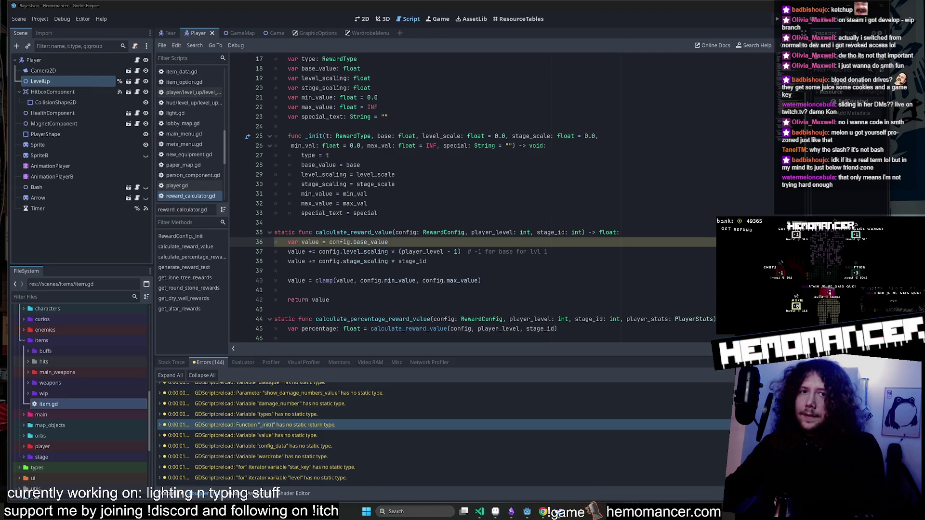
Declare 'var value' on line 36 of reward_calculator.gd as float.
left_click(395, 174)
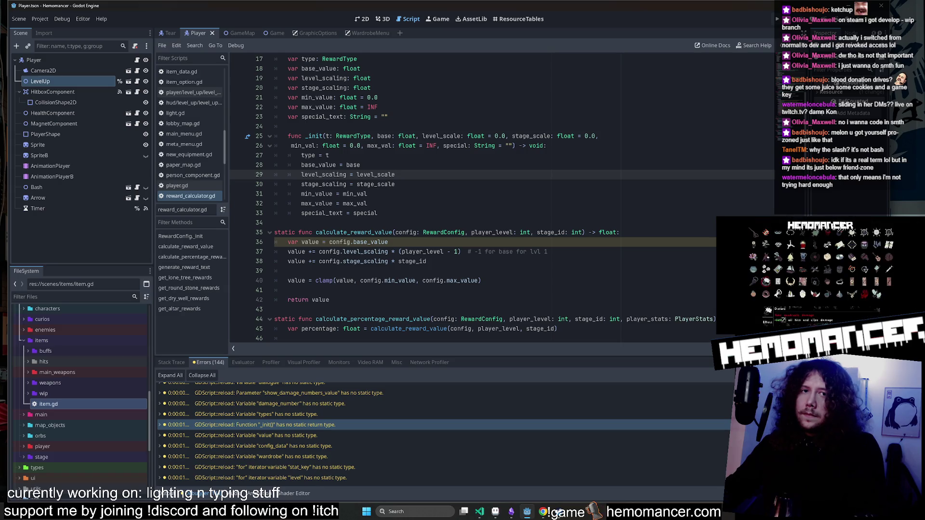
scroll(501, 195, "up", 1)
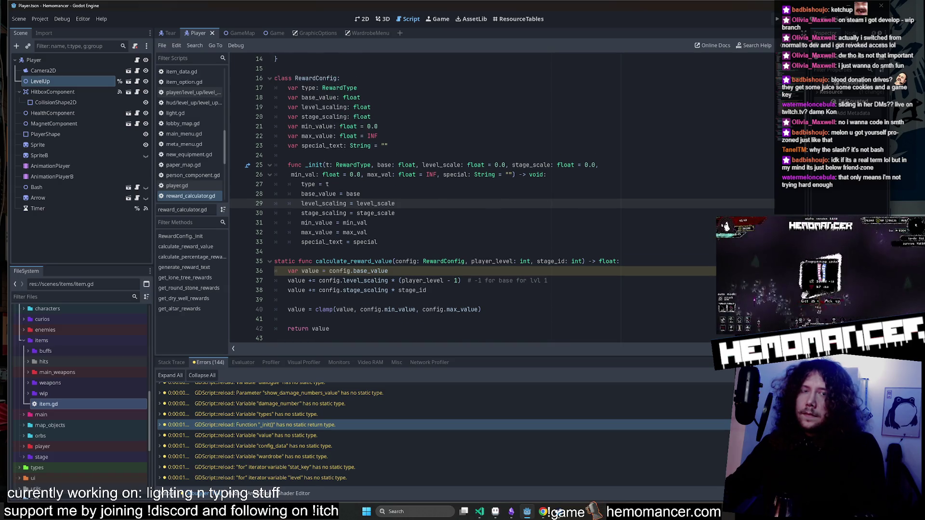
scroll(501, 195, "down", 1)
left_click(311, 242)
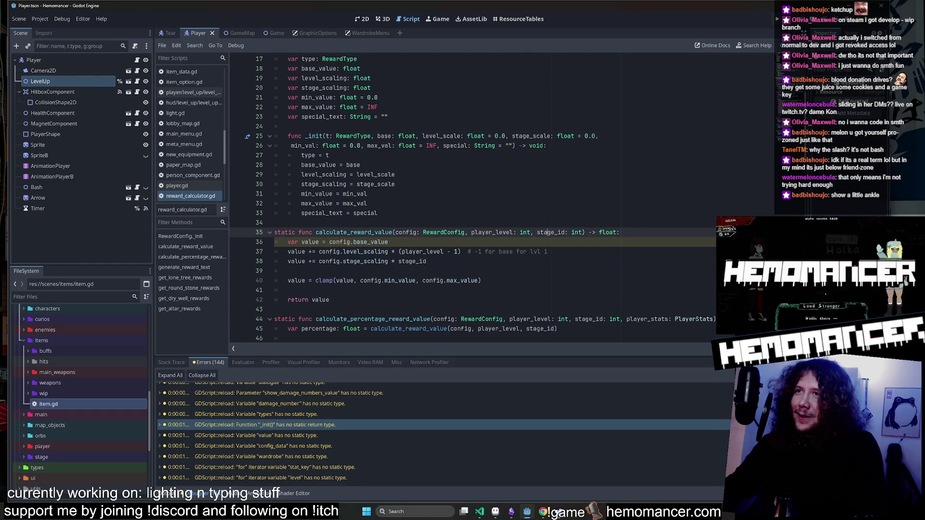
type(": float")
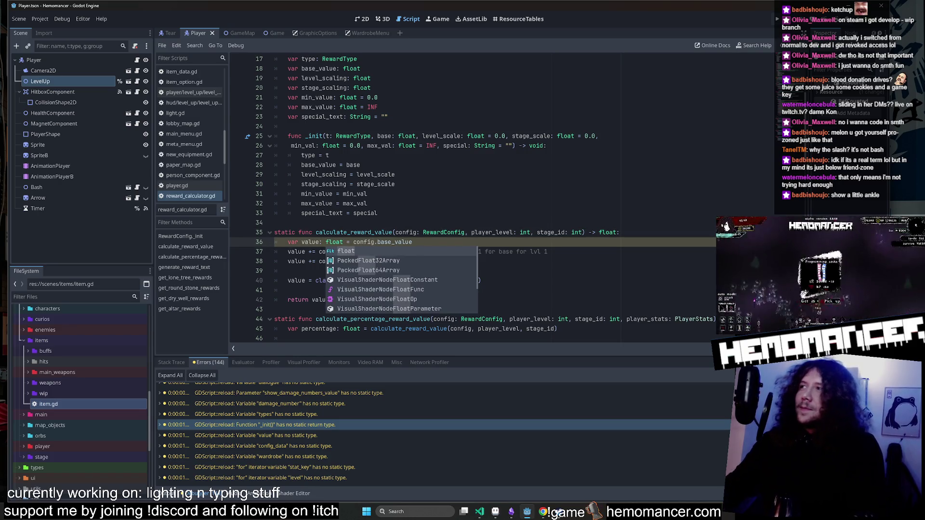
key("Escape")
Open attack_data.gd from the 'types' warning in the Errors panel.
scroll(473, 197, "down", 15)
scroll(472, 197, "up", 17)
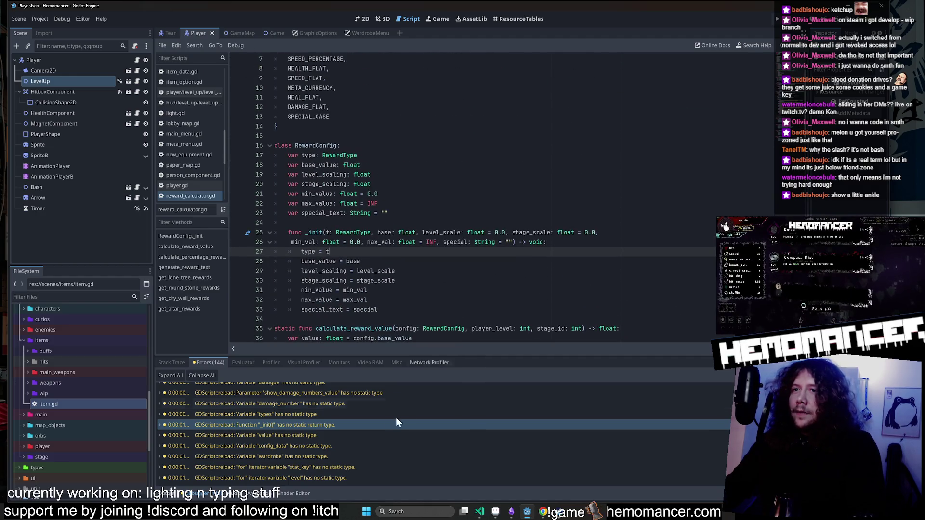
left_click(374, 424)
left_click(366, 417)
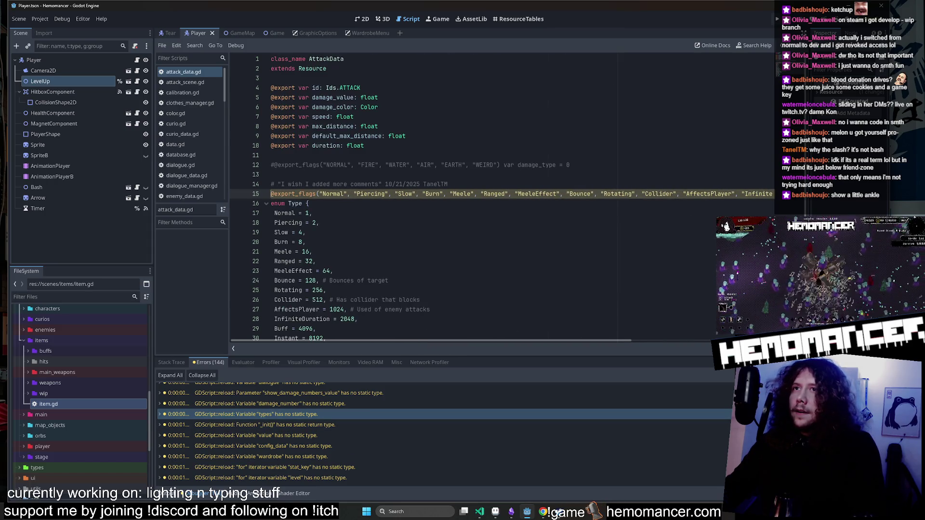
Visit the untyped-variable warnings in hover_item.gd (stat_key) and upgrades.gd (default_value).
left_click(314, 478)
left_click(314, 468)
scroll(317, 423, "up", 2)
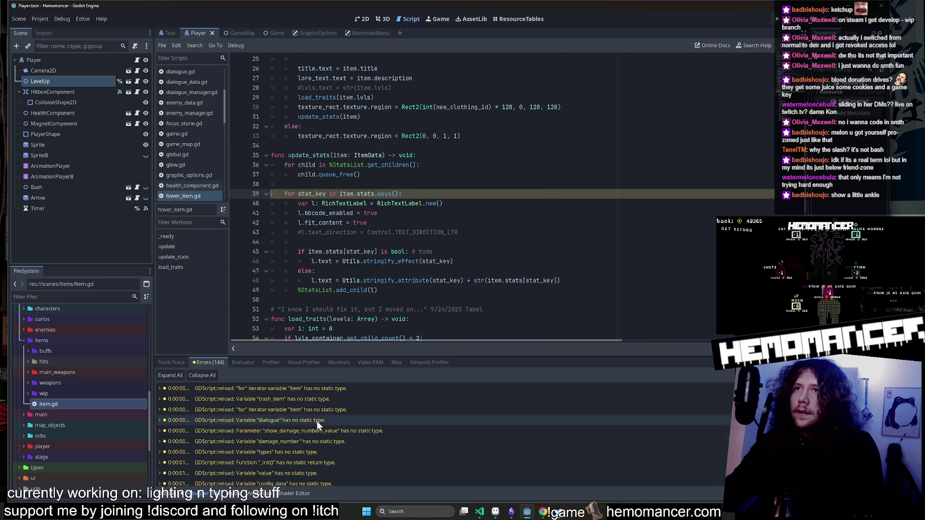
left_click(317, 423)
scroll(316, 439, "up", 3)
left_click(307, 405)
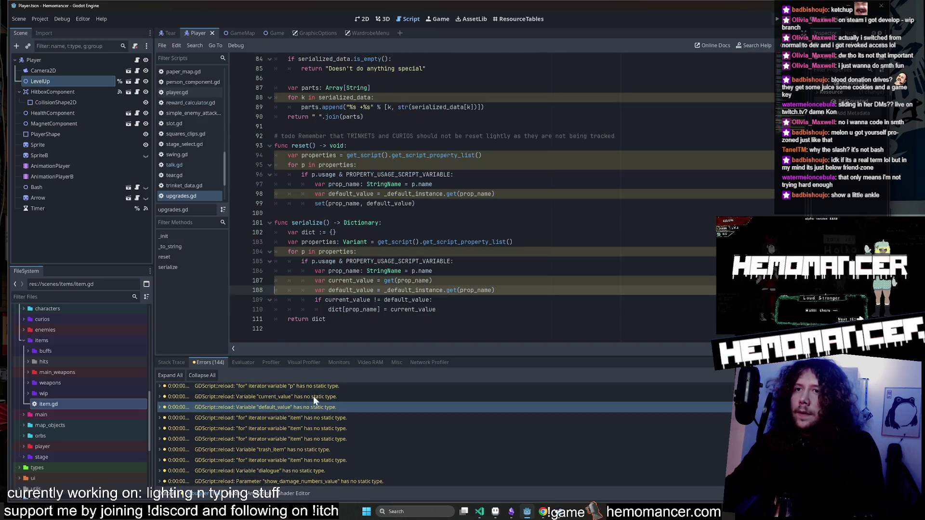
scroll(501, 199, "up", 2)
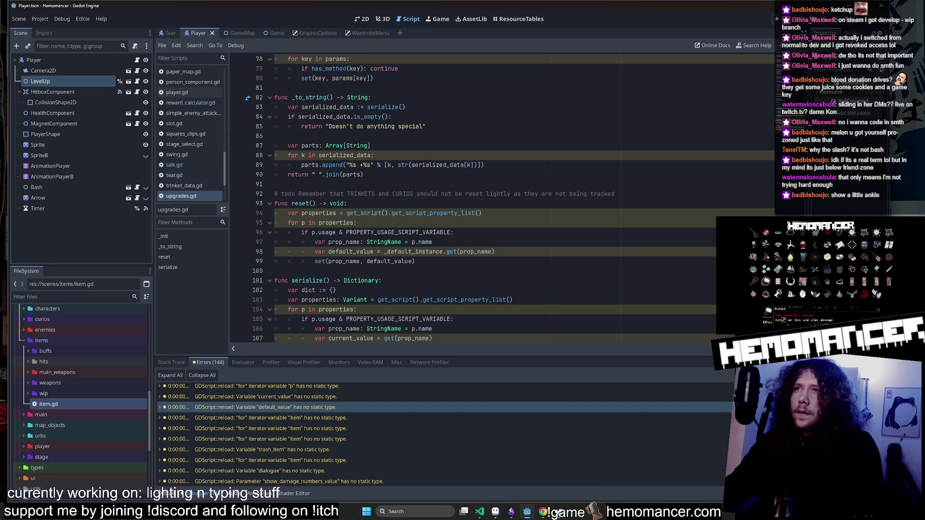
scroll(501, 198, "up", 3)
scroll(501, 199, "down", 5)
scroll(263, 433, "up", 2)
Visit the iterator warnings in database.gd and the calibration warning in main_menu.gd.
left_click(270, 402)
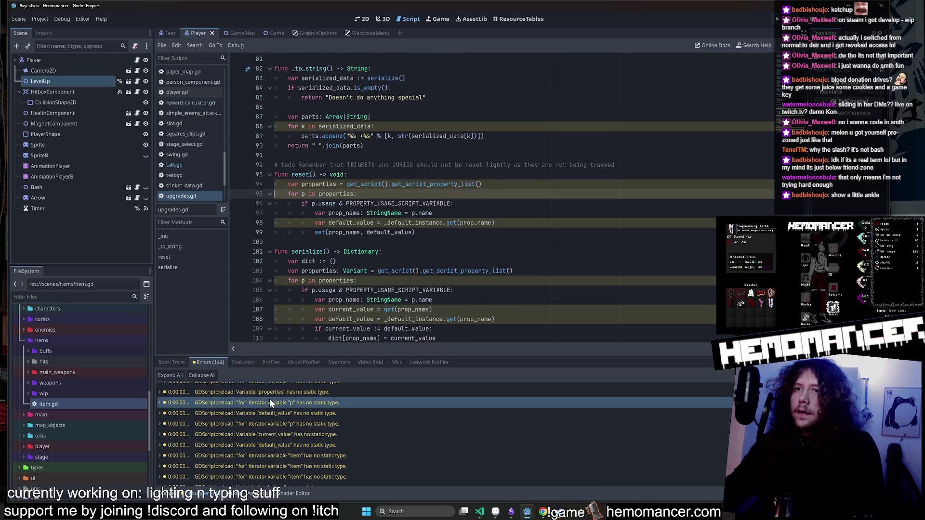
scroll(269, 396, "up", 2)
left_click(270, 400)
scroll(274, 417, "down", 5)
left_click(272, 431)
scroll(271, 432, "down", 1)
scroll(272, 431, "down", 1)
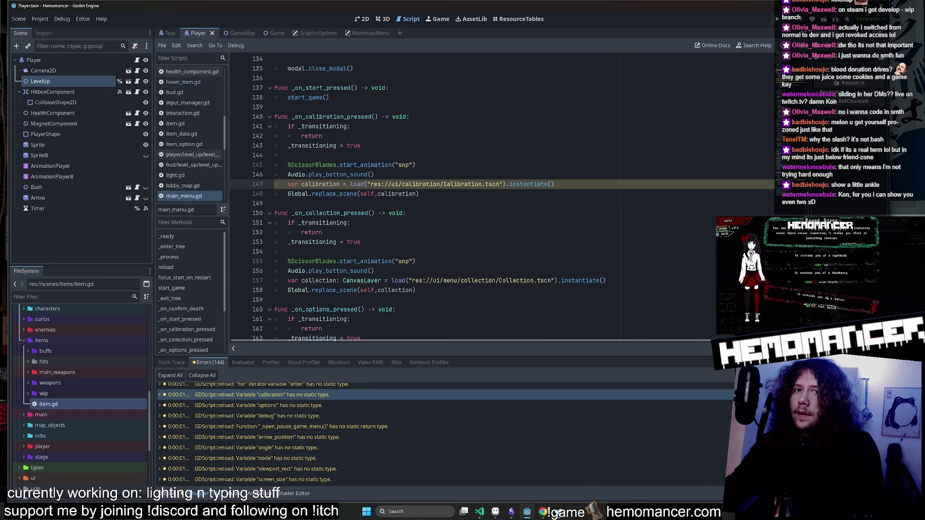
scroll(327, 428, "down", 3)
Visit camera.gd's screen_size warning, then lobby_map.gd at the interaction_node warning.
left_click(315, 442)
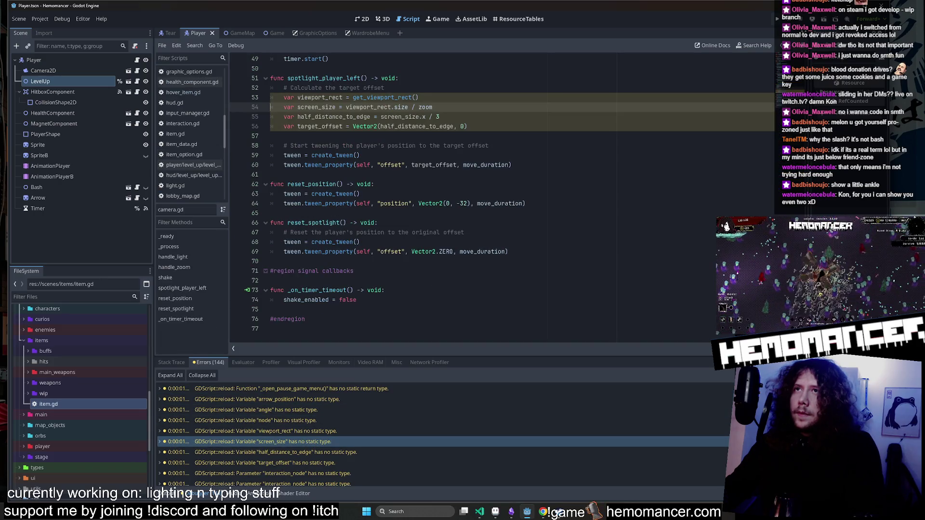
scroll(334, 421, "down", 2)
left_click(315, 450)
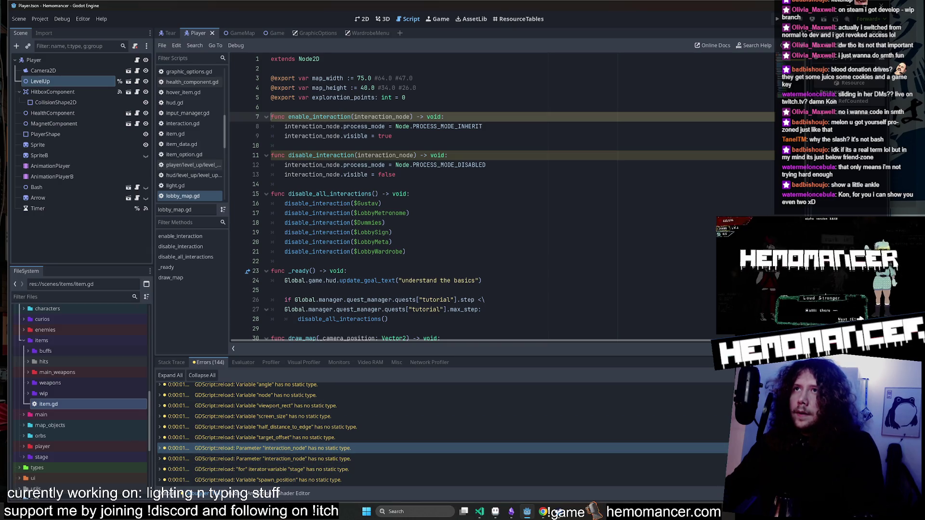
left_click(380, 203)
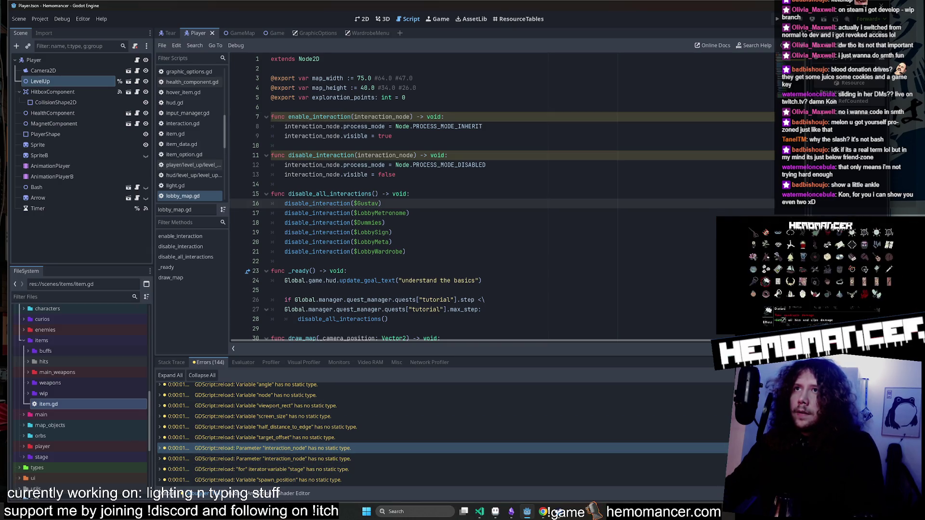
left_click(480, 511)
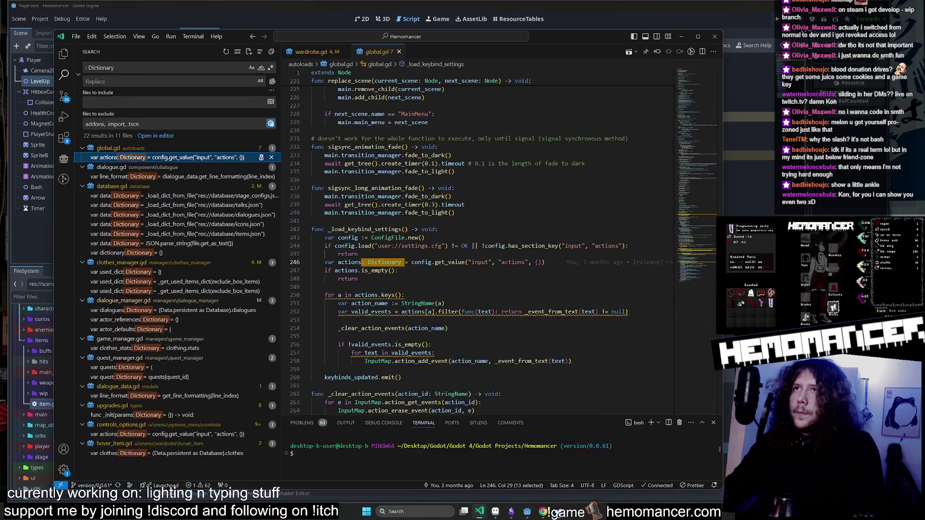
Search the project for enable_interaction and open the enable_interaction($Gustav) call in lobby_map.gd.
triple_click(152, 68)
type("enable_interaction")
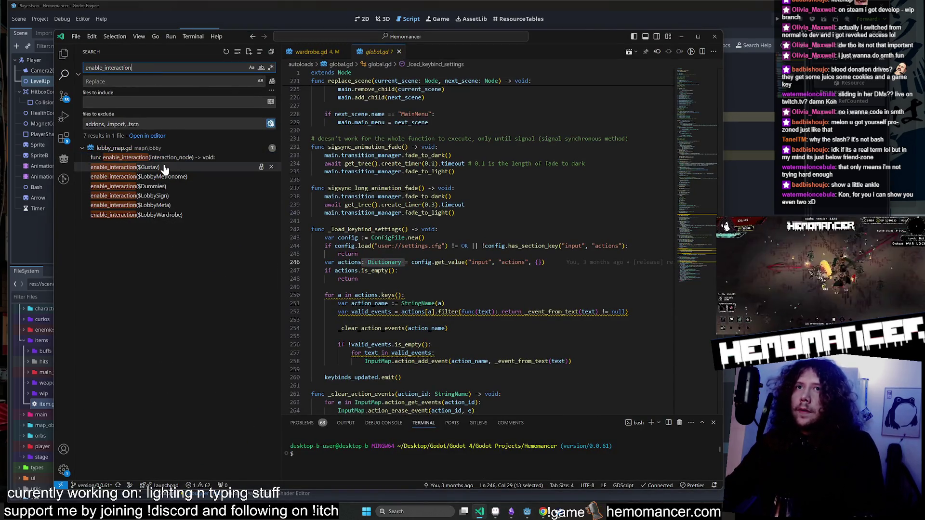
left_click(164, 167)
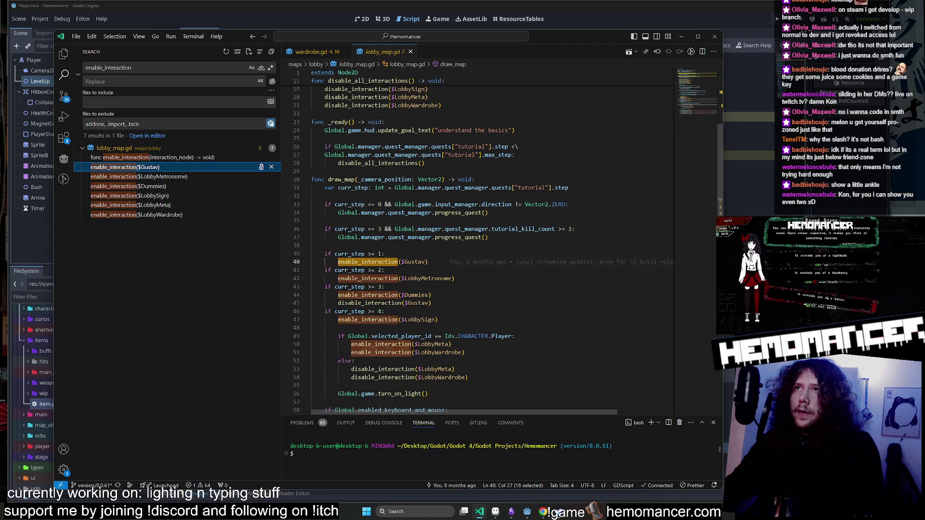
double_click(414, 261)
scroll(415, 262, "up", 5)
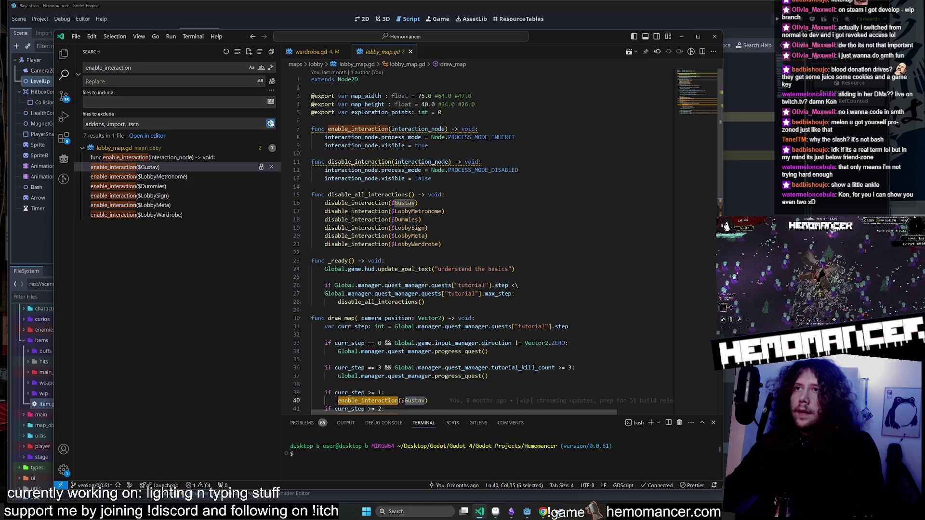
mouse_move(356, 202)
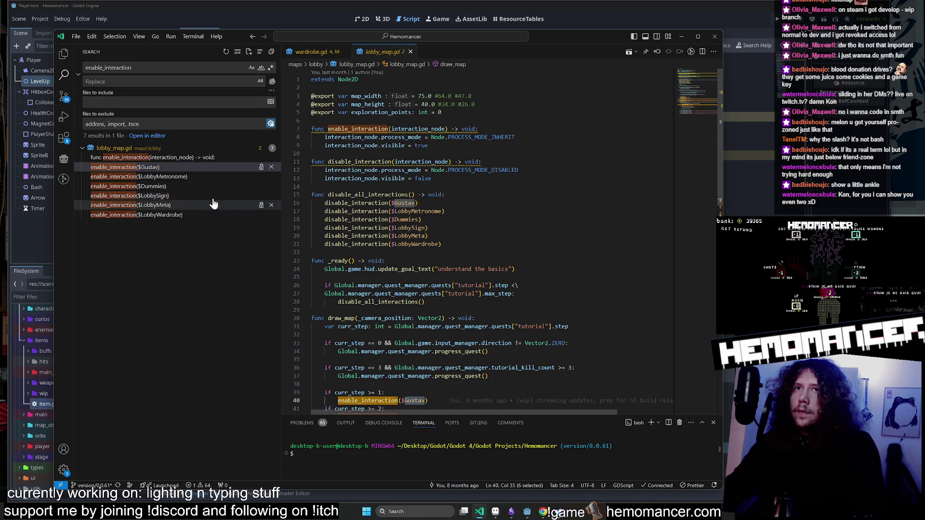
left_click(683, 38)
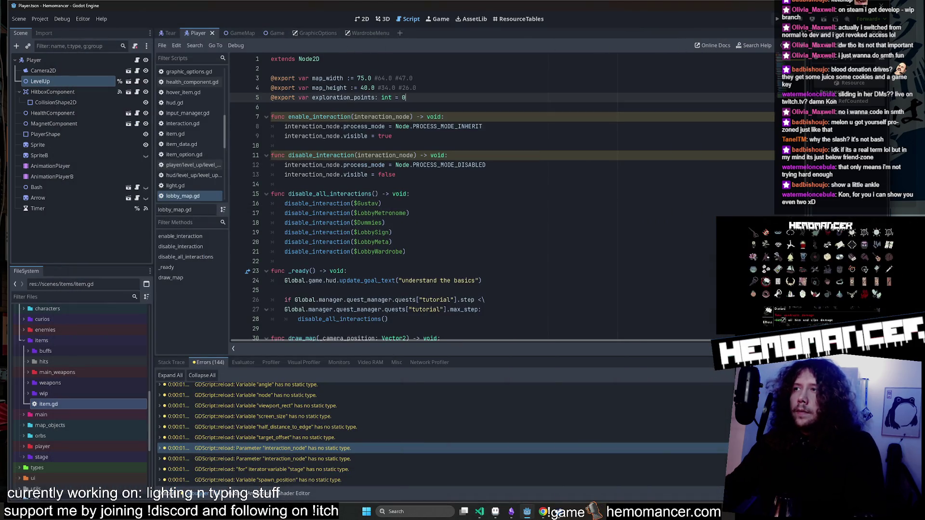
Open LobbyScissorsMap and the Gustav scene to confirm character.gd's class is named Character.
left_click(407, 97)
key("shift+alt+o")
type("LobbyMap")
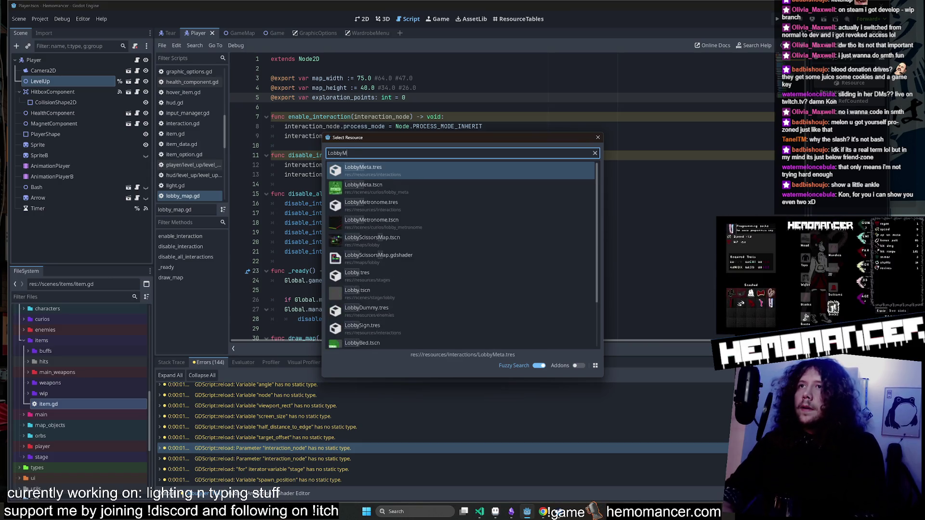
key("Return")
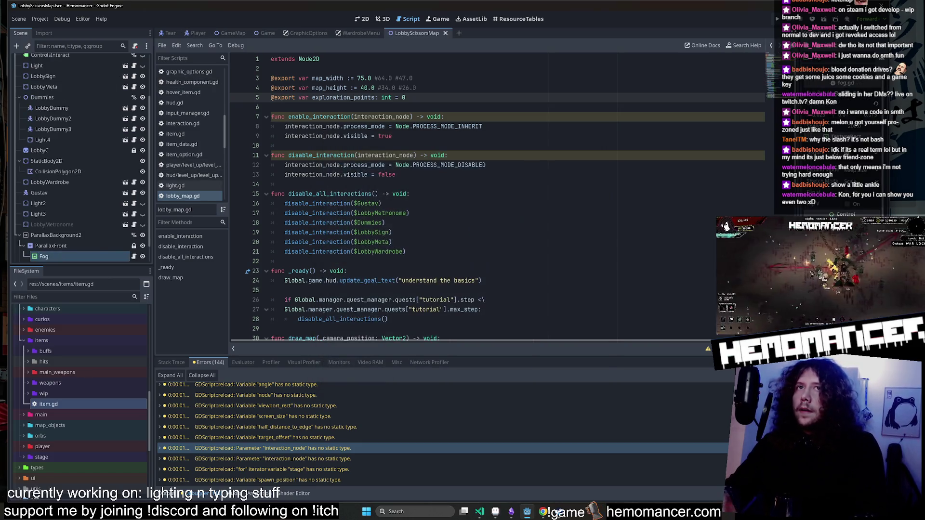
left_click(126, 193)
left_click(134, 60)
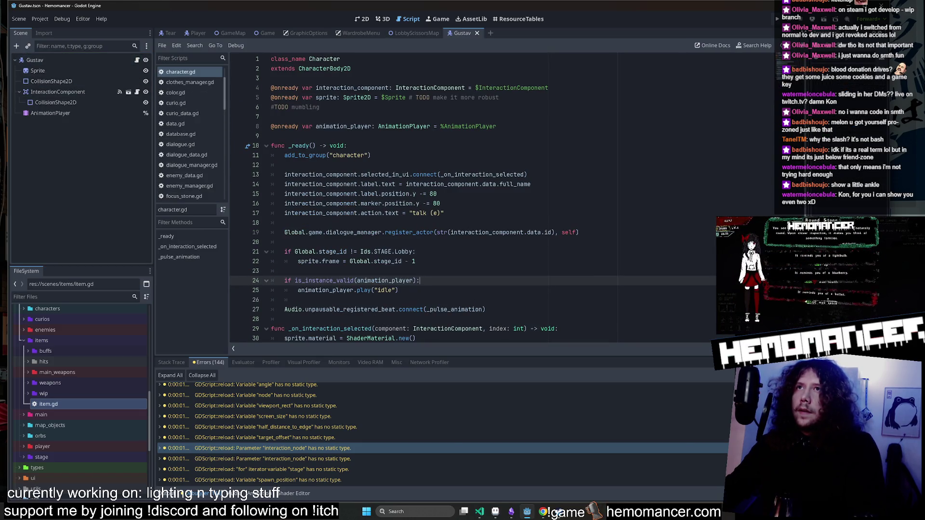
left_click(324, 68)
double_click(324, 59)
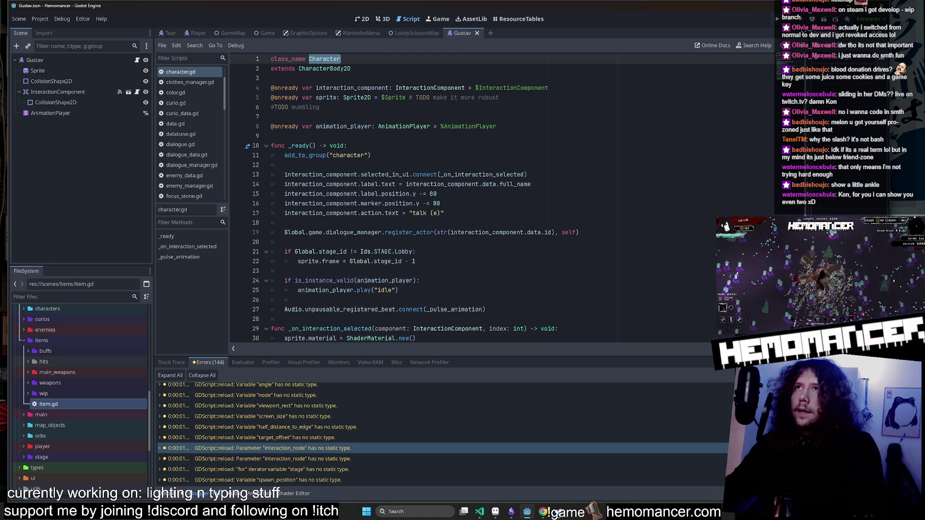
left_click(480, 510)
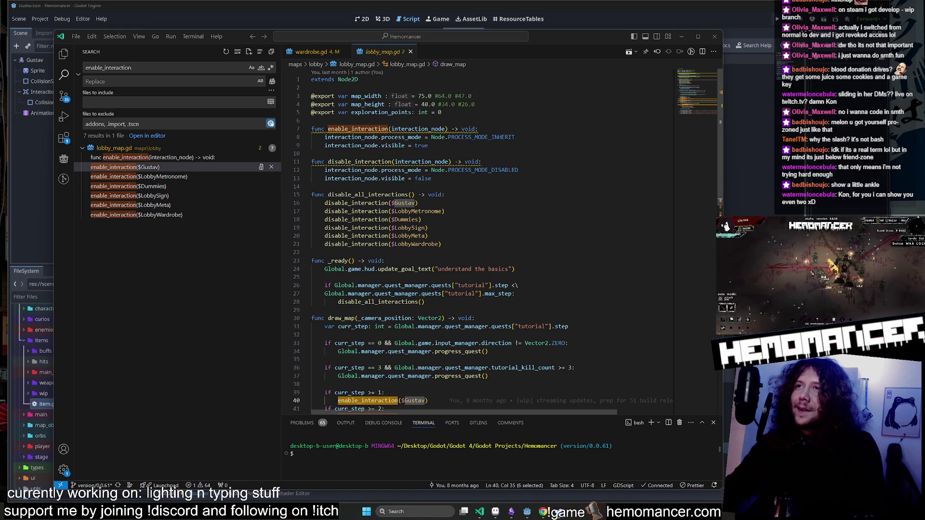
Type interaction_node as Character in disable_interaction and enable_interaction, and save lobby_map.gd.
left_click(451, 162)
type(": ")
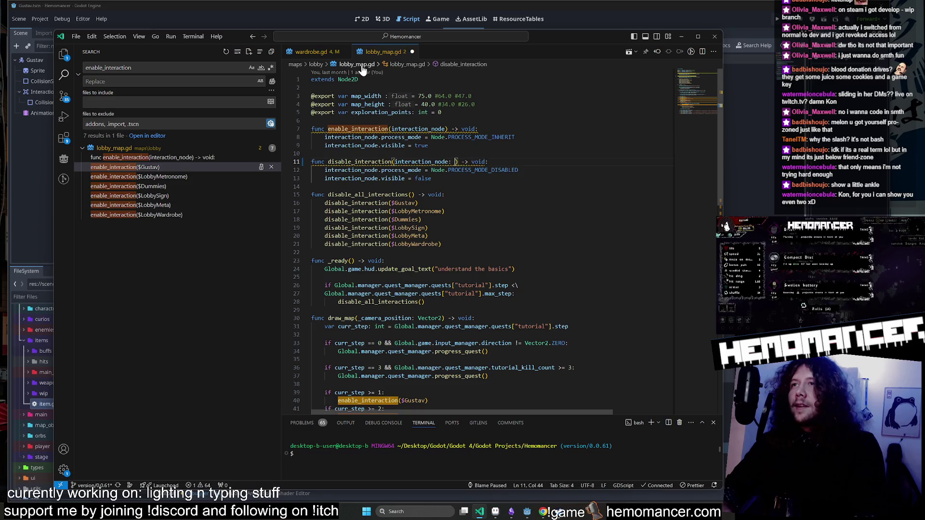
type("Character")
key("ctrl+s")
key("Up")
key("Up")
key("Up")
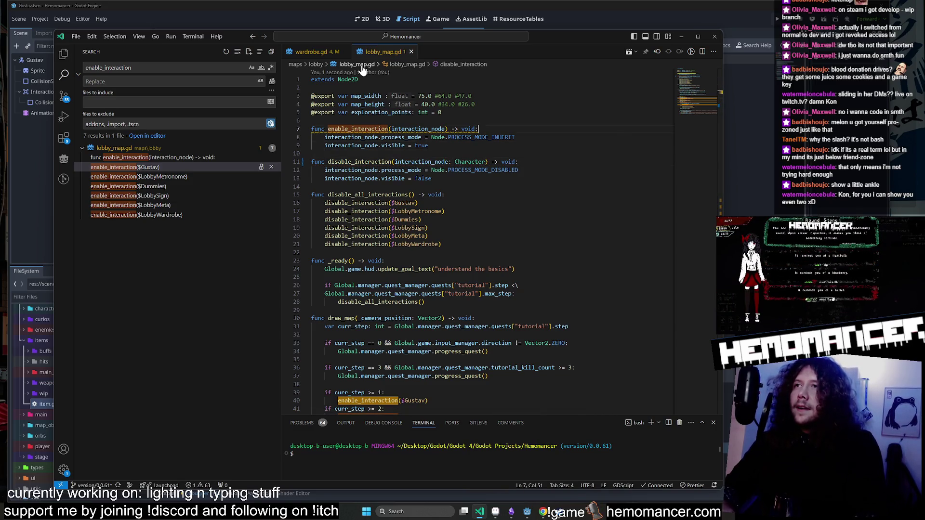
key("Left")
key("Left")
key("Left")
type(": Character")
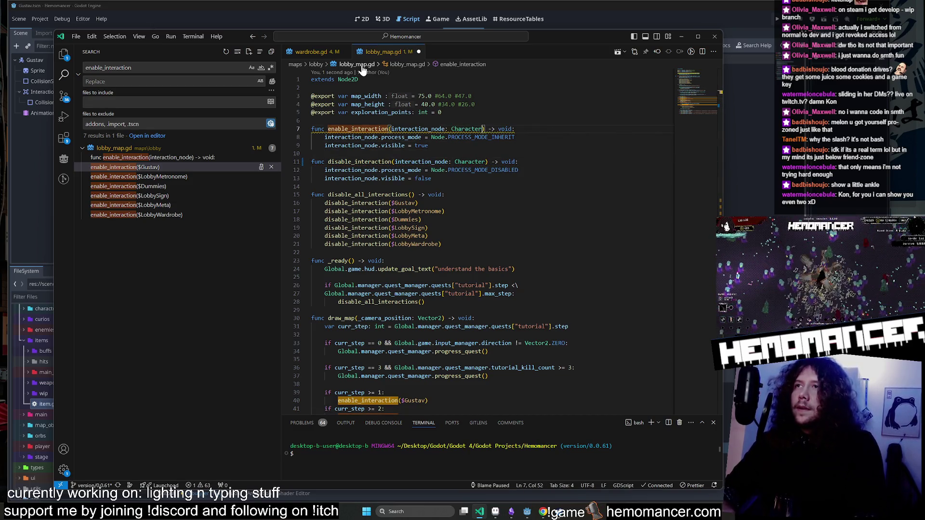
key("ctrl+s")
Highlight interaction_node's uses on lines 7 and 11 of lobby_map.gd.
key("Down")
key("Down")
key("Down")
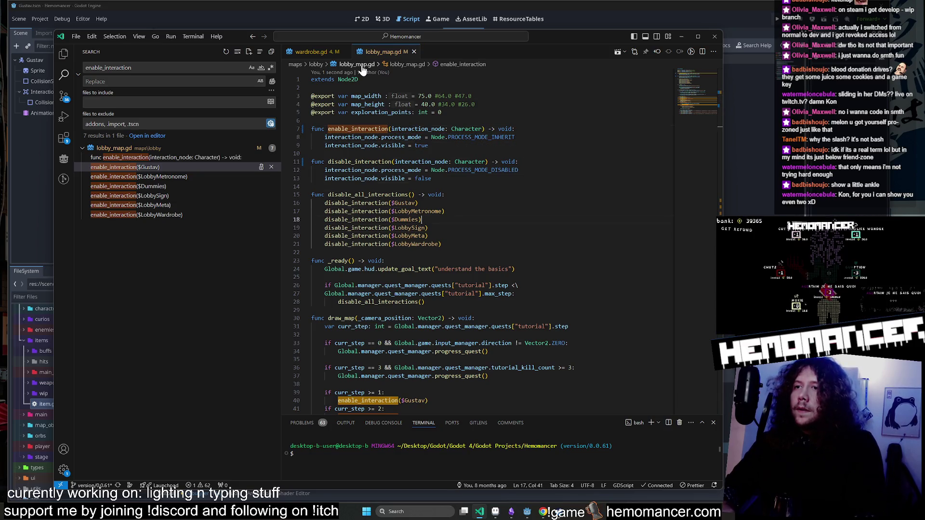
key("Up")
key("Up")
key("Up")
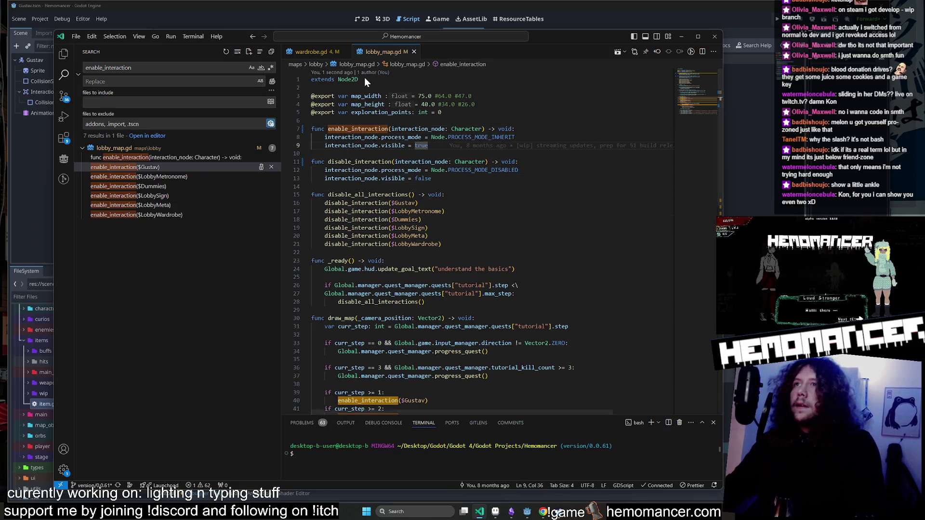
key("Up")
key("Up")
key("Up")
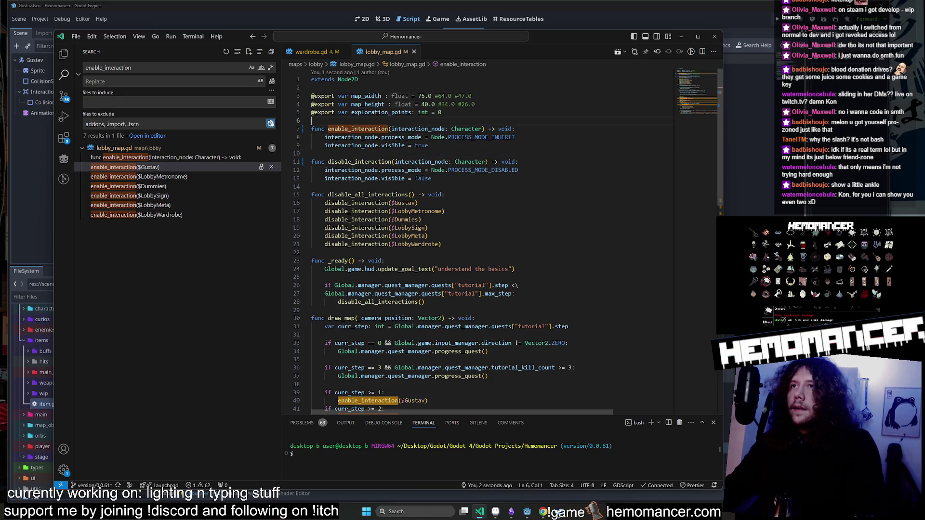
double_click(417, 129)
double_click(422, 161)
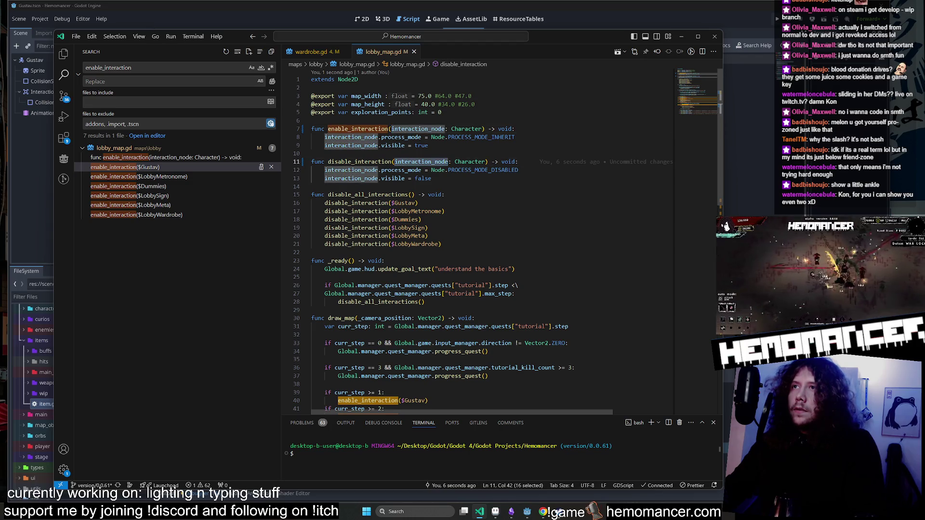
left_click(426, 128)
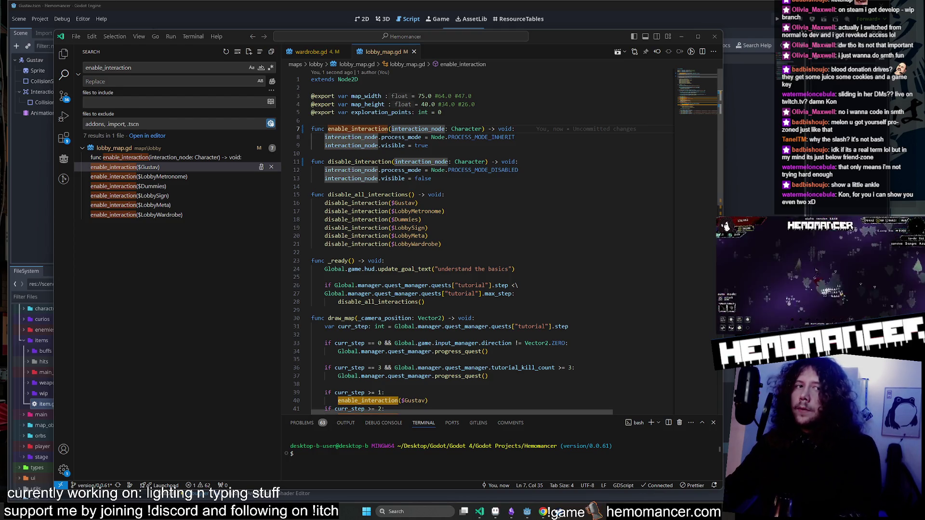
left_click(527, 512)
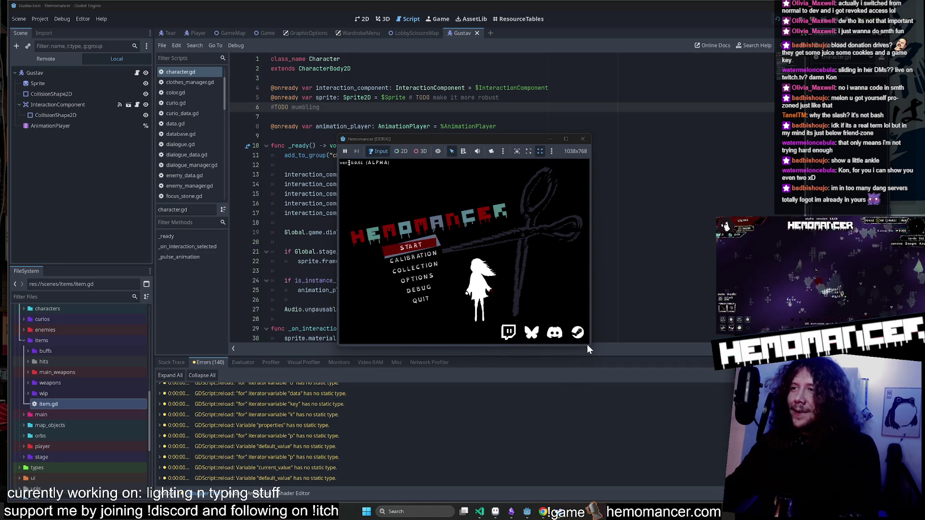
Enlarge the Hemomancer game window and start play to hit the line 42 type error.
mouse_move(588, 355)
left_mouse_down()
mouse_move(668, 450)
mouse_move(697, 448)
left_mouse_up()
mouse_move(339, 136)
left_mouse_down()
mouse_move(282, 129)
mouse_move(199, 83)
left_mouse_up()
mouse_move(136, 43)
left_mouse_down()
mouse_move(80, 26)
mouse_move(65, 60)
mouse_move(103, 25)
left_mouse_up()
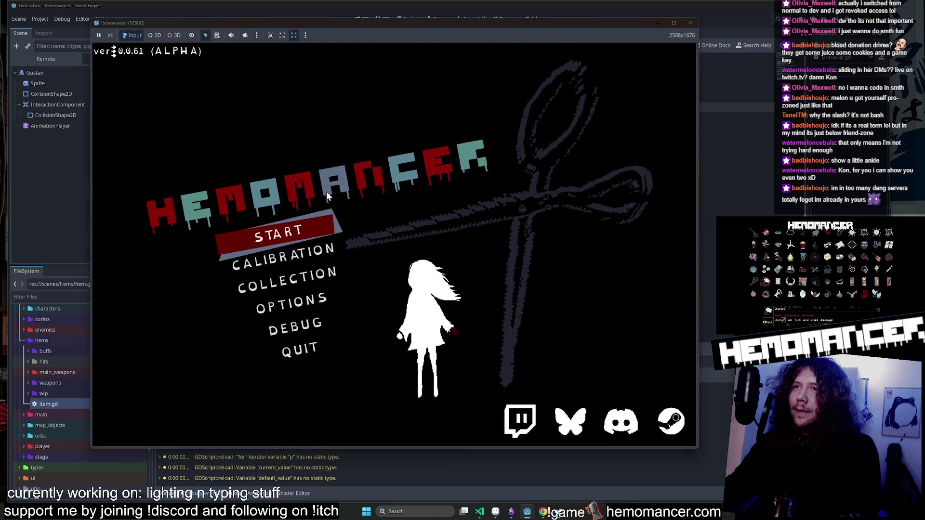
left_click(299, 241)
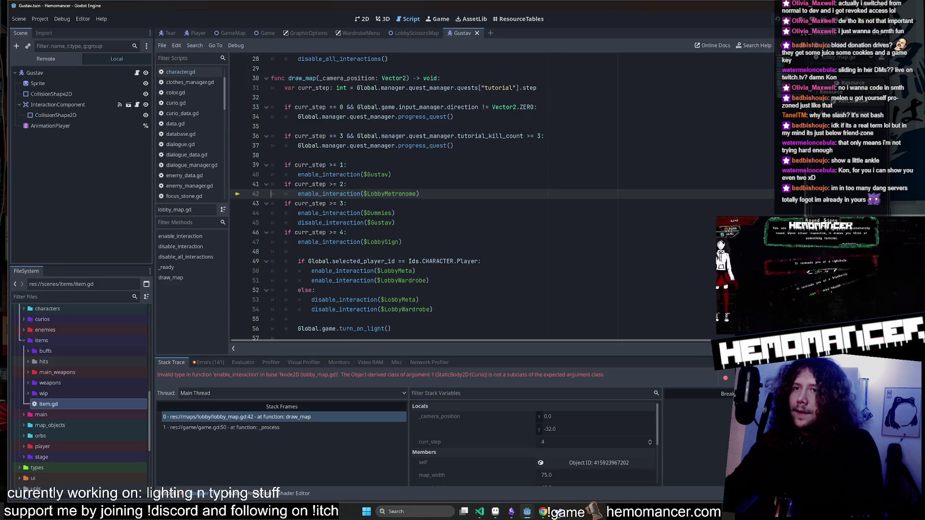
Relaunch with F5 and start play to reproduce the line 42 error, then stop with F8.
left_click(351, 194, "ctrl")
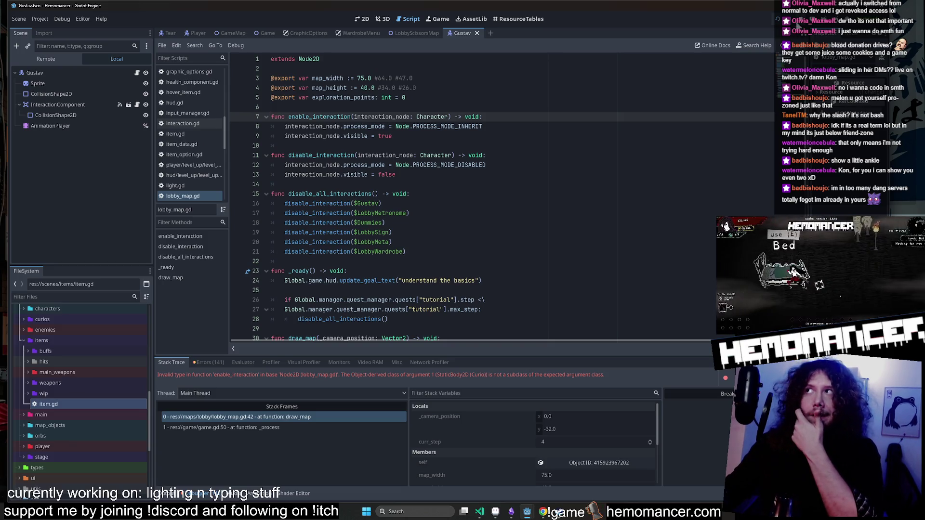
key("F5")
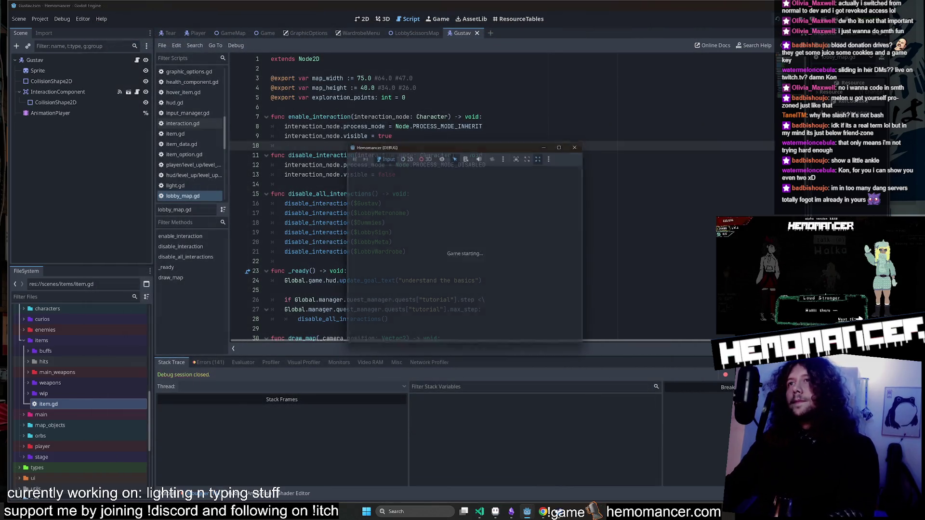
left_click(395, 243)
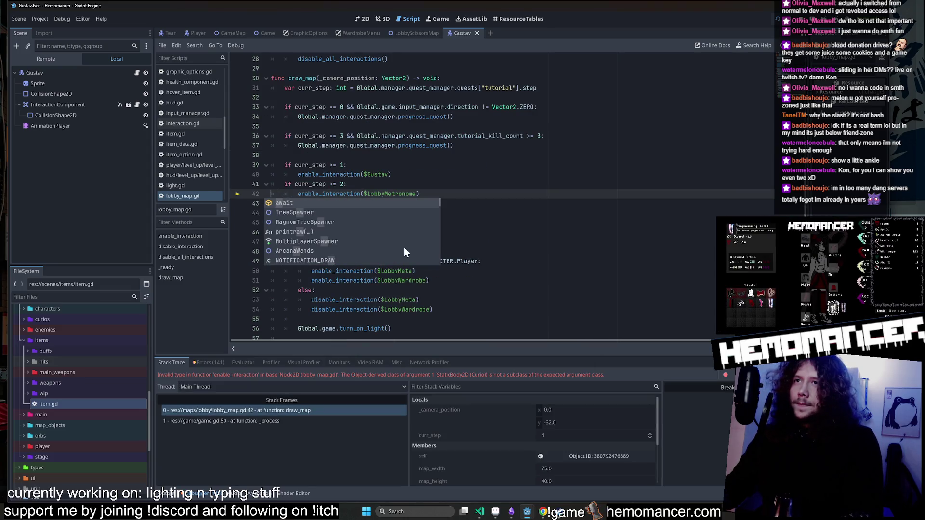
key("Left")
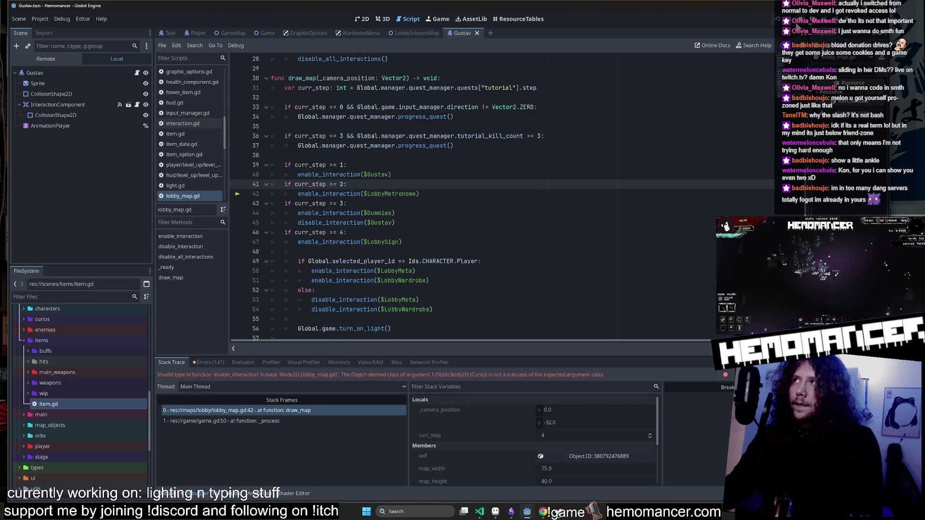
key("F8")
Inspect the failing LobbyMetronome call on line 42 and the nearby $Gustav calls.
left_click(392, 194)
double_click(392, 193)
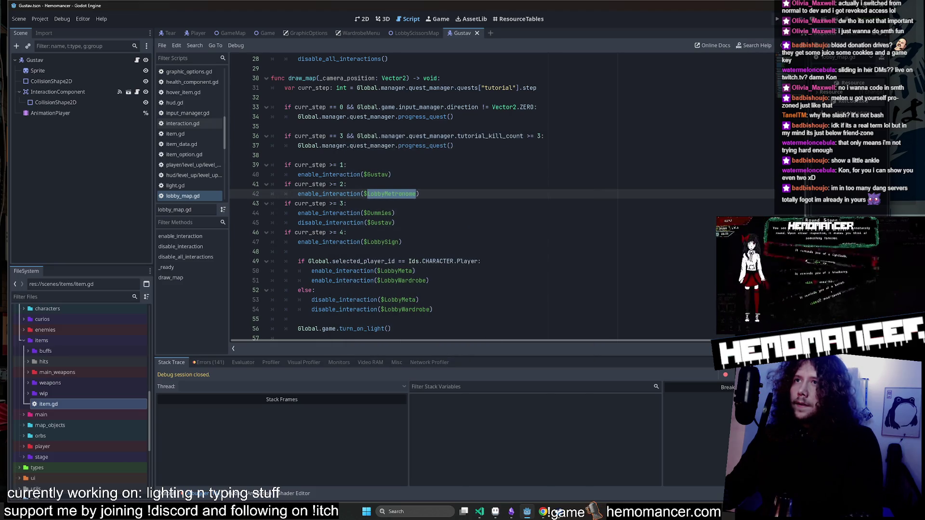
mouse_move(356, 195)
left_click(378, 174)
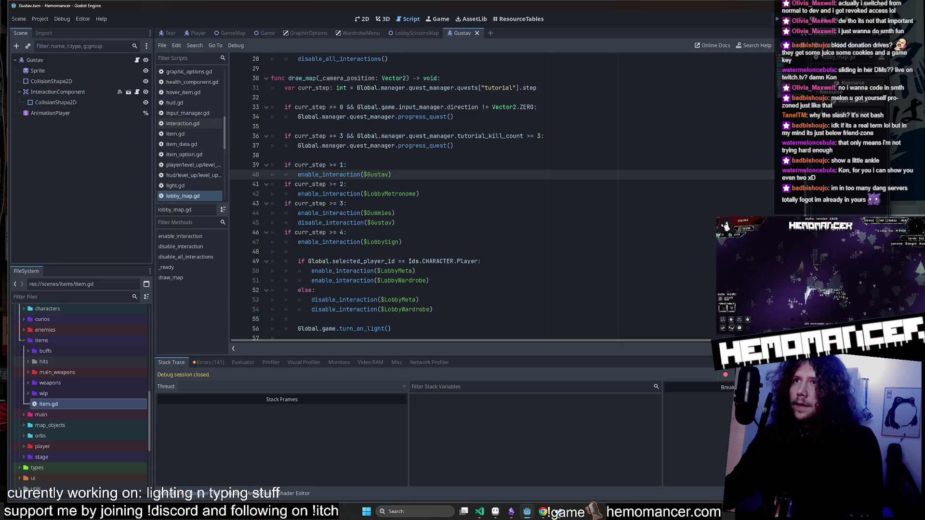
scroll(433, 193, "up", 4)
scroll(472, 197, "up", 5)
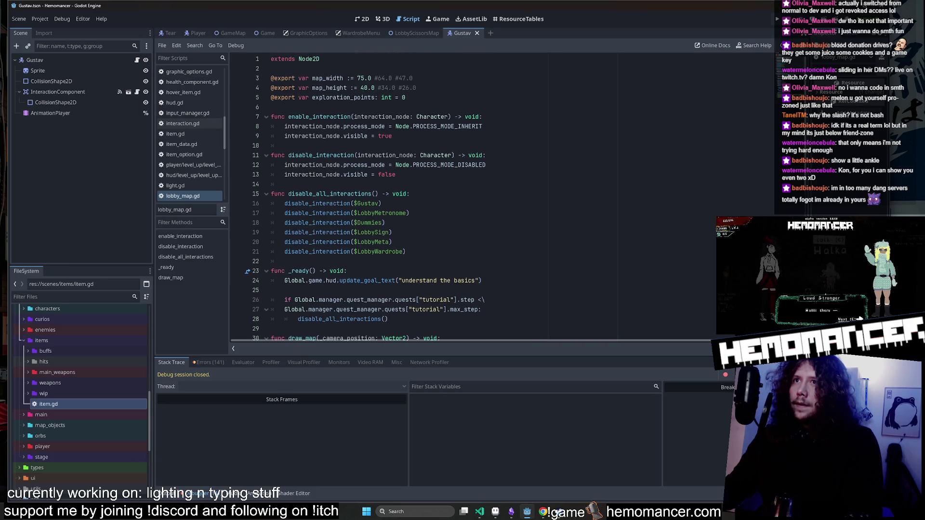
double_click(367, 203)
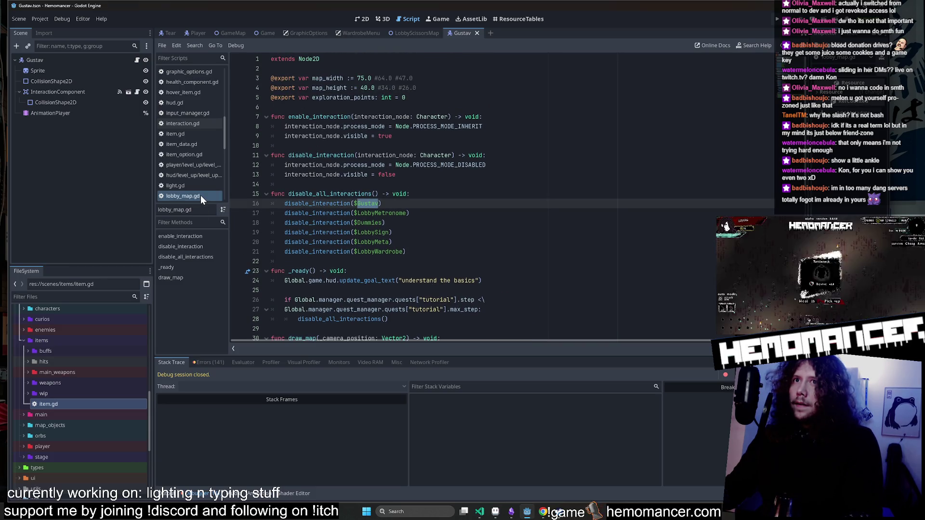
Switch between the LobbyScissorsMap and Gustav scene tabs.
left_click(415, 32)
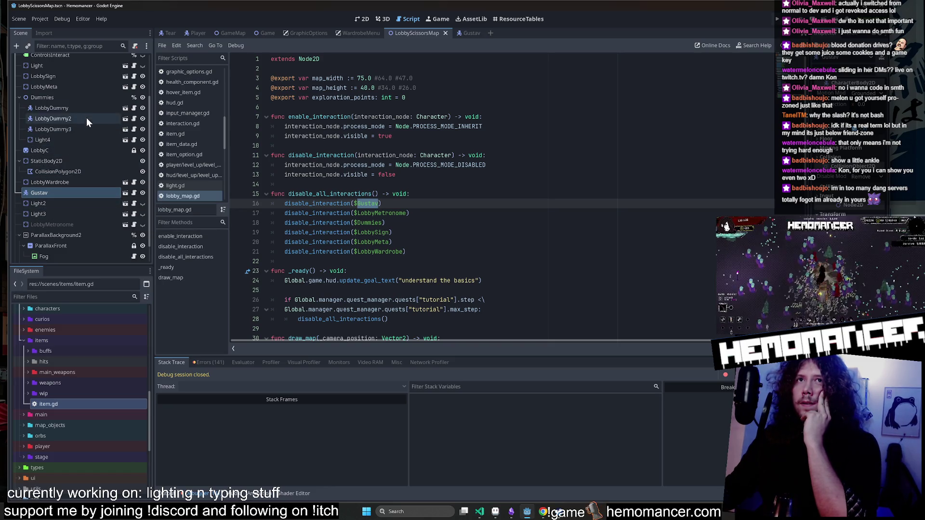
scroll(86, 110, "up", 3)
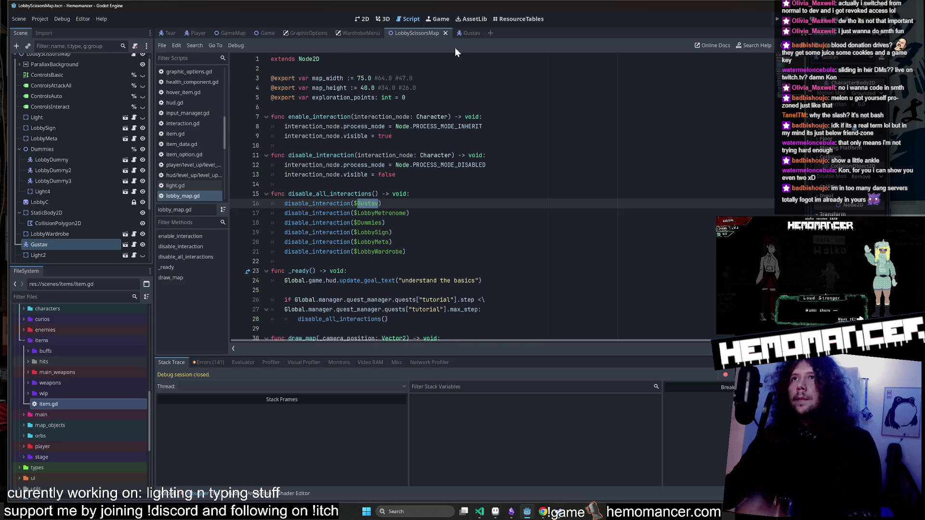
left_click(468, 31)
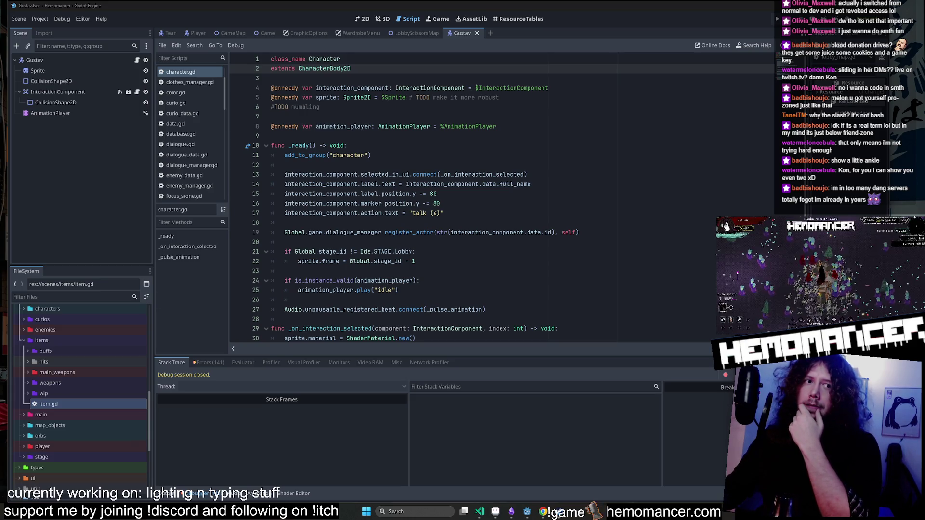
left_click(420, 31)
View the lobby map in 2D and open, then close, the LobbyDummy3 scene.
left_click(360, 20)
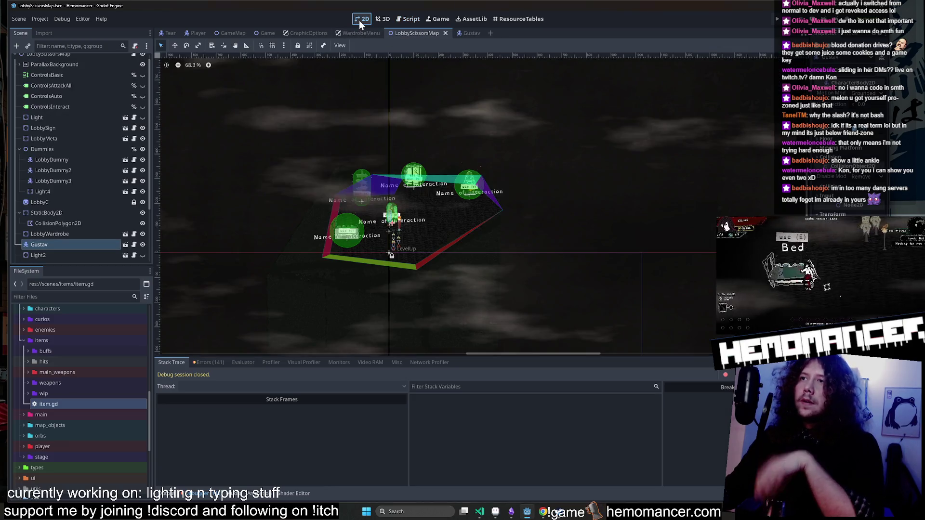
scroll(149, 178, "up", 1)
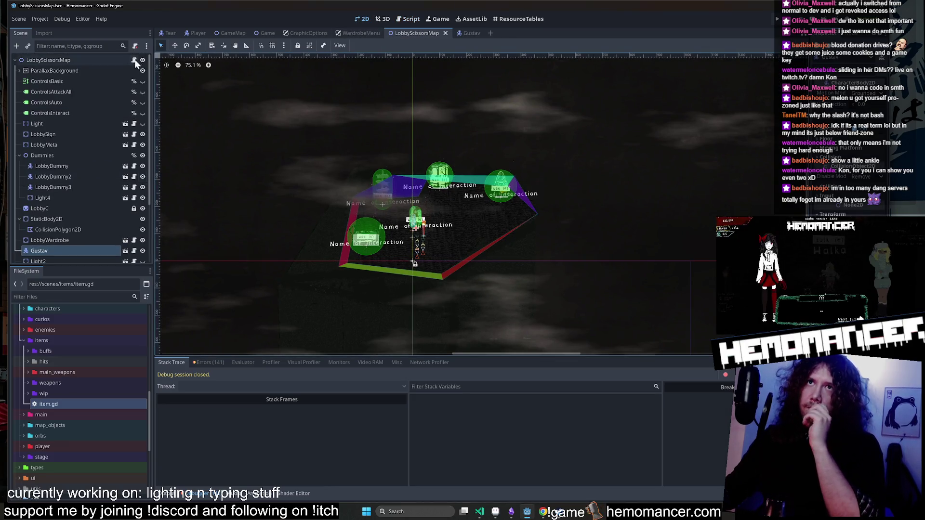
left_click(135, 60)
left_click(359, 20)
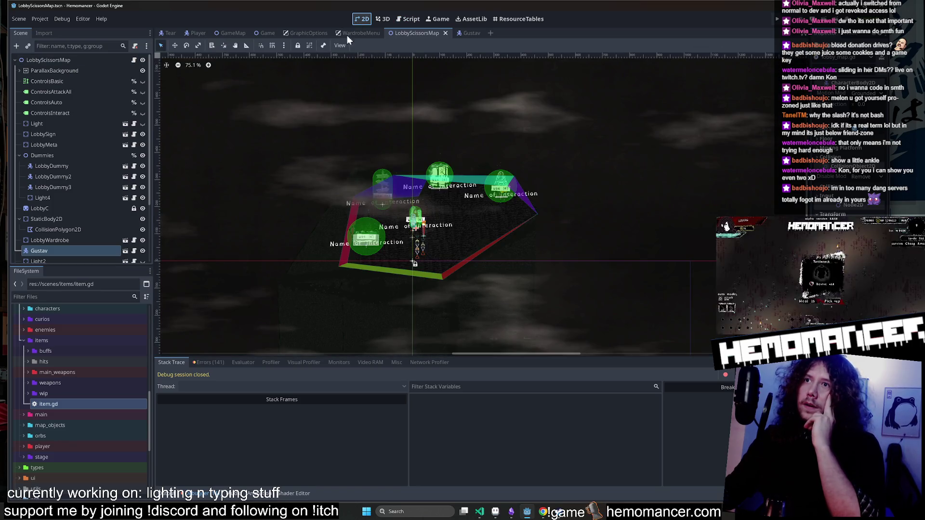
scroll(395, 241, "up", 4)
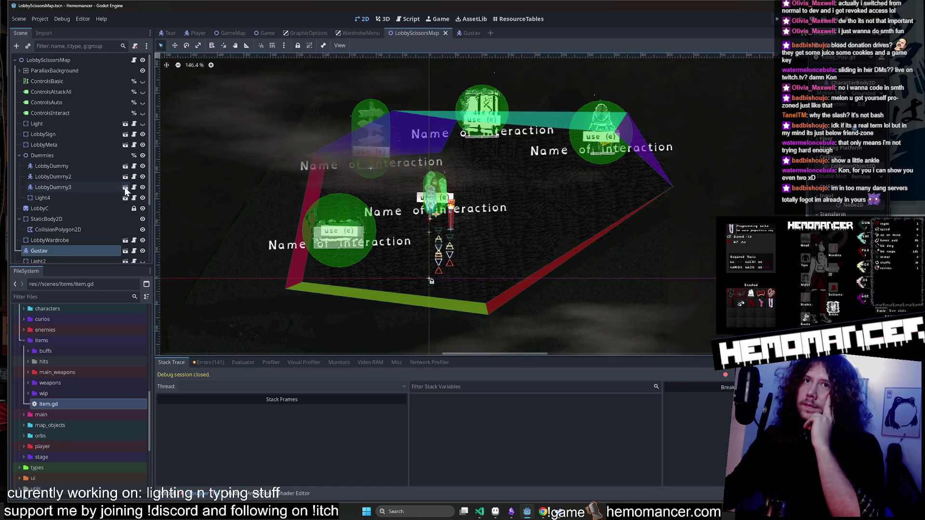
left_click(126, 187)
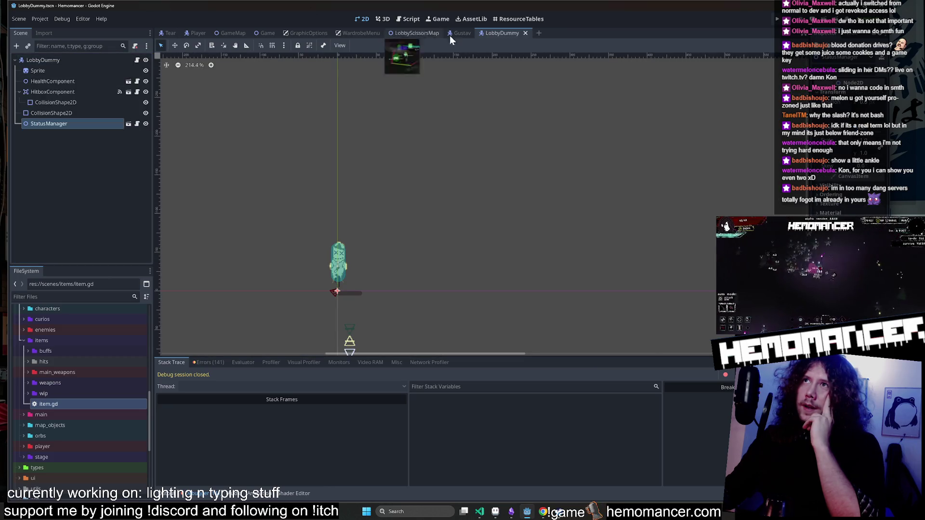
middle_click(508, 32)
Centre and zoom the Gustav scene on its interaction object and reveal the inspector.
left_click_drag(273, 120, 526, 233)
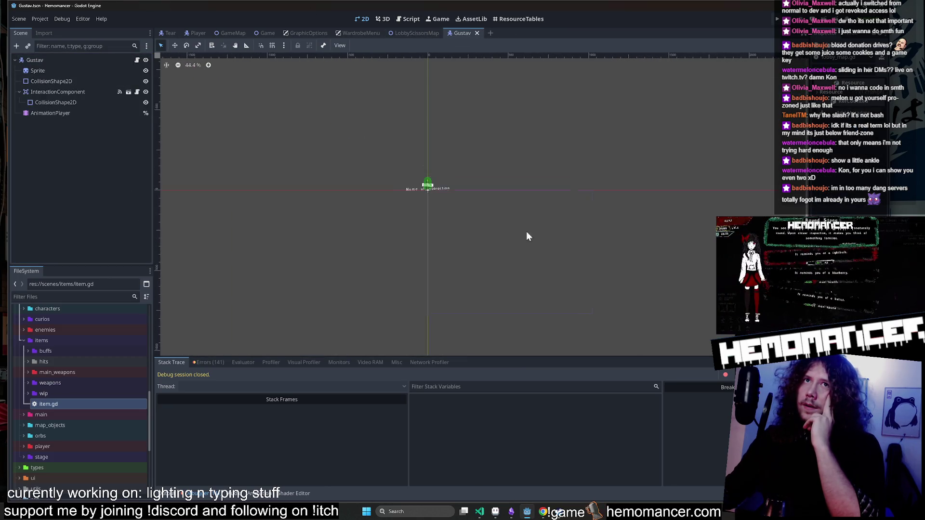
scroll(438, 206, "up", 6)
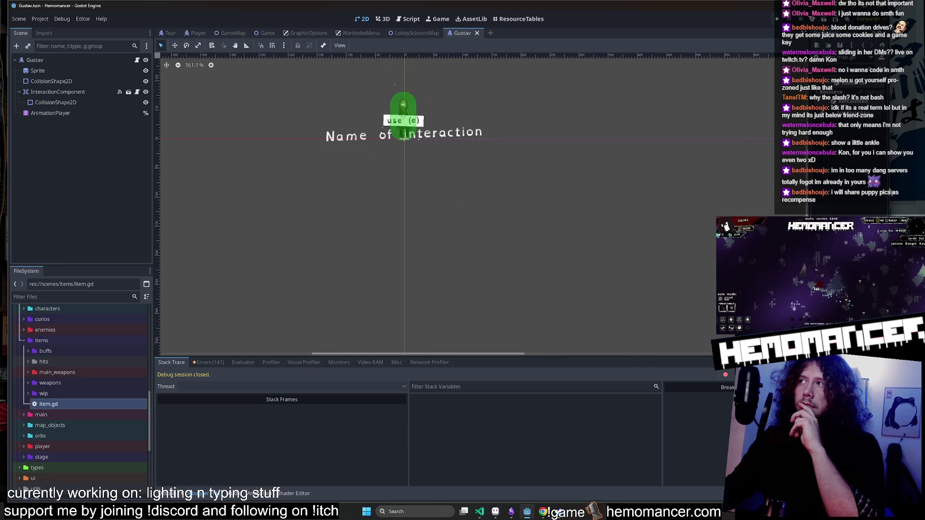
mouse_move(906, 192)
left_mouse_down()
mouse_move(645, 191)
mouse_move(745, 191)
left_mouse_up()
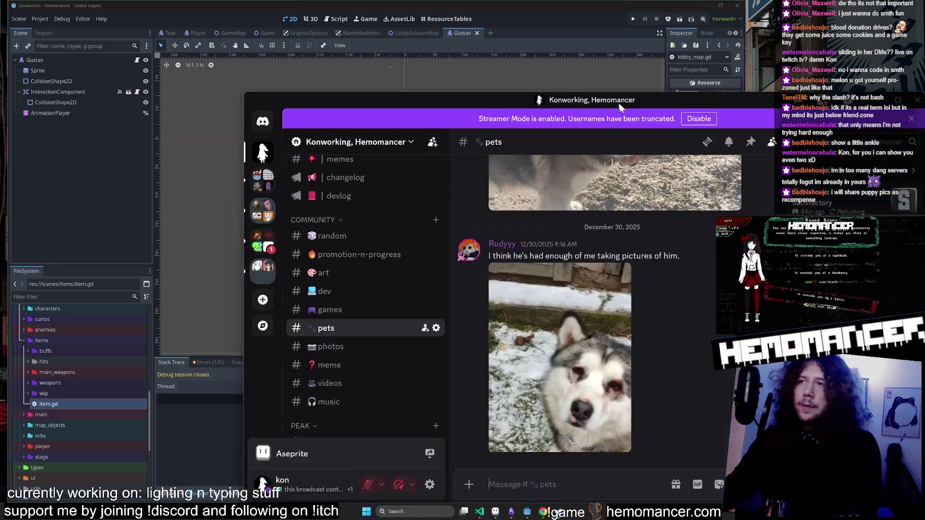
mouse_move(641, 96)
left_mouse_down()
mouse_move(480, 49)
mouse_move(410, 111)
left_mouse_up()
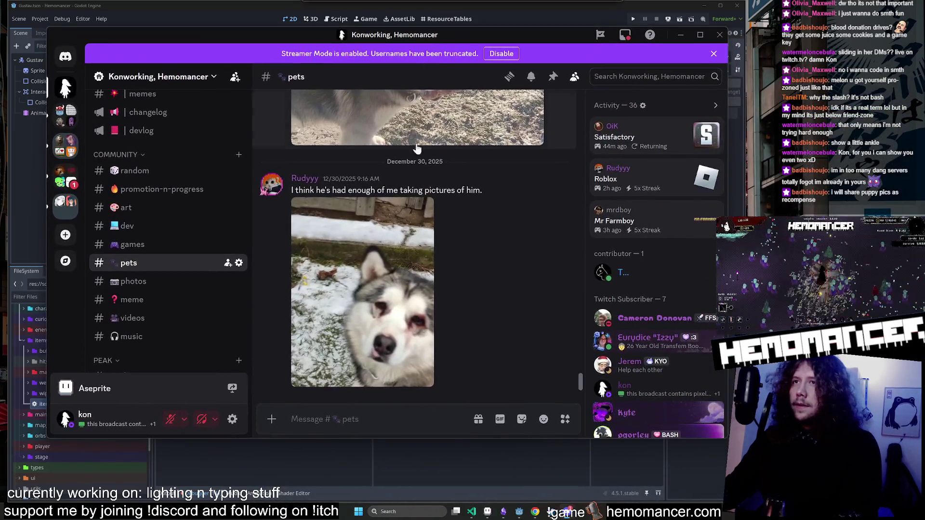
scroll(434, 248, "up", 5)
scroll(434, 252, "up", 1)
scroll(386, 267, "down", 5)
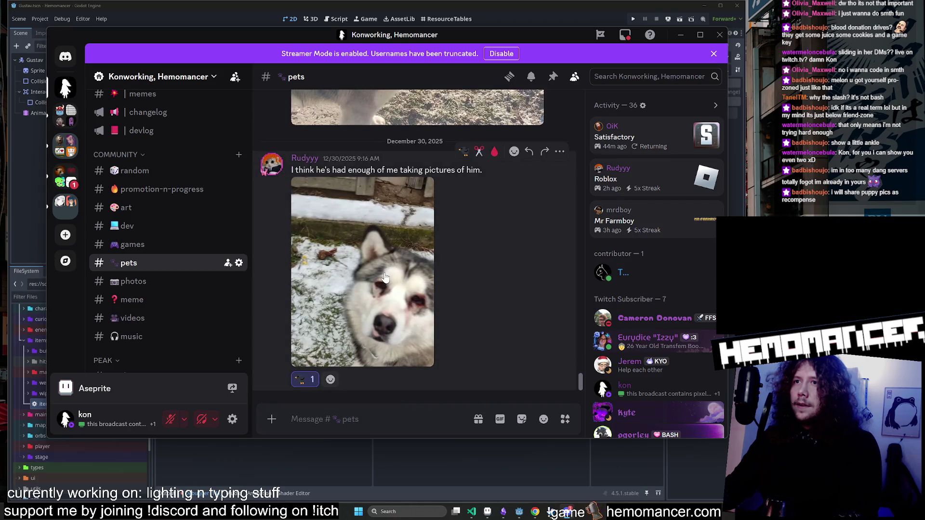
left_click(386, 256)
left_click(561, 291)
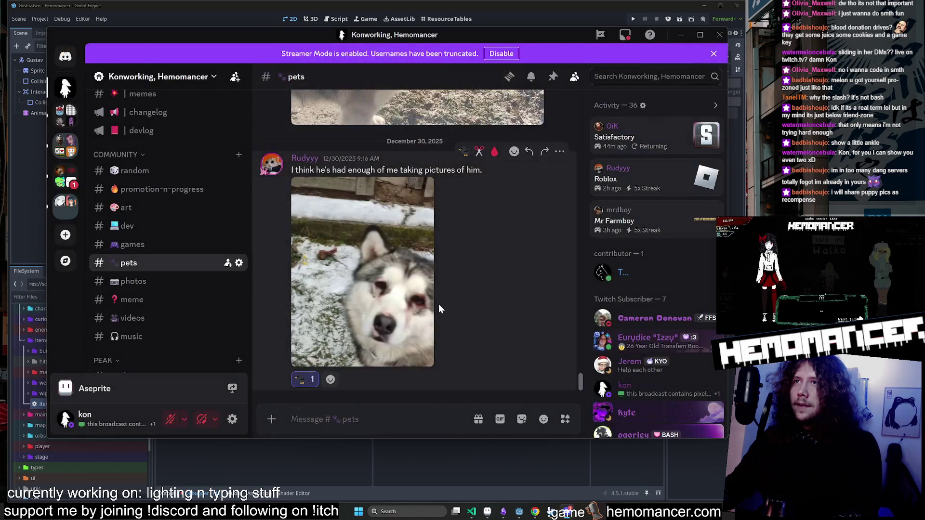
scroll(446, 279, "up", 3)
scroll(434, 294, "up", 3)
left_click(410, 313)
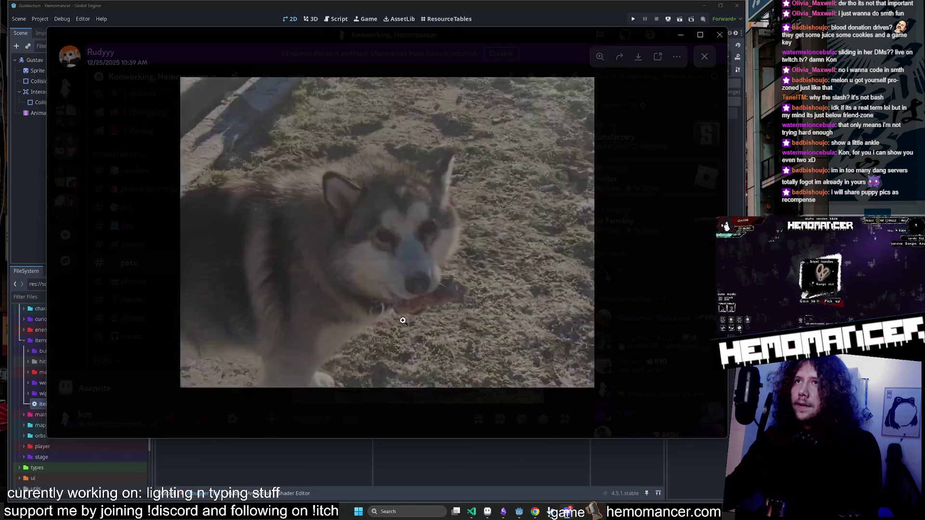
left_click(362, 284)
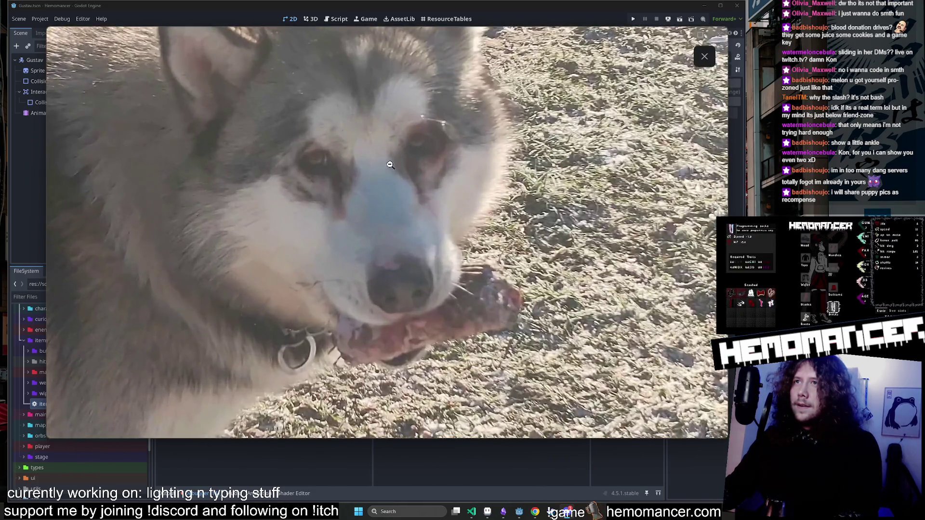
left_click(621, 217)
left_click(612, 216)
scroll(426, 232, "down", 5)
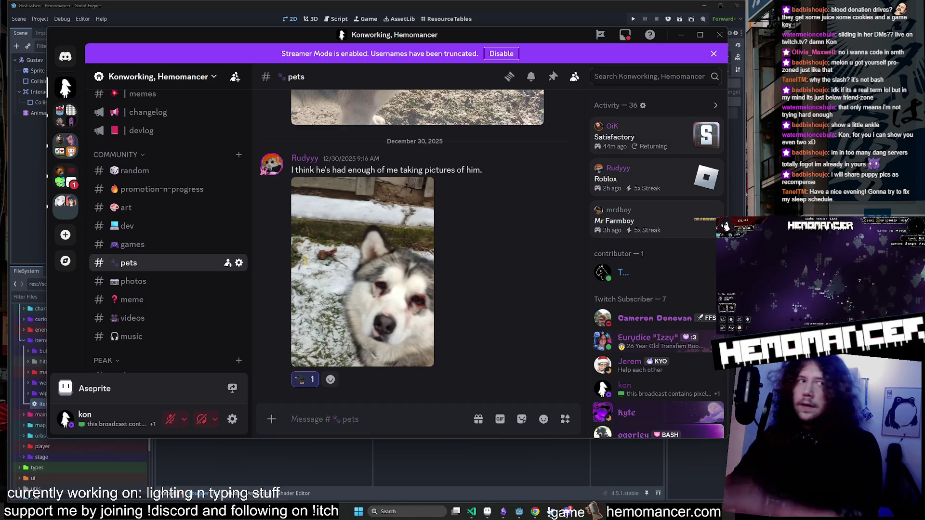
mouse_move(522, 36)
left_mouse_down()
mouse_move(489, 96)
mouse_move(498, 88)
mouse_move(469, 103)
left_mouse_up()
key("alt+F4")
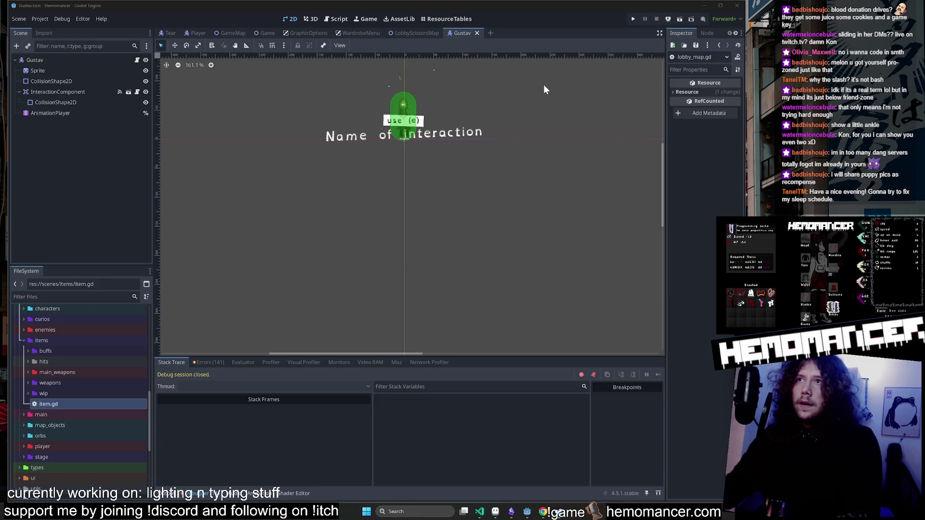
scroll(542, 90, "up", 4)
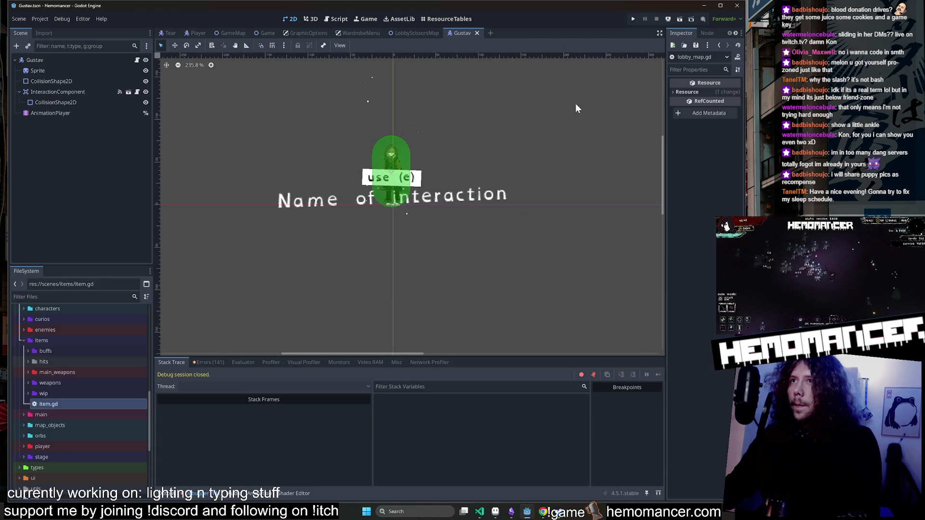
scroll(520, 108, "up", 1)
scroll(520, 108, "left", 1)
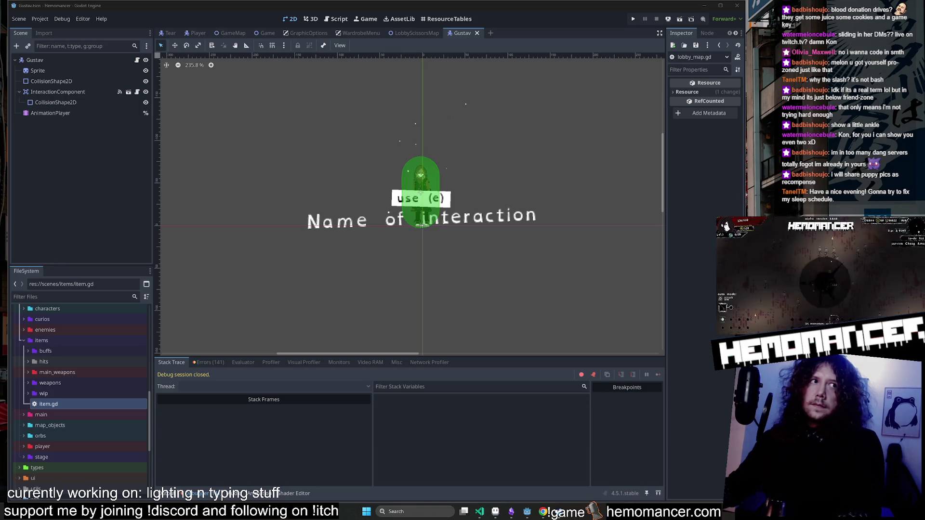
scroll(581, 320, "down", 1)
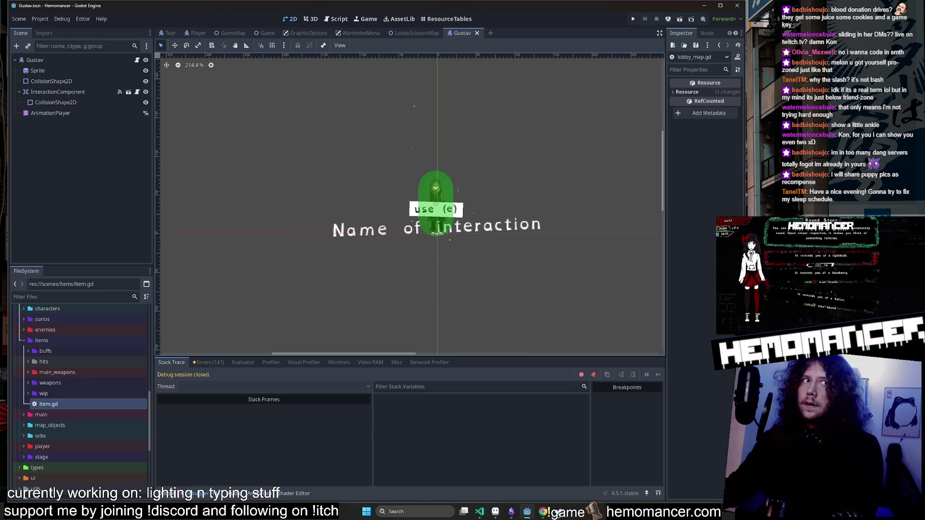
key("F5")
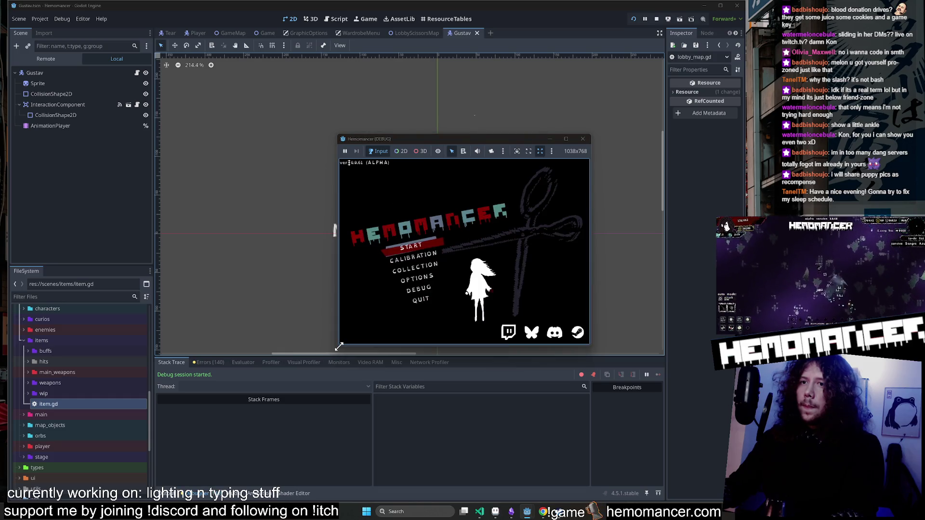
Stop debugging and delete ': Character' from interaction_node on lines 7 and 11.
left_click(346, 286)
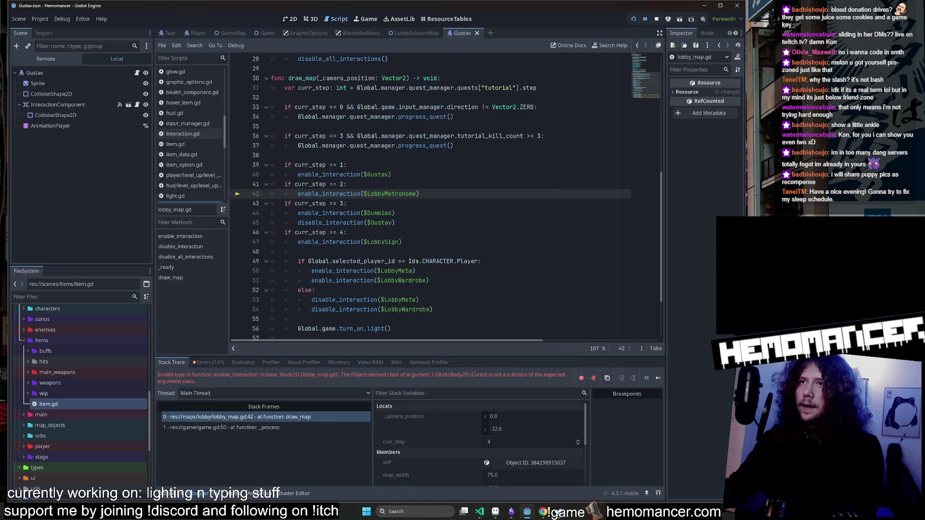
left_click(656, 19)
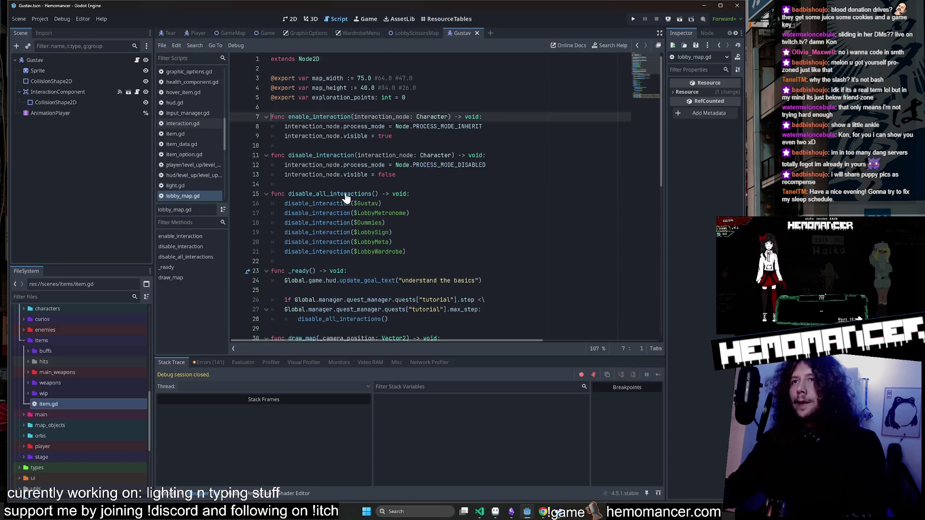
double_click(417, 116)
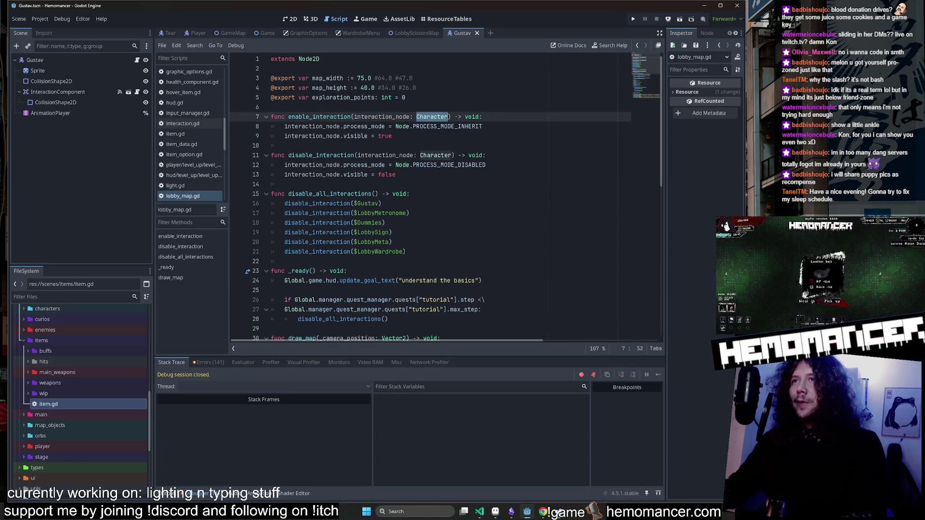
key("BackSpace")
key("BackSpace")
key("BackSpace")
key("Down")
key("Down")
key("Down")
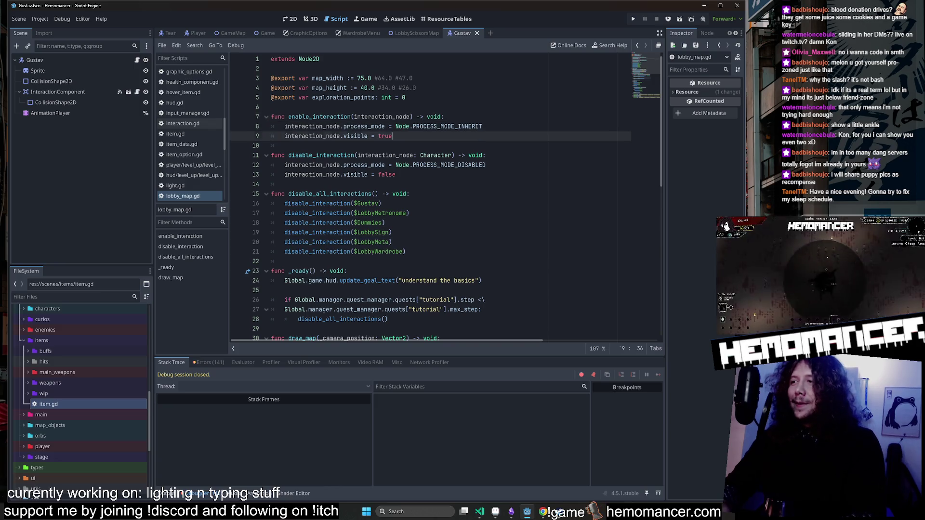
key("Right")
key("Delete")
key("Delete")
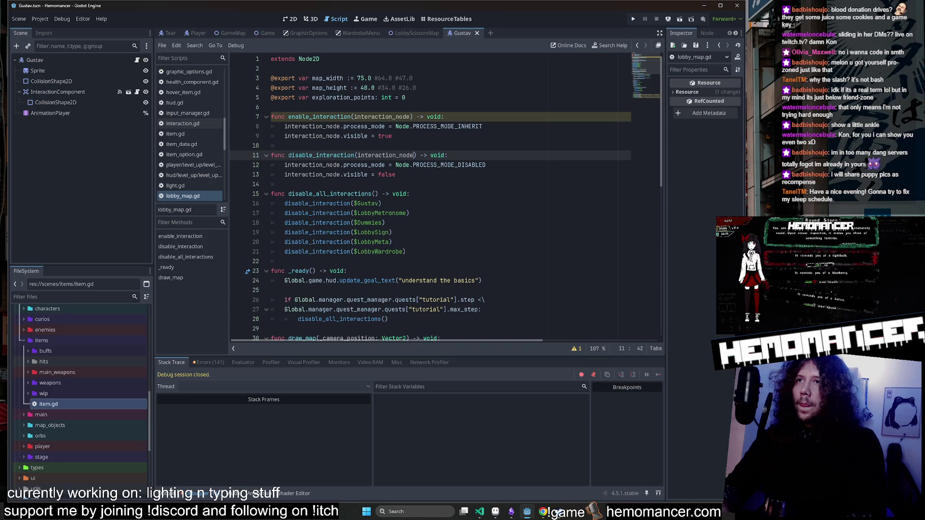
Select the disable_interaction function name and search lobby_map.gd for it.
left_click(444, 117)
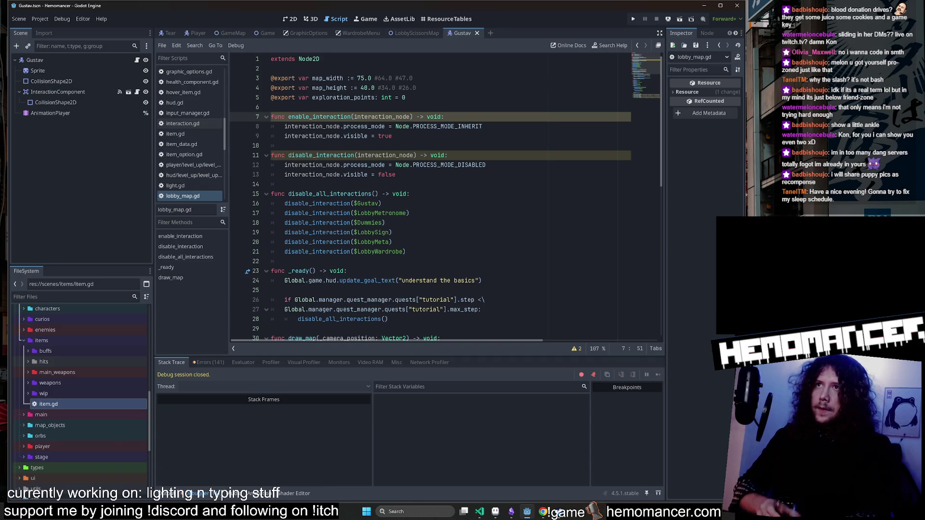
double_click(321, 155)
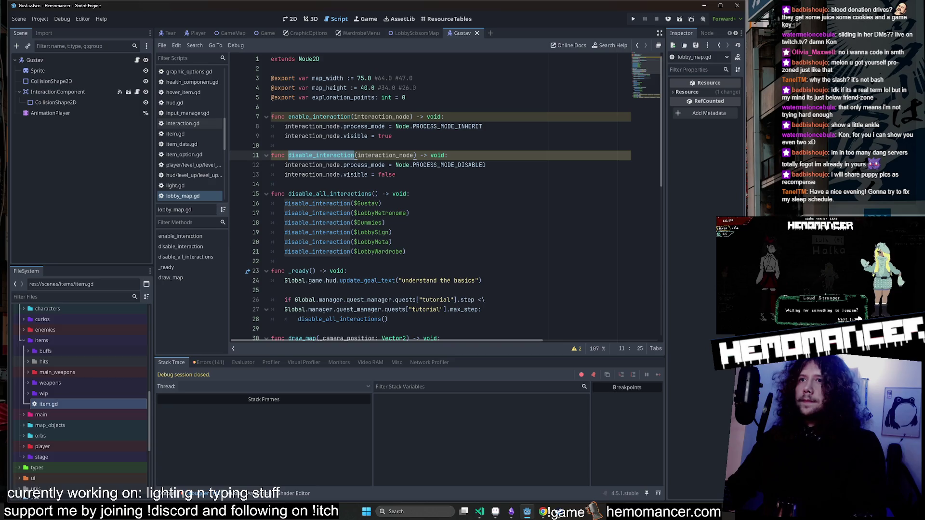
key("ctrl+f")
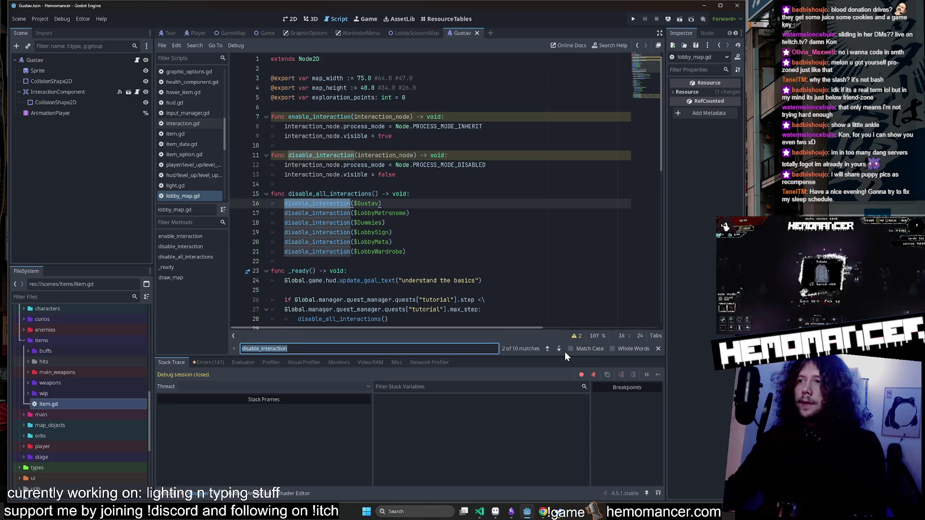
Step through disable_interaction occurrences and inspect interaction_node and visible on lines 11–13.
left_click(560, 351)
left_click(559, 351)
left_click(559, 352)
left_click(559, 351)
left_click(560, 352)
left_click(559, 352)
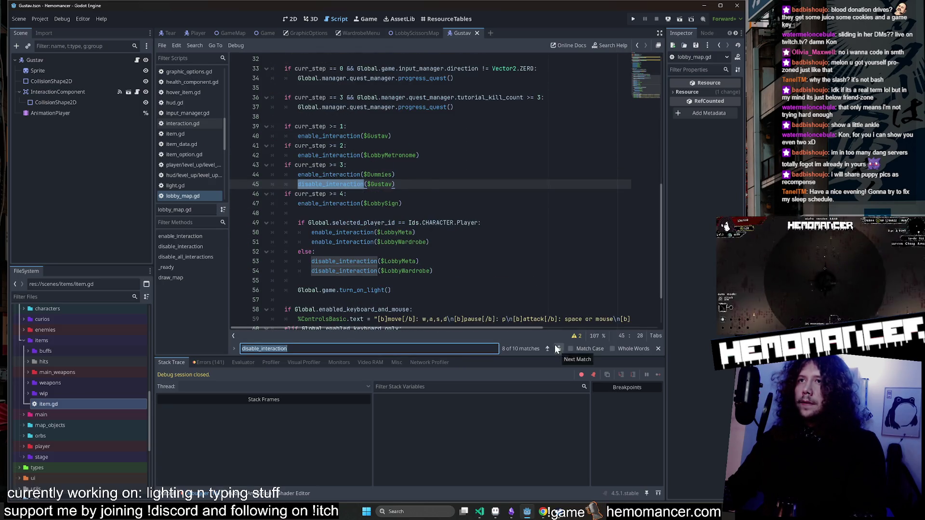
left_click(180, 236)
left_click(180, 246)
double_click(313, 165)
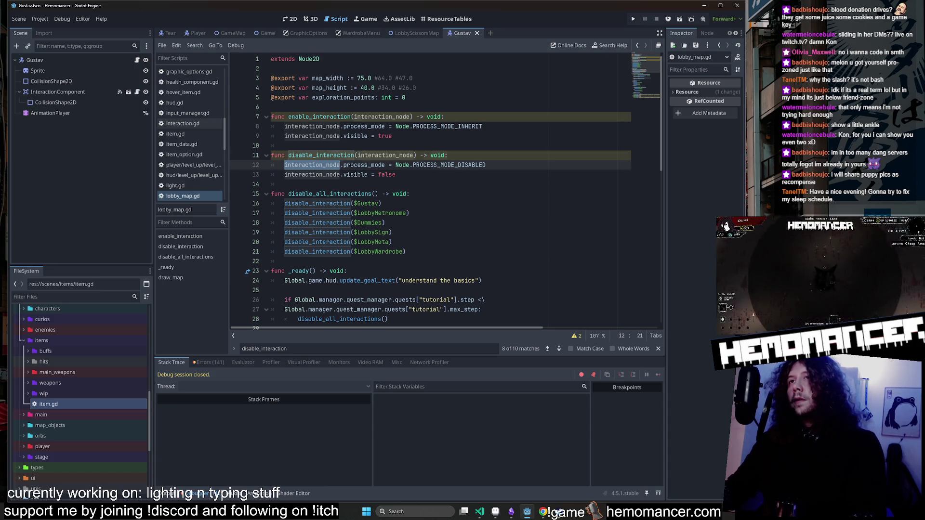
left_click(357, 175)
double_click(357, 174)
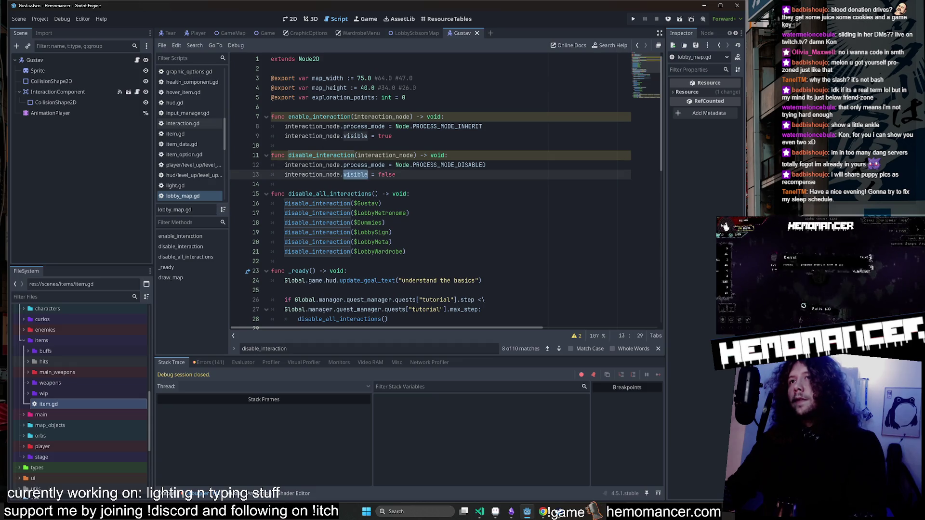
mouse_move(745, 153)
left_mouse_down()
mouse_move(699, 157)
mouse_move(731, 157)
left_mouse_up()
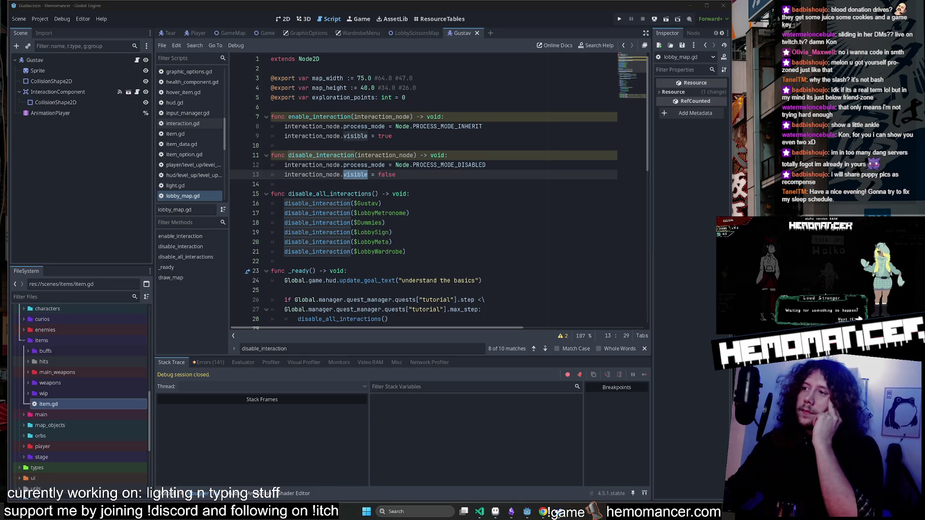
mouse_move(355, 174)
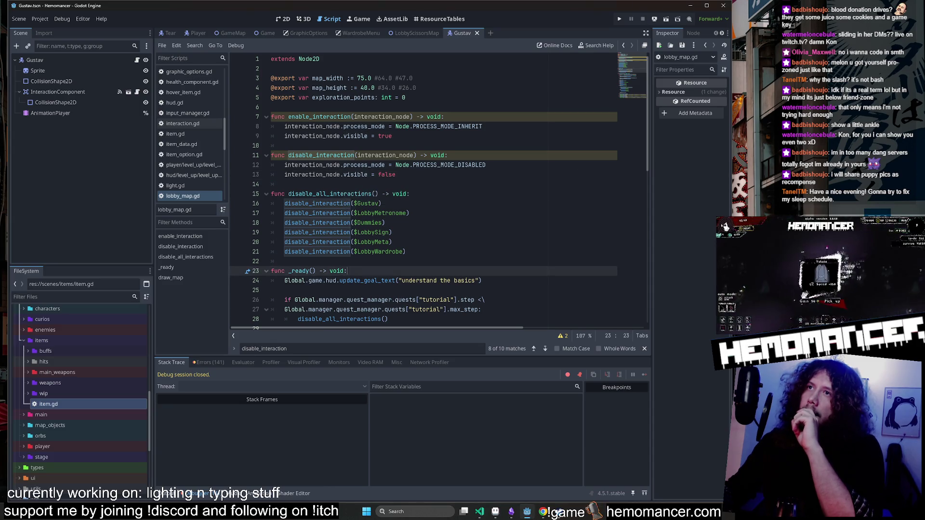
left_click(396, 174)
double_click(385, 155)
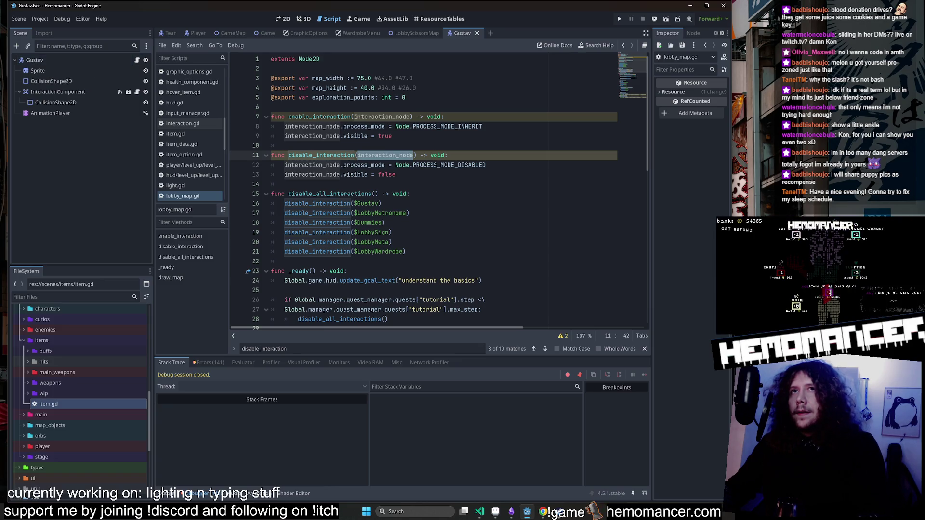
Check character.gd's class_name Character and open the CharacterBody2D documentation.
left_click(136, 60)
left_click(341, 59)
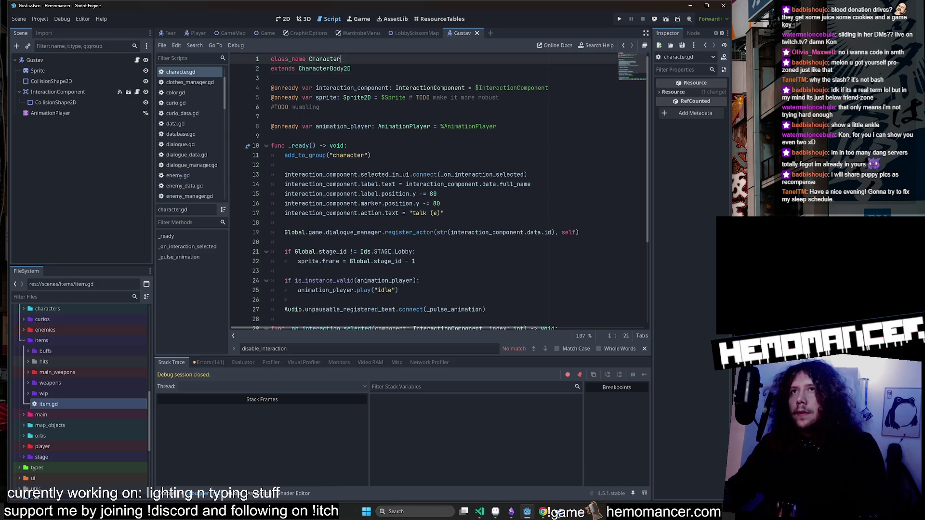
left_click(327, 74, "ctrl")
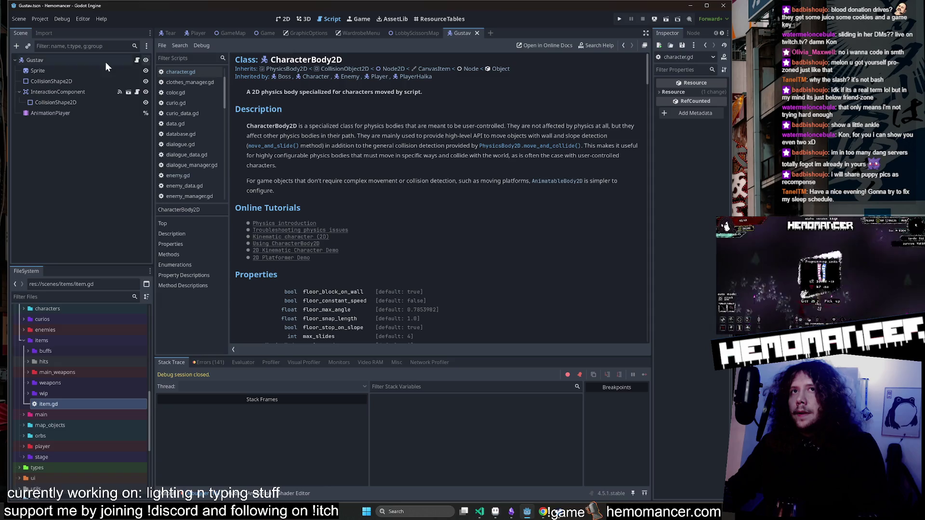
left_click(276, 34)
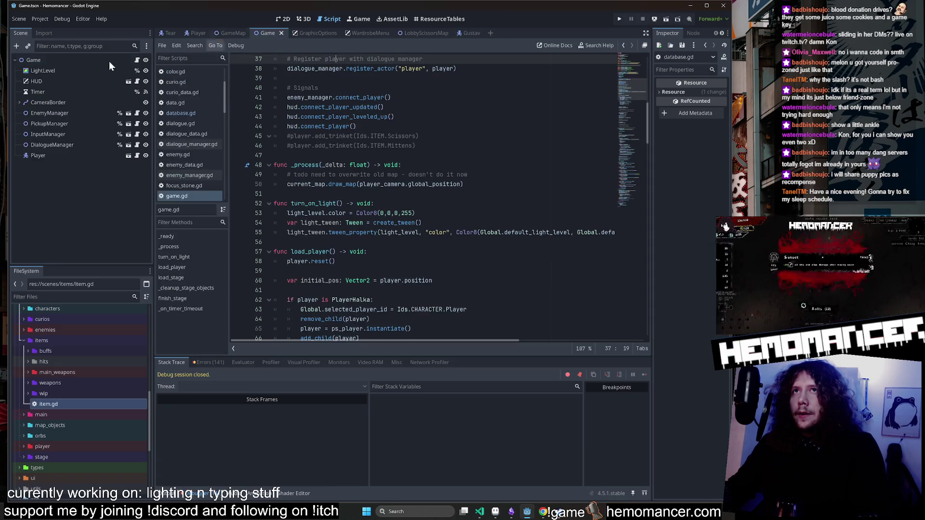
Open the Create New Node dialog for the Game node, enlarge it, and expand Node2D.
right_click(43, 58)
left_click(76, 77)
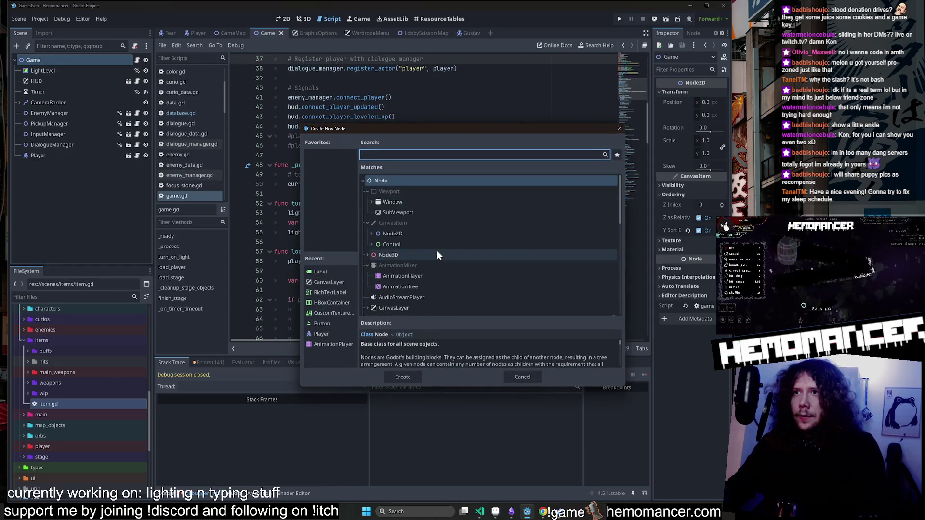
scroll(436, 251, "down", 1)
scroll(434, 255, "down", 3)
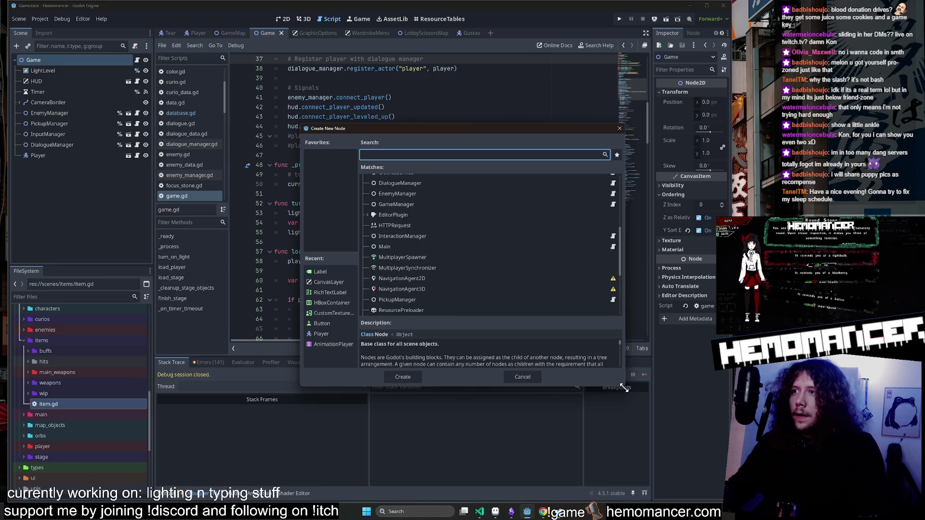
left_click_drag(624, 388, 682, 464)
scroll(458, 296, "up", 5)
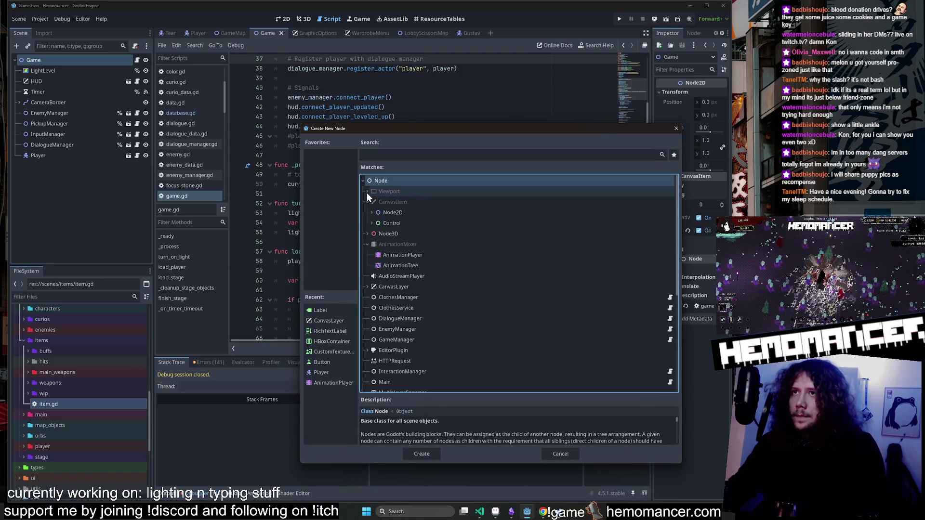
left_click(371, 212)
scroll(398, 232, "down", 2)
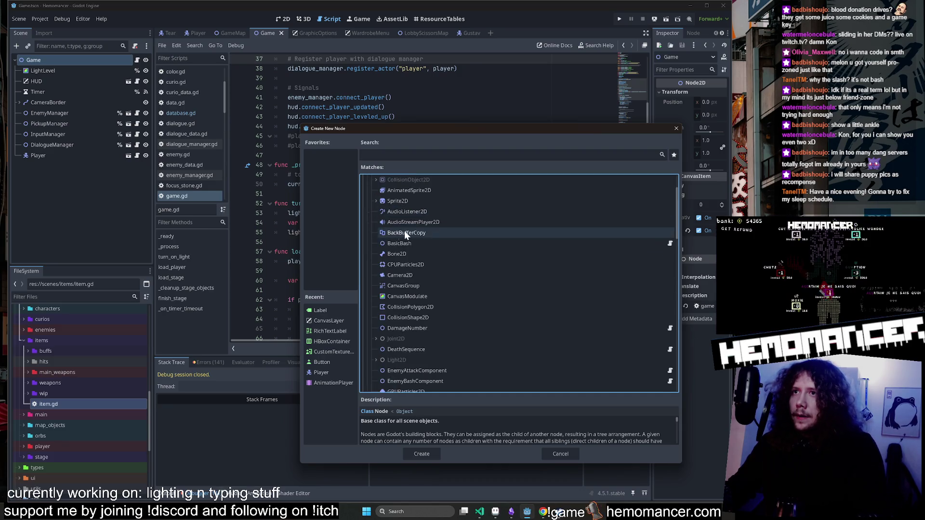
scroll(444, 257, "down", 6)
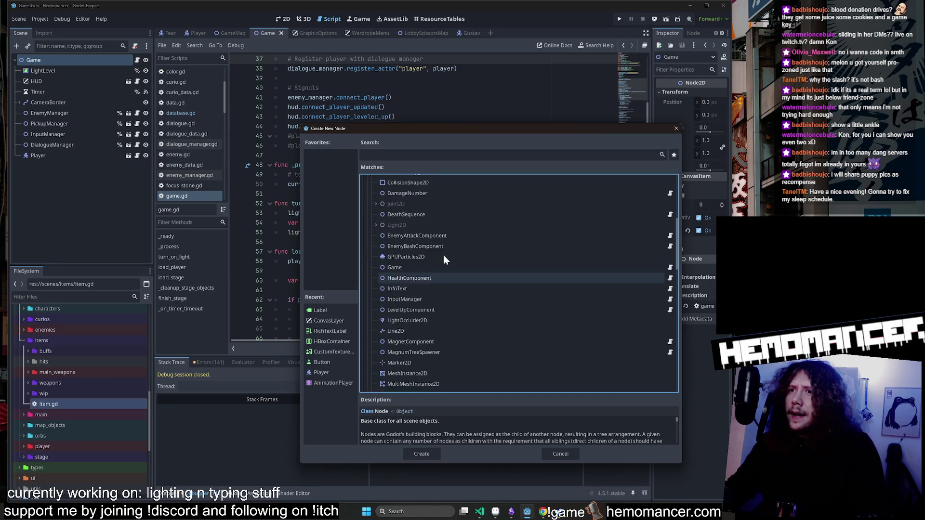
scroll(444, 255, "down", 8)
Search node types for 'chara' to read the CharacterBody2D description, then clear the search.
left_click(405, 154)
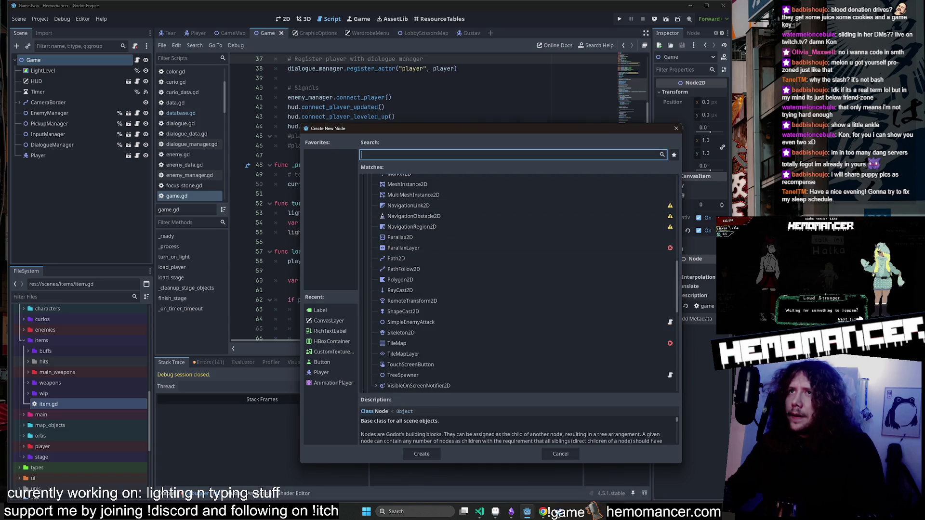
type("chara")
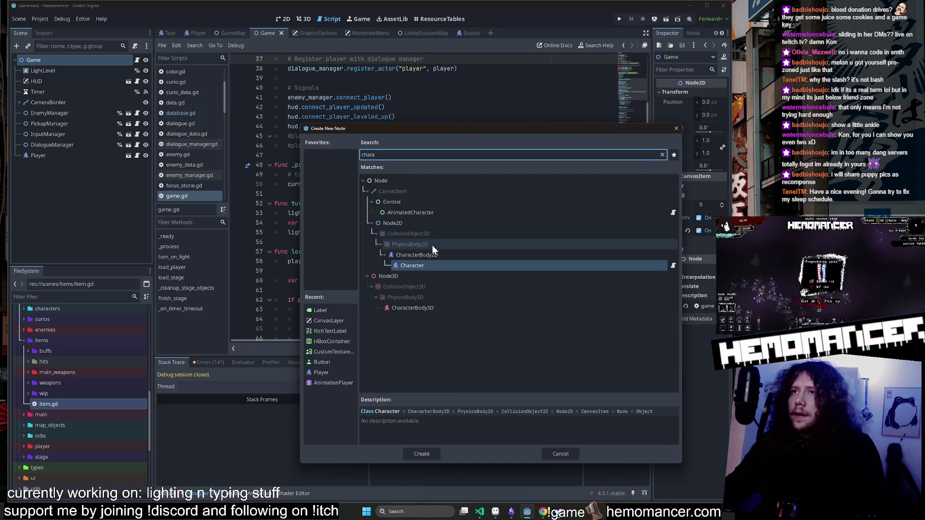
left_click(431, 255)
left_click(662, 154)
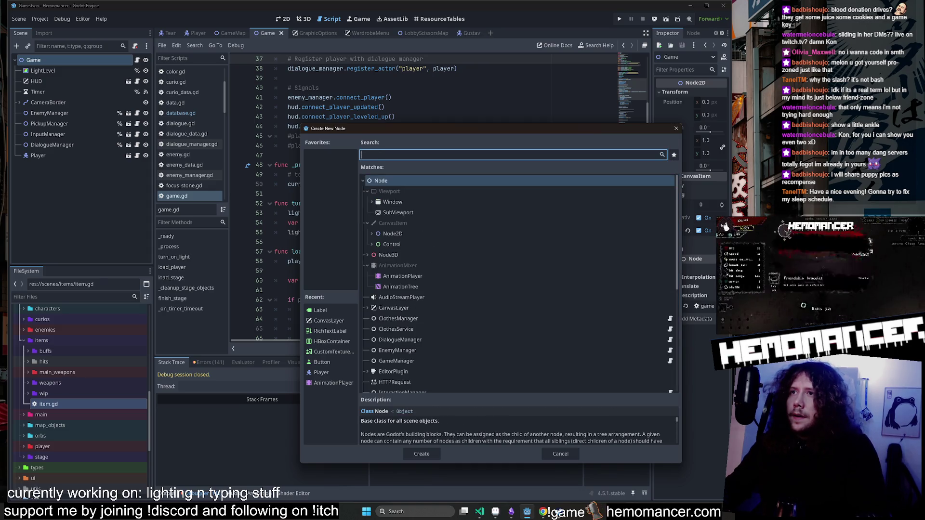
scroll(455, 227, "down", 5)
scroll(456, 226, "up", 5)
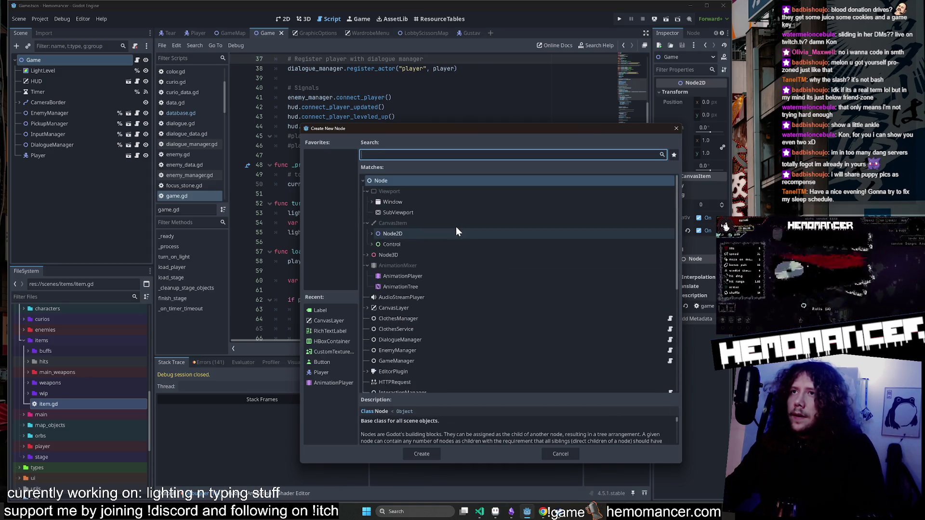
Expand Node2D and CollisionObject2D to inspect Area2D and the PhysicsBody2D body types.
left_click(372, 234)
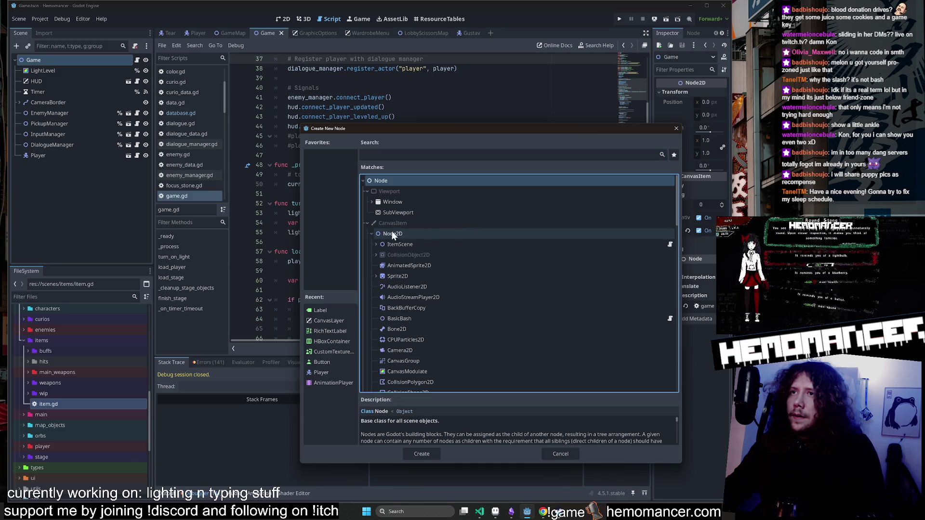
scroll(418, 251, "down", 1)
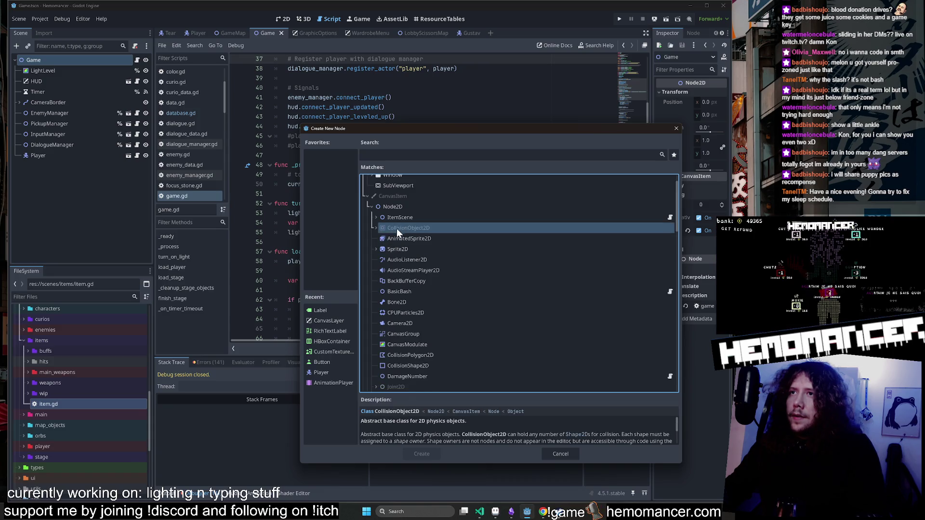
left_click(377, 229)
left_click(386, 249)
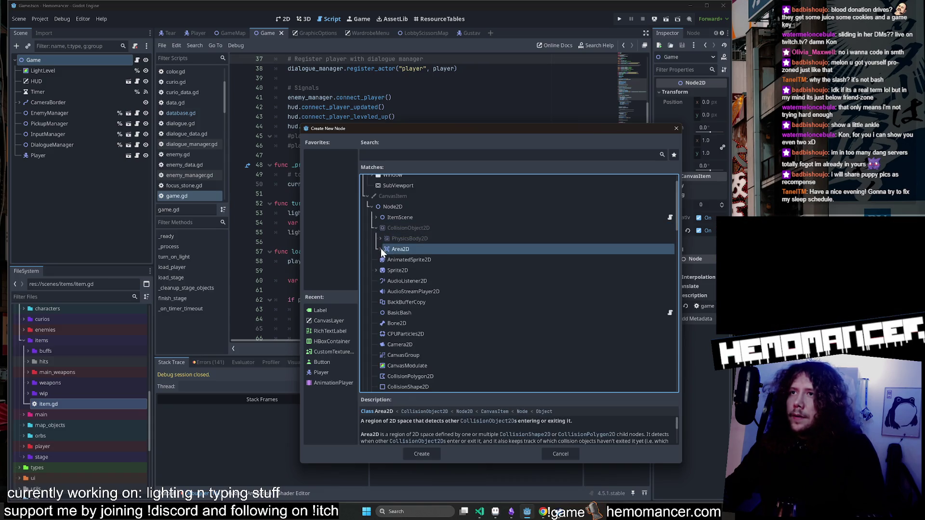
left_click(375, 229)
left_click(375, 229)
left_click(381, 239)
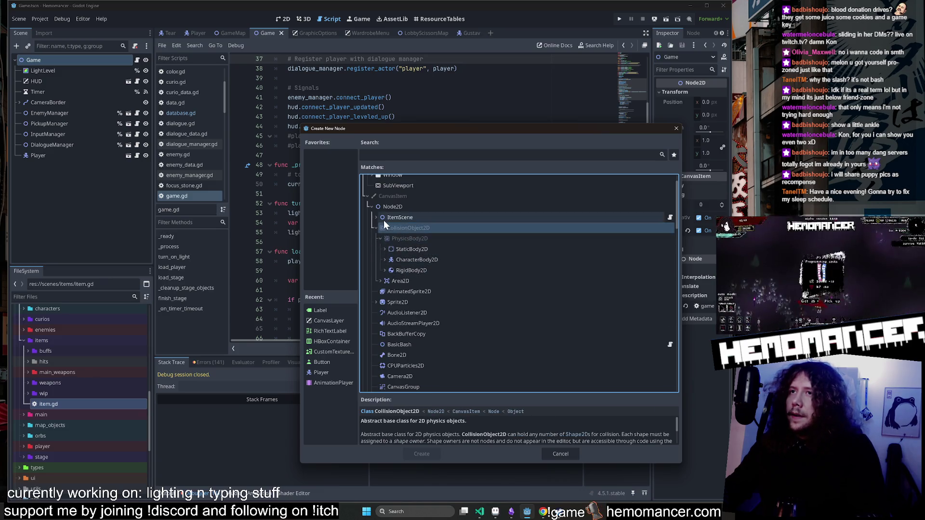
left_click(377, 228)
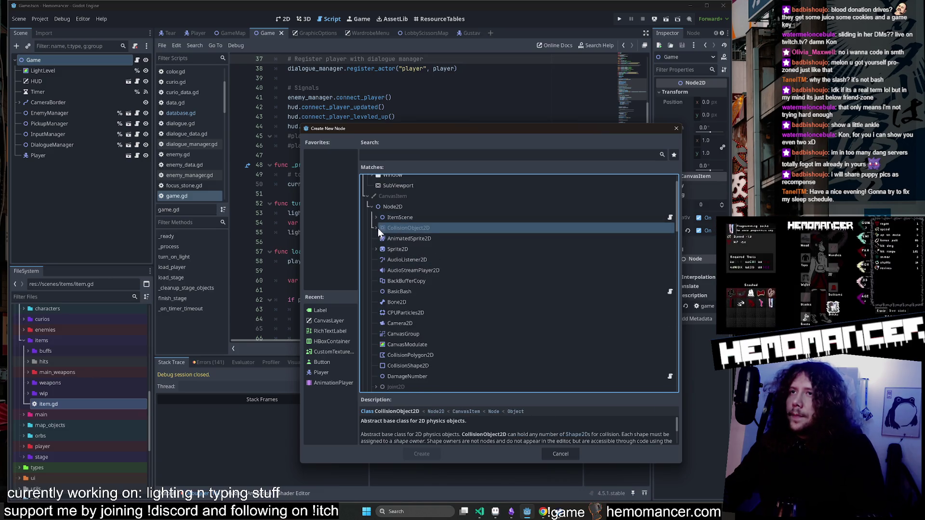
left_click(395, 206)
Close the node dialog and list the GDScript static-type warnings in the Errors tab.
left_click(676, 129)
scroll(424, 193, "up", 12)
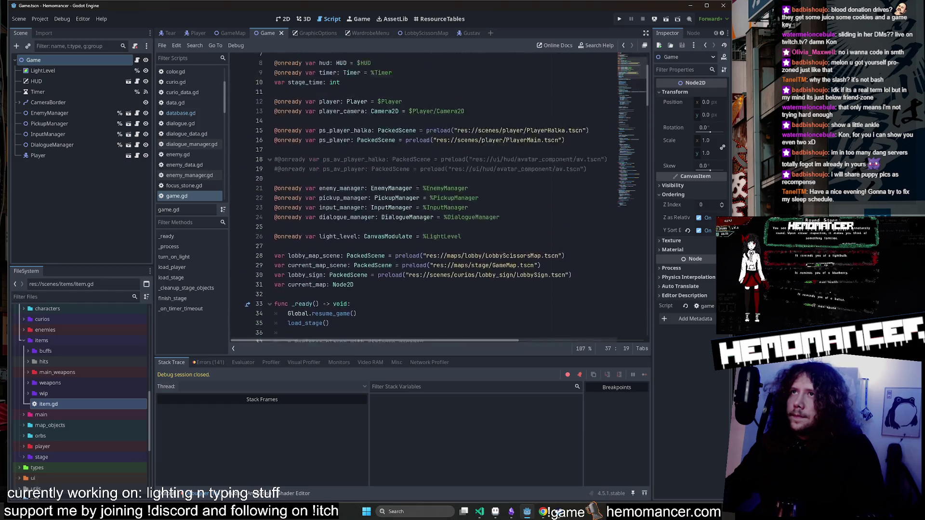
left_click(198, 363)
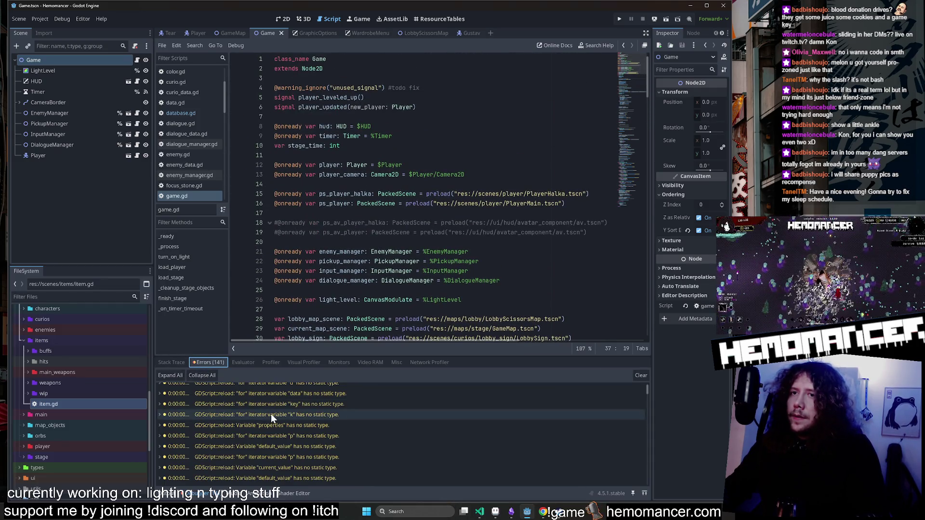
Type interaction_node as CollisionObject2D in lobby_map.gd via autocomplete, then return to Godot.
left_click(480, 513)
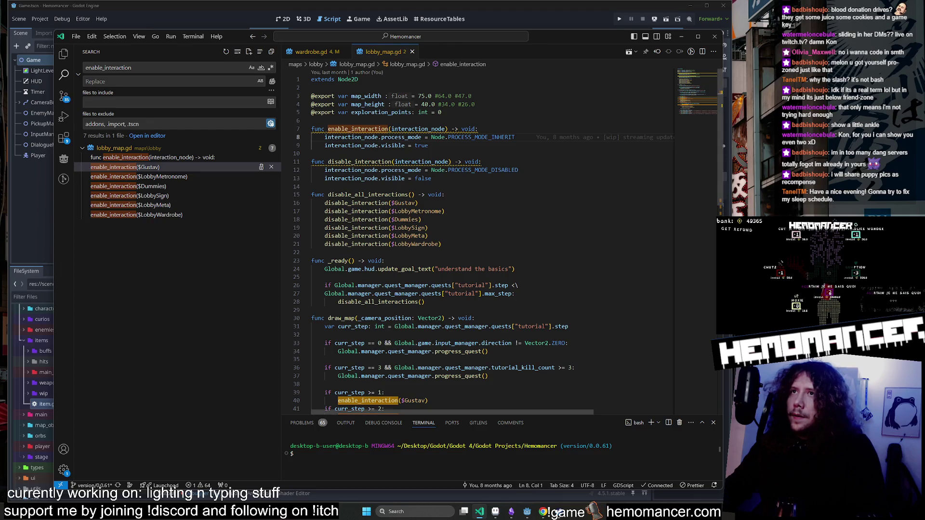
left_click(446, 128)
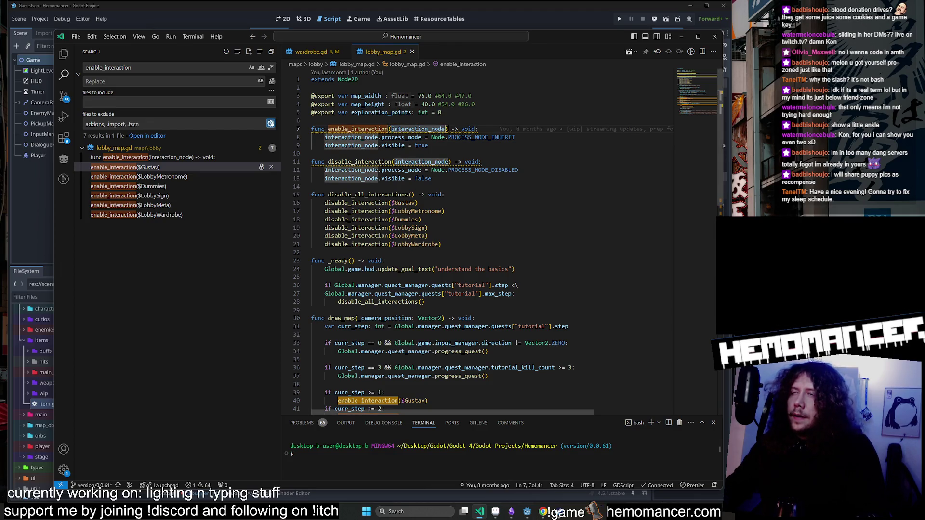
type(":")
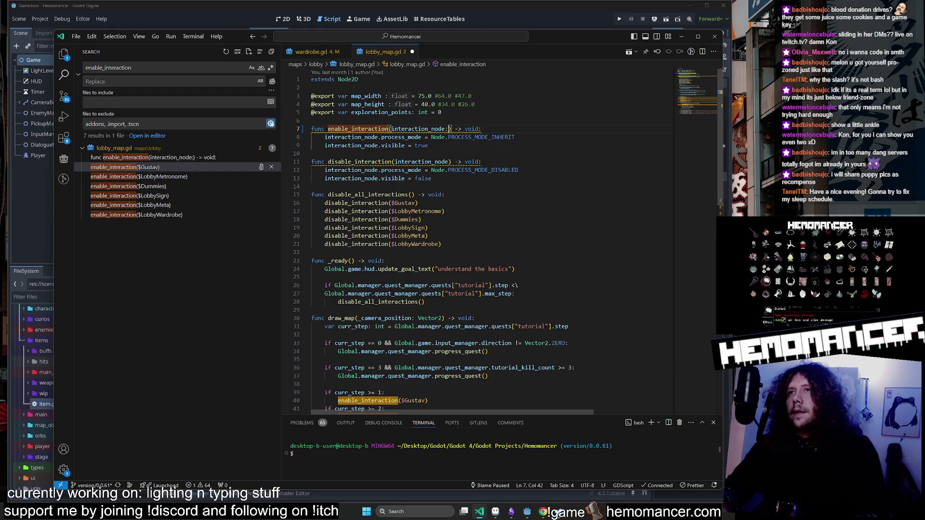
type(" Colli")
key("Return")
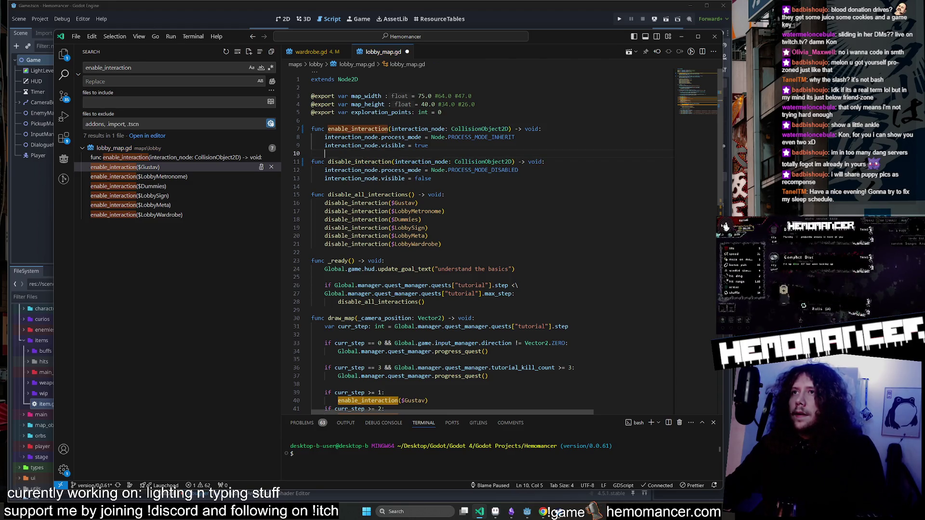
key("alt+Tab")
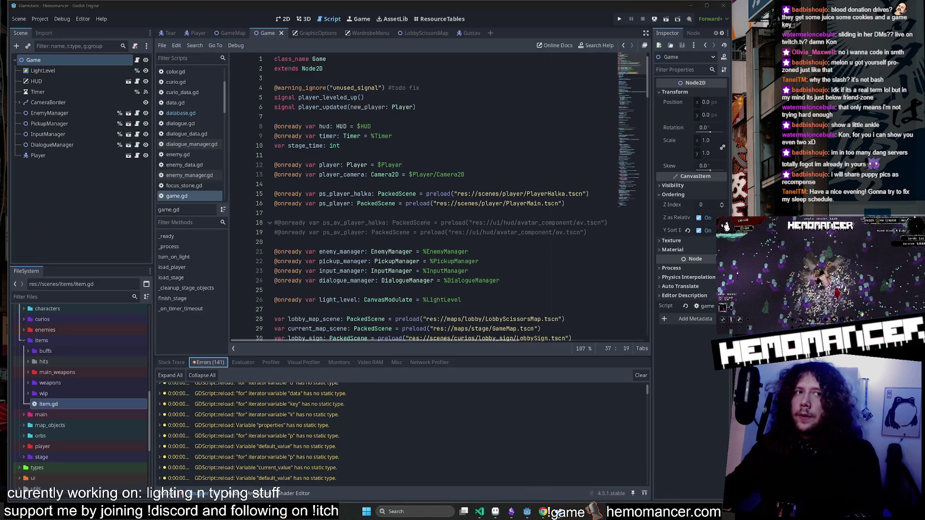
Launch the game with F5, enlarge its window, and start a run from the title menu.
key("F5")
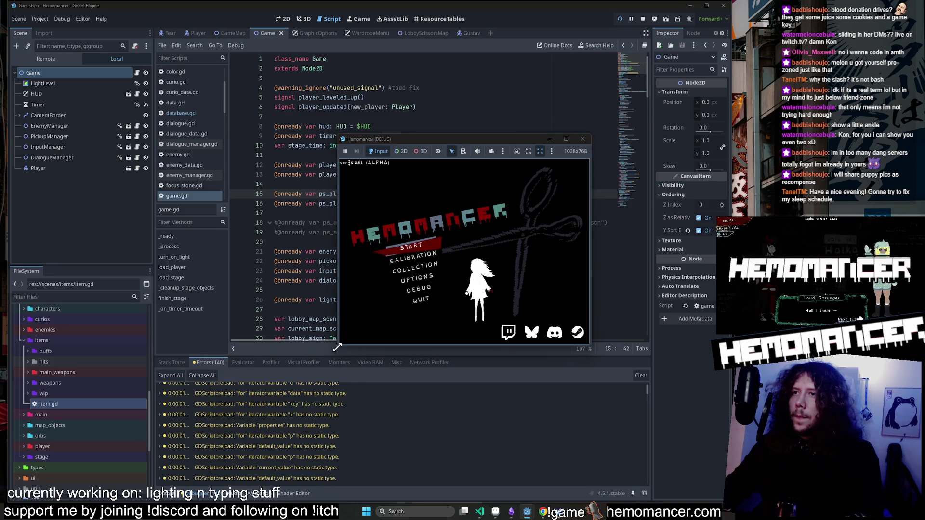
left_click_drag(336, 346, 78, 482)
left_click(242, 301)
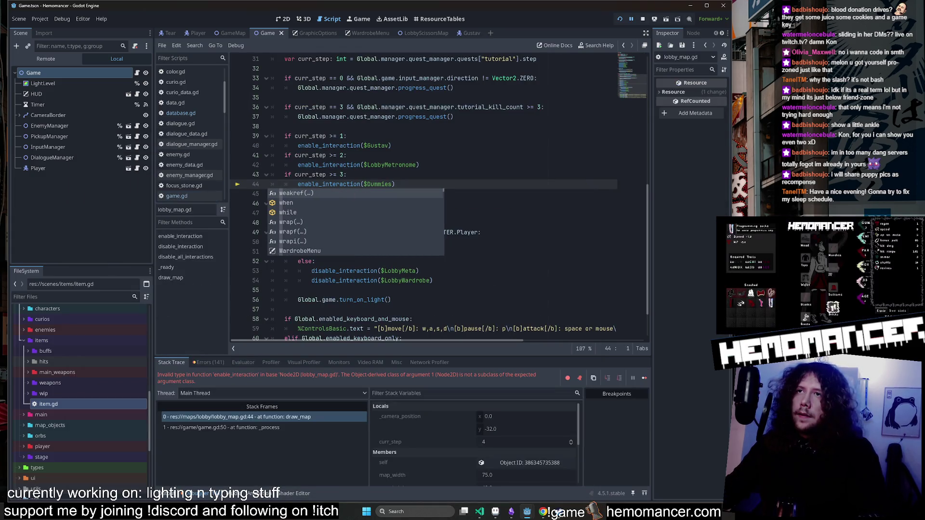
Stop the crashed game and select the CollisionObject2D type hint on line 11.
left_click(642, 18)
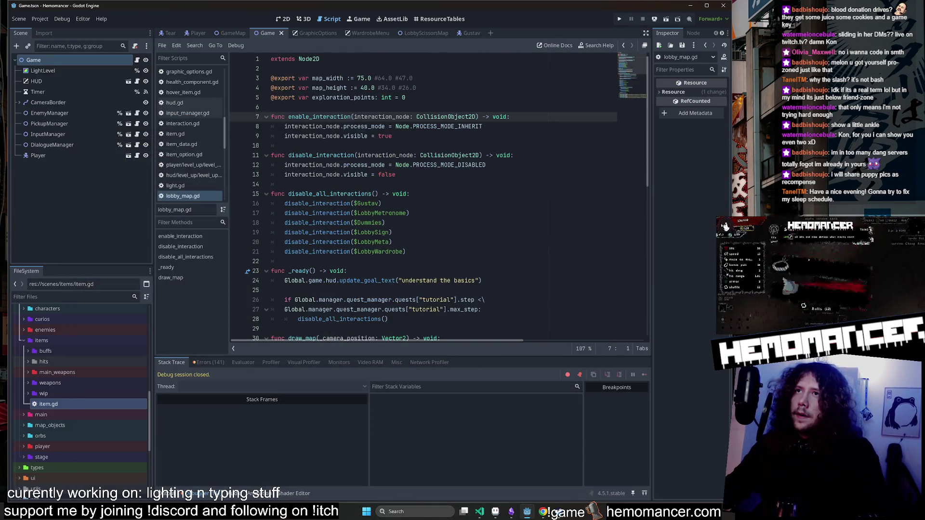
double_click(450, 155)
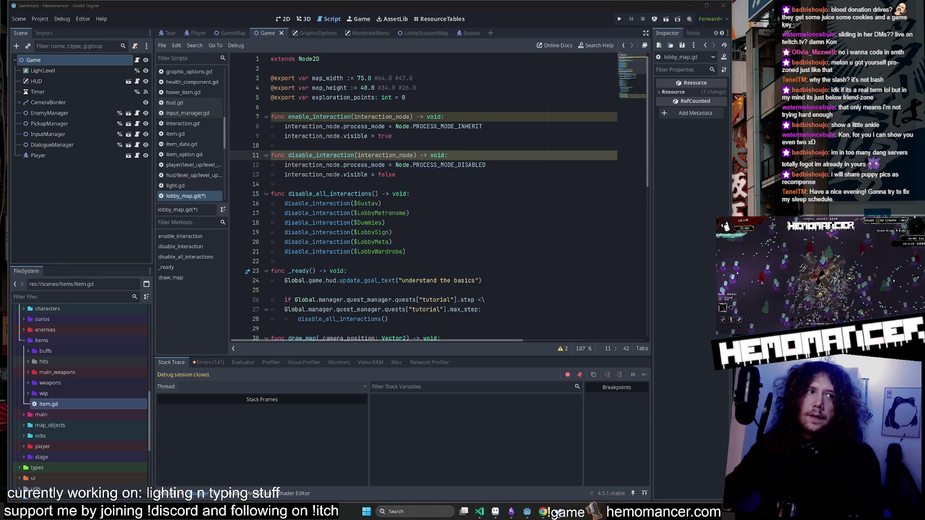
mouse_move(0, 320)
left_mouse_down()
mouse_move(357, 191)
mouse_move(659, 114)
mouse_move(496, 59)
mouse_move(446, 54)
left_mouse_up()
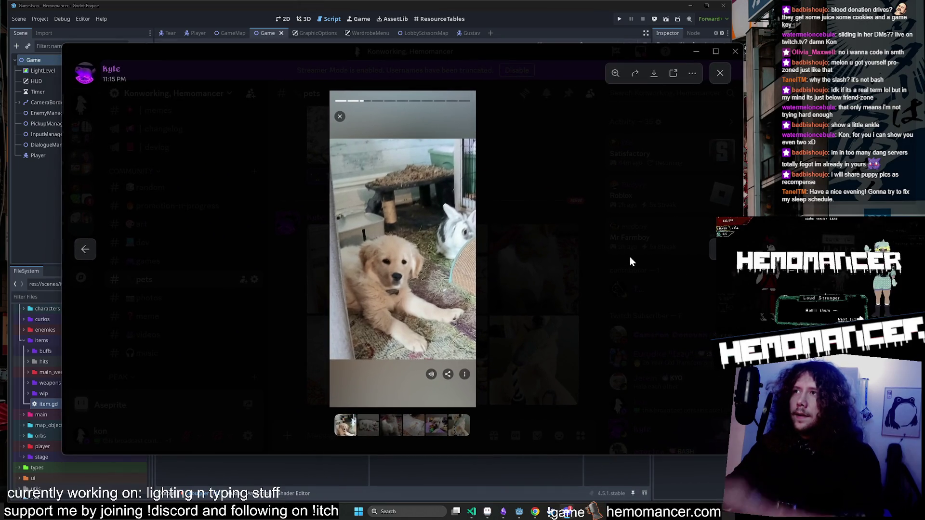
Step through the next four puppy photos and videos, then close the media viewer.
left_click(714, 254)
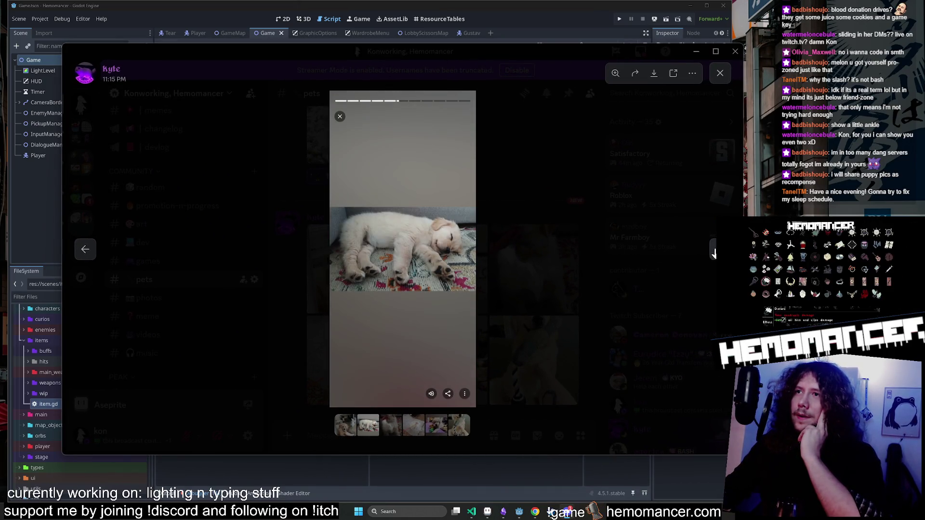
left_click(713, 254)
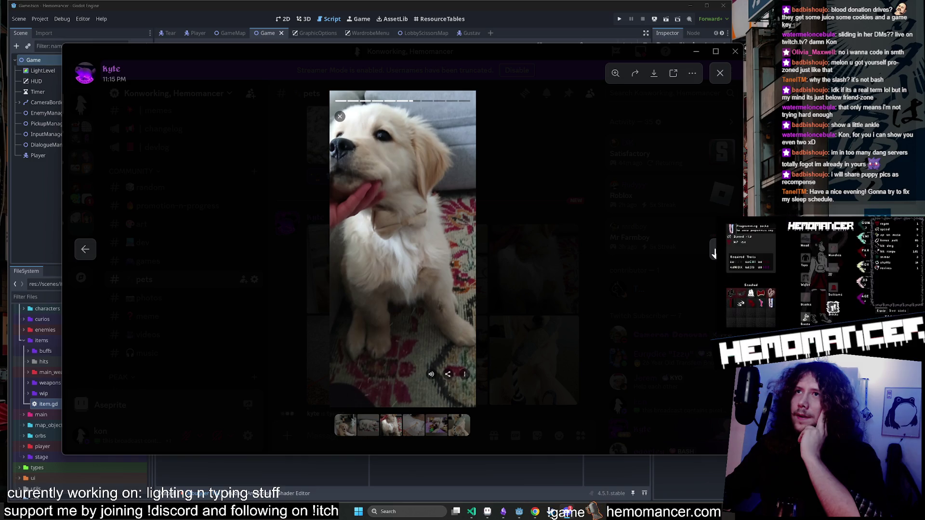
left_click(714, 254)
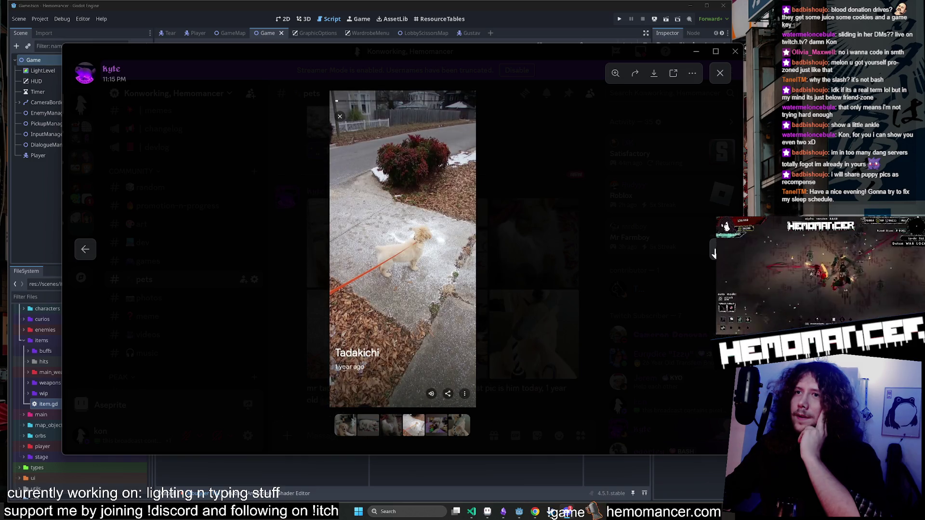
left_click(714, 254)
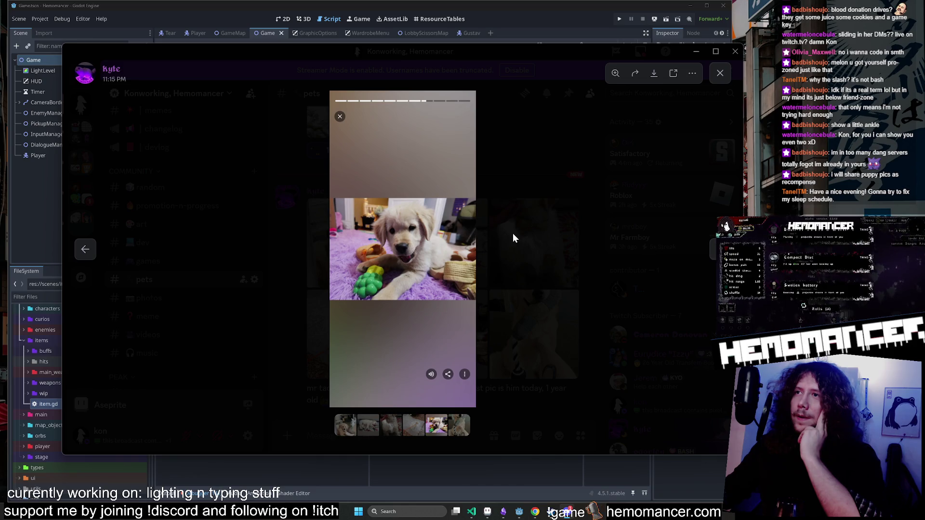
left_click(513, 233)
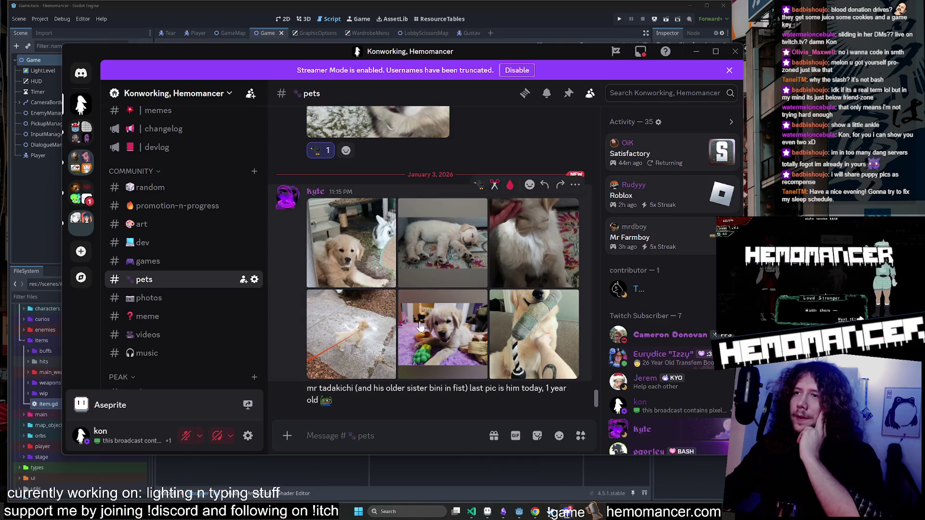
View the bottom-right dog photo full size, zoom out and back in, then close Discord.
left_click(528, 359)
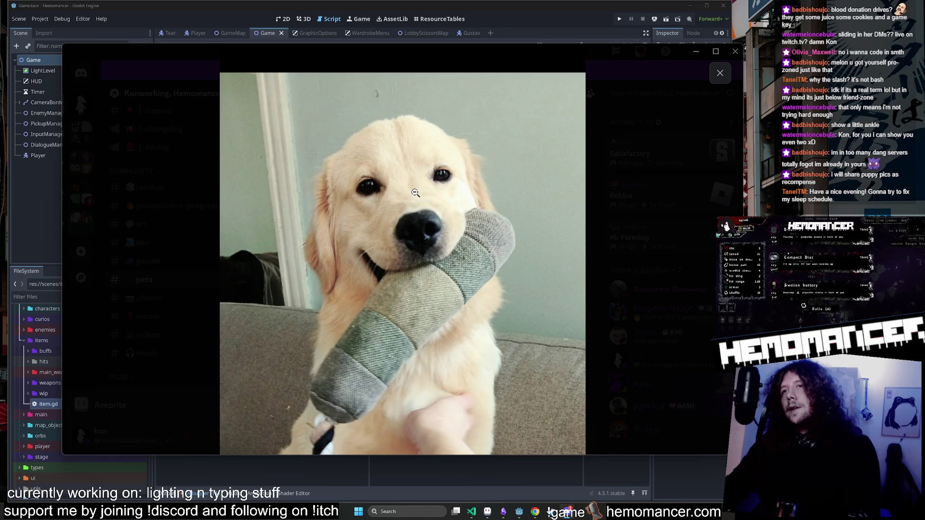
left_click(423, 238)
left_click(447, 301)
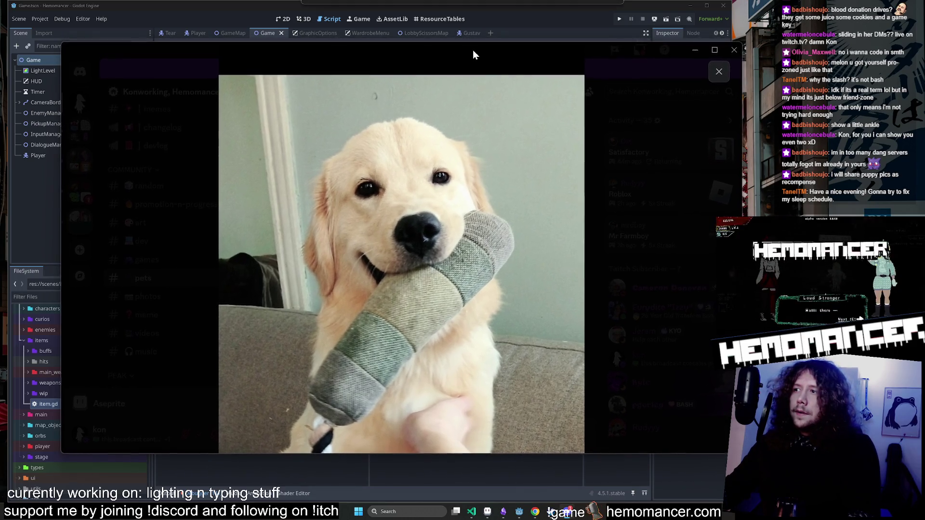
left_click_drag(473, 52, 469, 55)
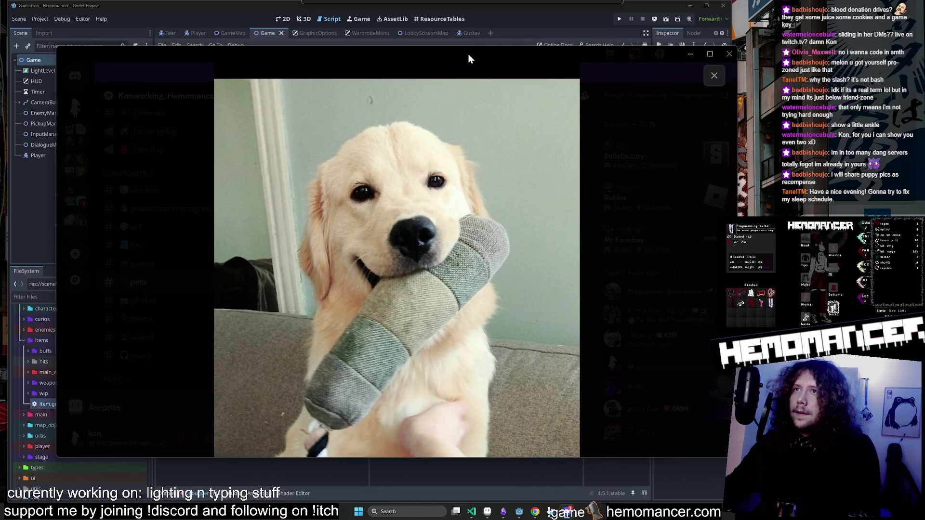
left_click_drag(468, 55, 438, 89)
key("alt+F4")
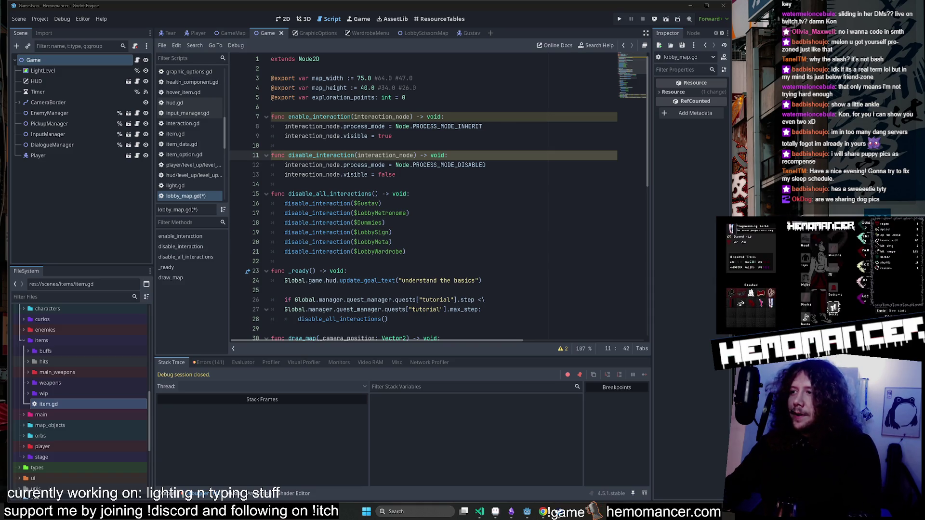
Save lobby_map.gd and relaunch the game in a fresh debug session.
left_click(408, 213)
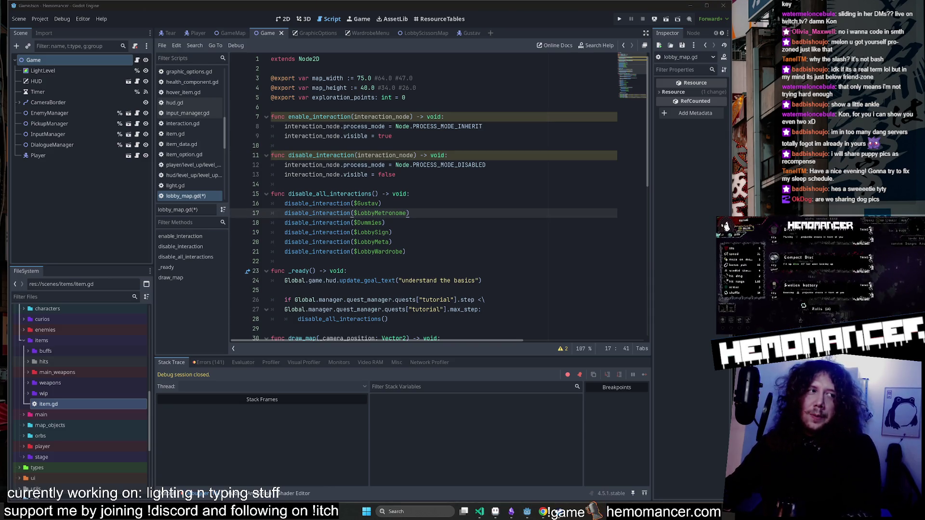
left_click(285, 184)
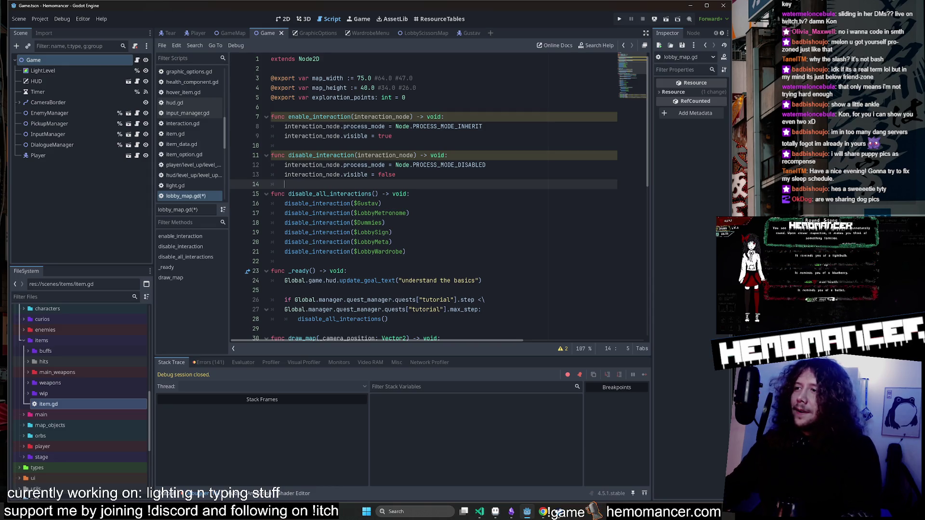
left_click(284, 145)
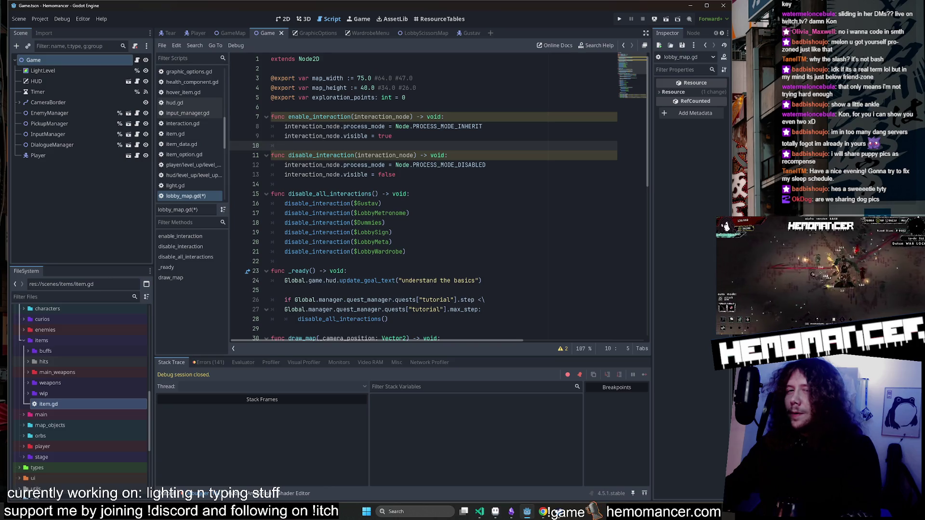
left_click(492, 176)
key("F5")
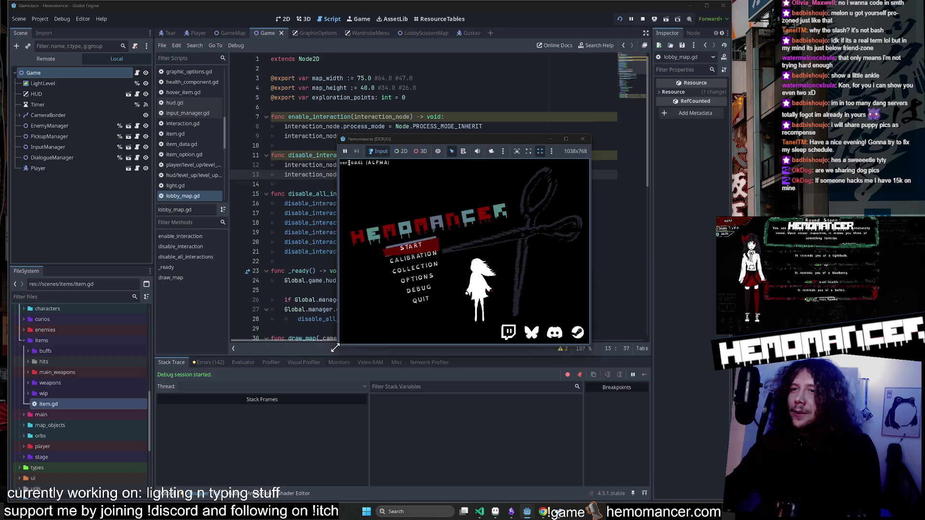
Enlarge the game window, start a new game, and visit the Wardrobe.
mouse_move(593, 134)
left_mouse_down()
mouse_move(631, 82)
mouse_move(701, 30)
left_mouse_up()
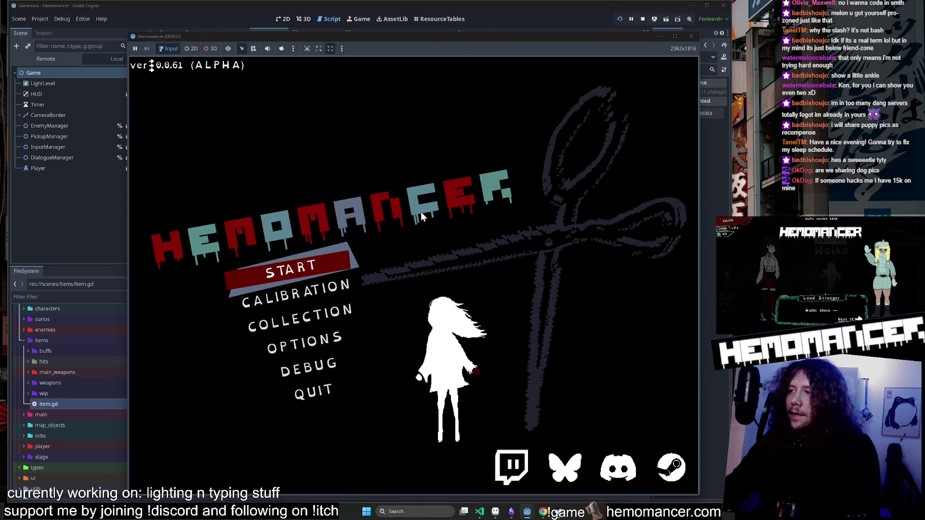
left_click(331, 246)
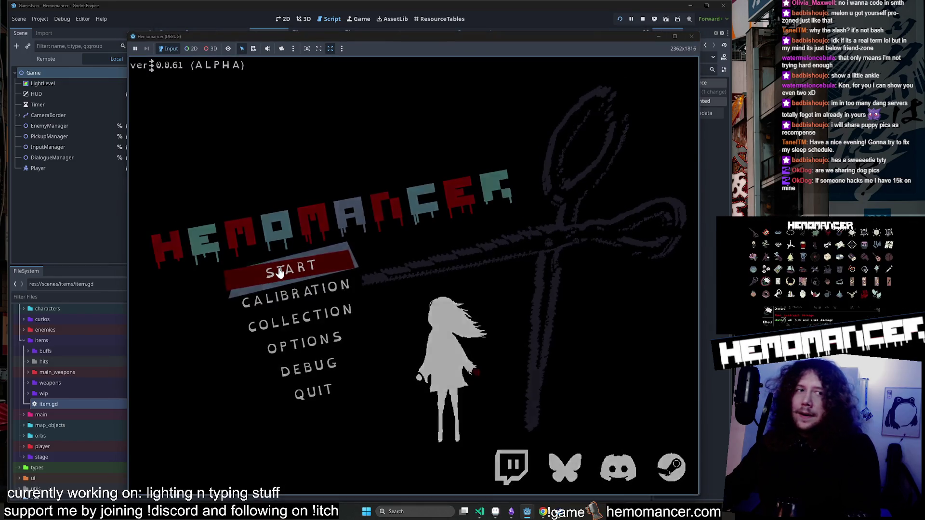
key("w")
key("d")
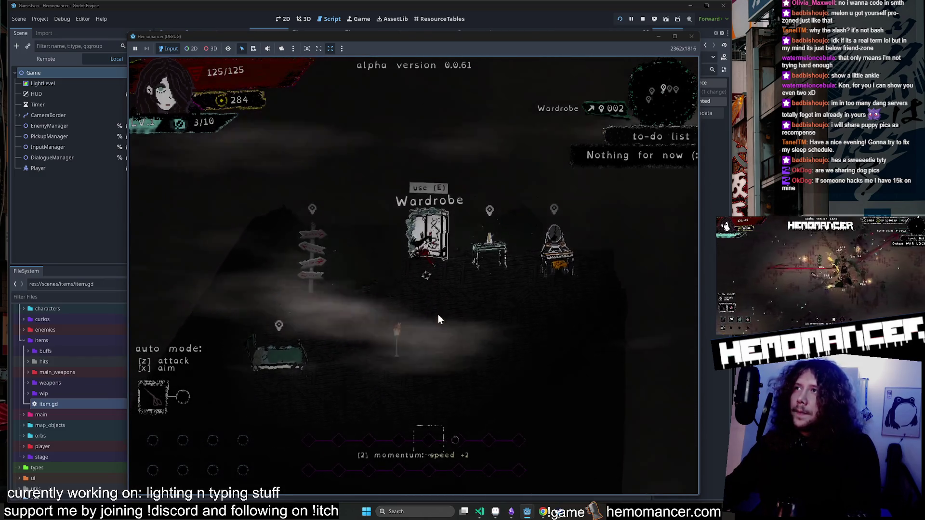
key("e")
left_click(407, 474)
Walk to the signpost and travel to Cheag Amar.
key("a")
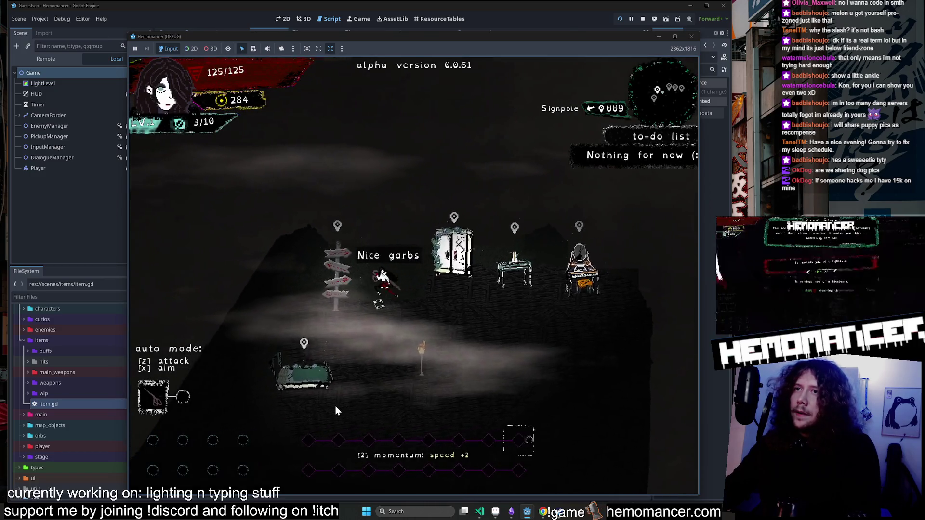
key("e")
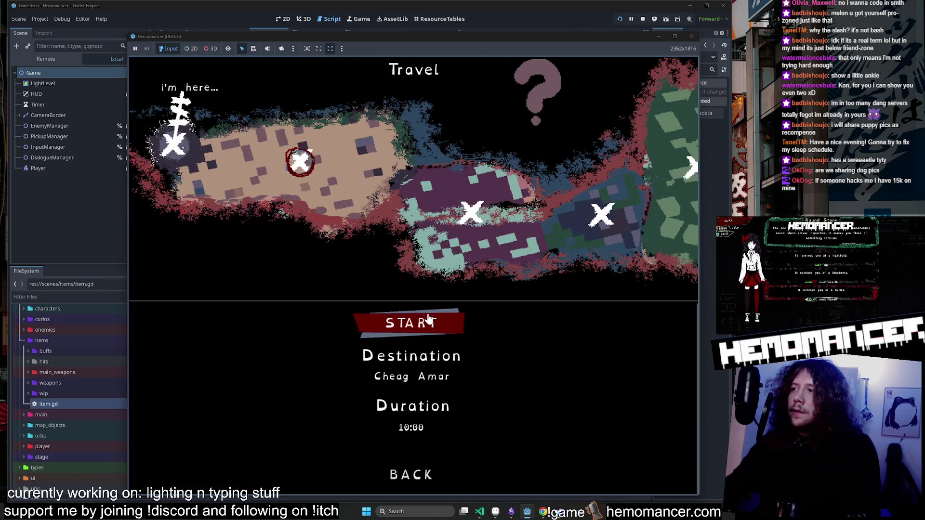
left_click(427, 319)
Move through the forest level and pick Vigil light as the level-up reward.
key("w")
key("d")
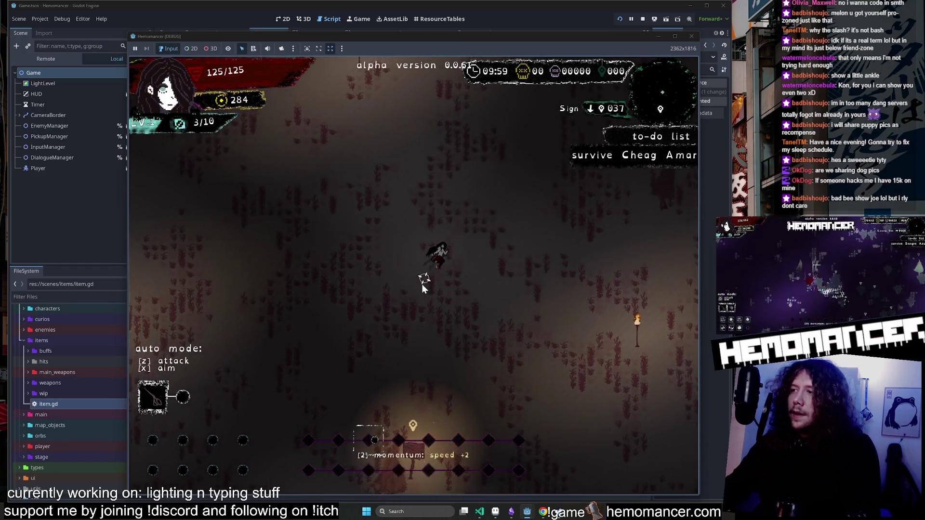
key("w")
key("d")
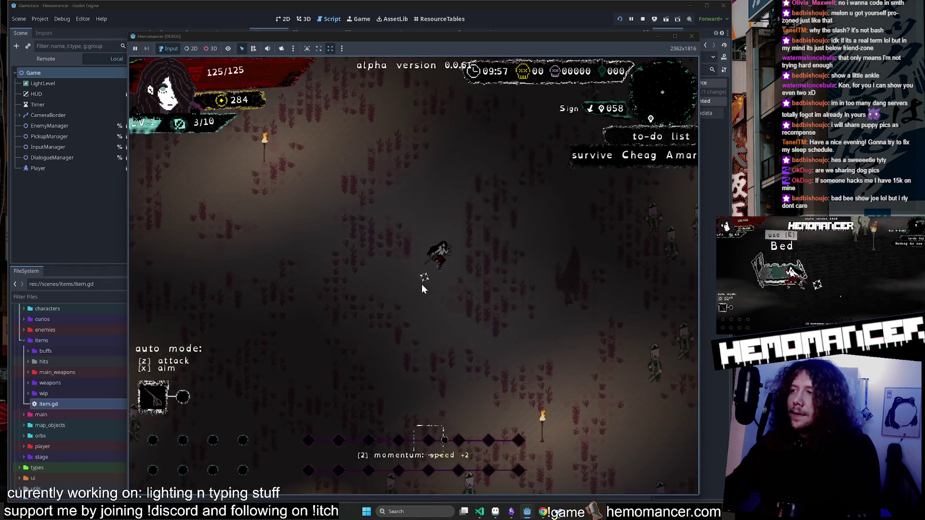
key("w")
key("d")
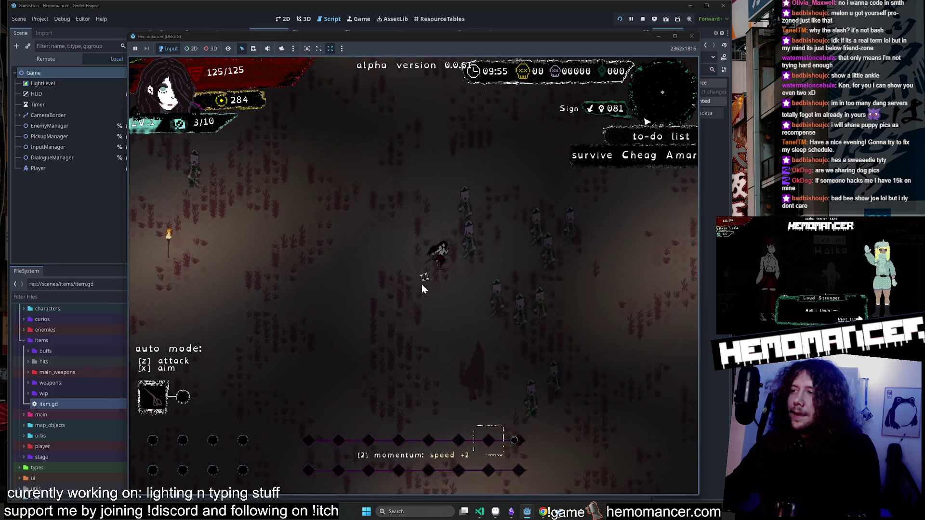
key("w")
key("d")
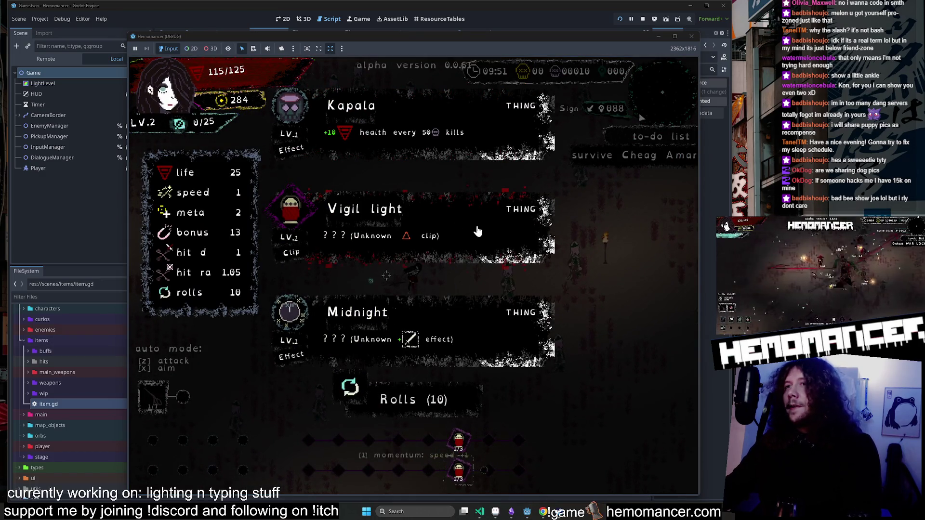
left_click(470, 227)
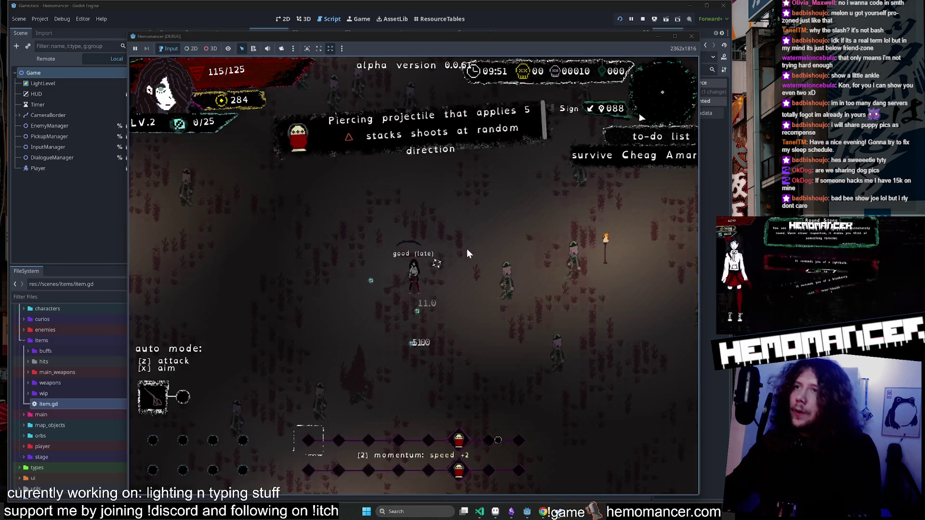
Navigate around enemies to the Glowing Tree and choose its resilience option.
key("d")
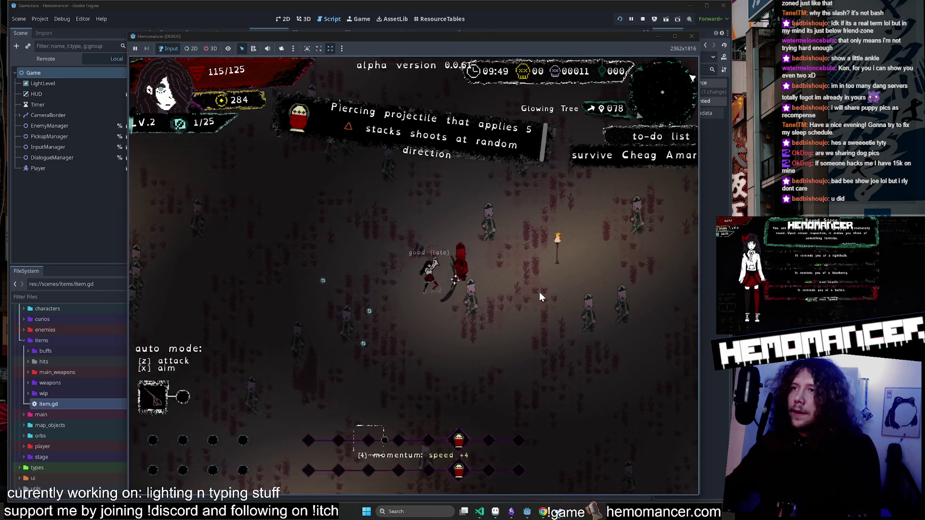
key("w")
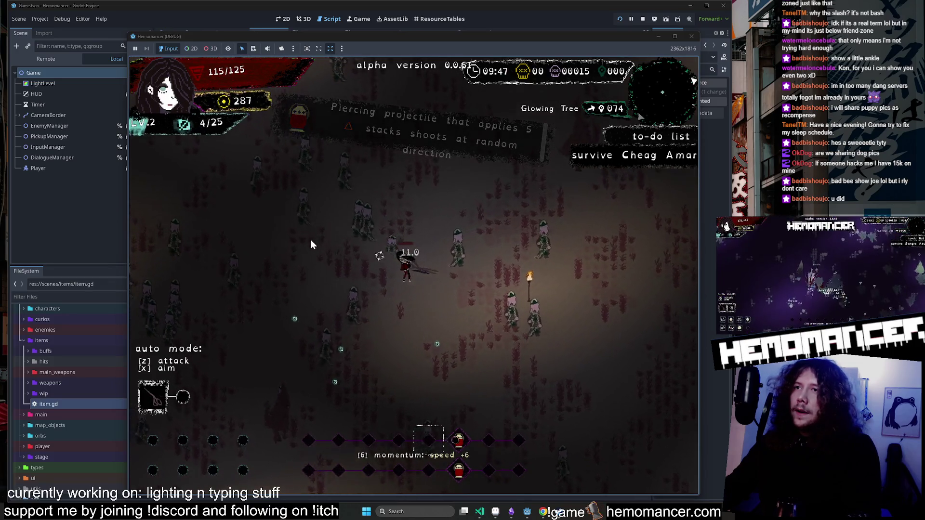
key("w")
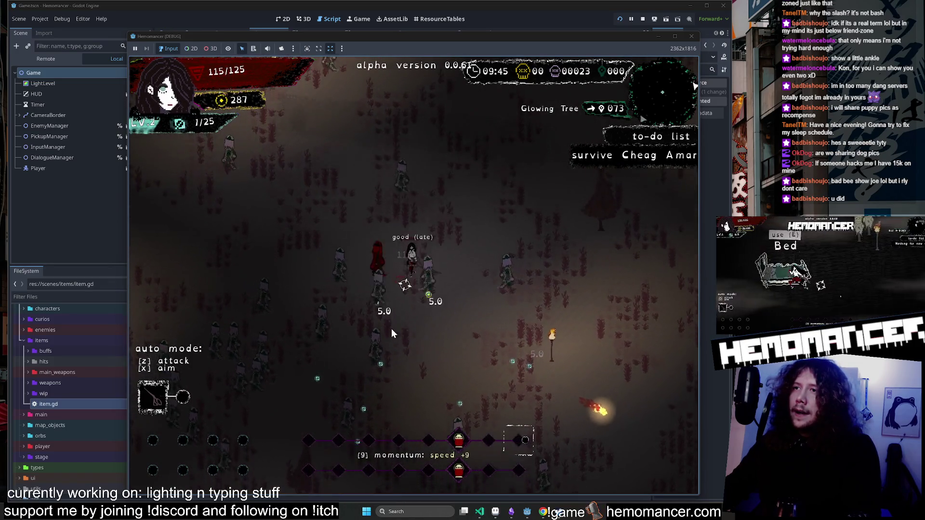
key("w")
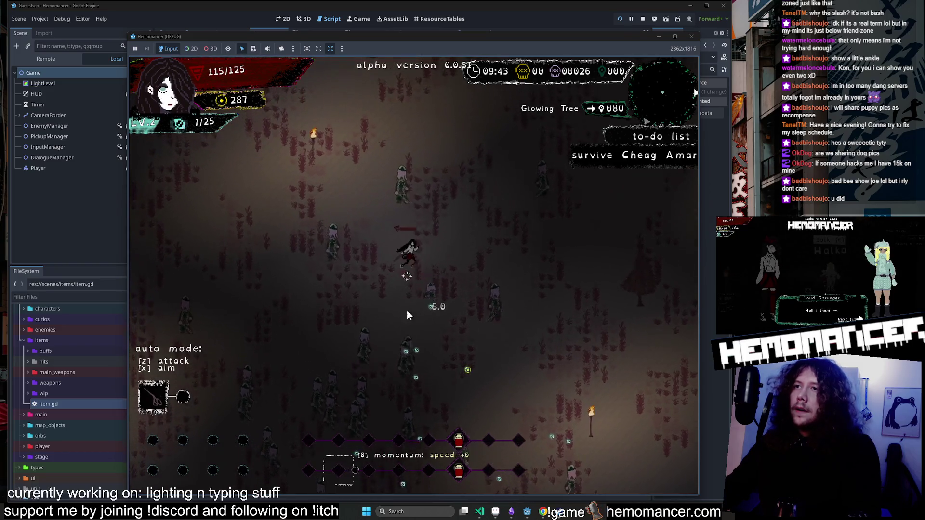
key("w+d")
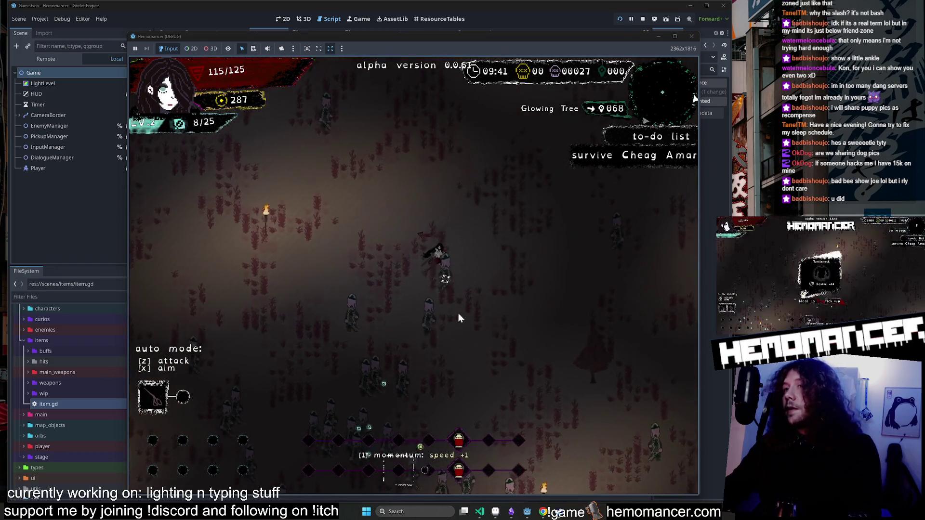
key("w+d")
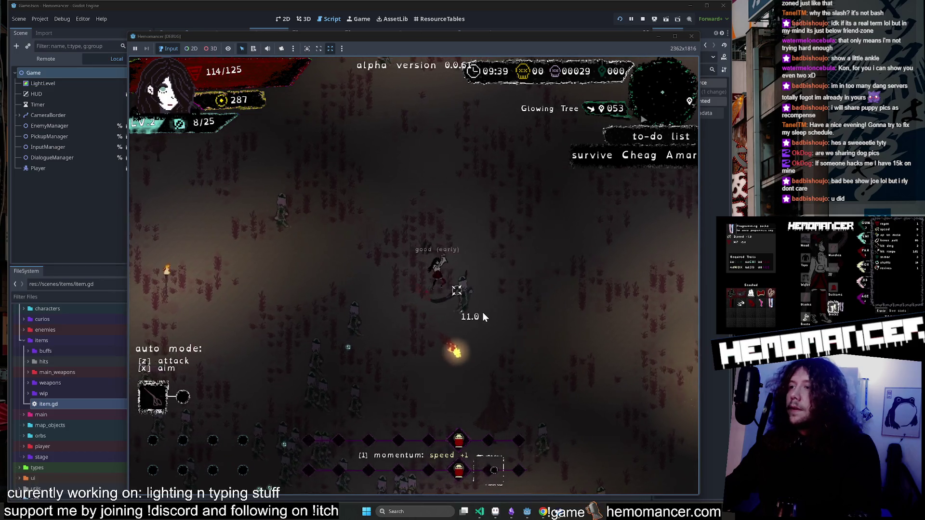
key("s+d")
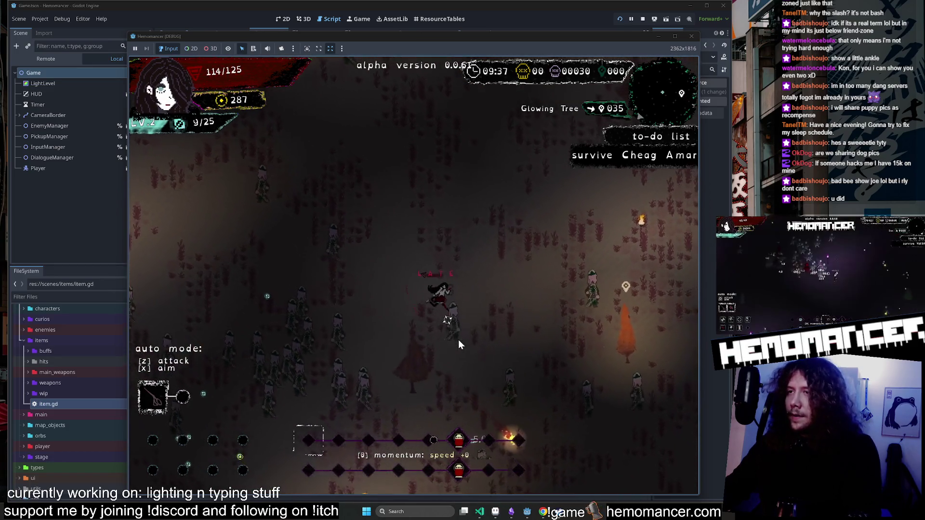
key("d")
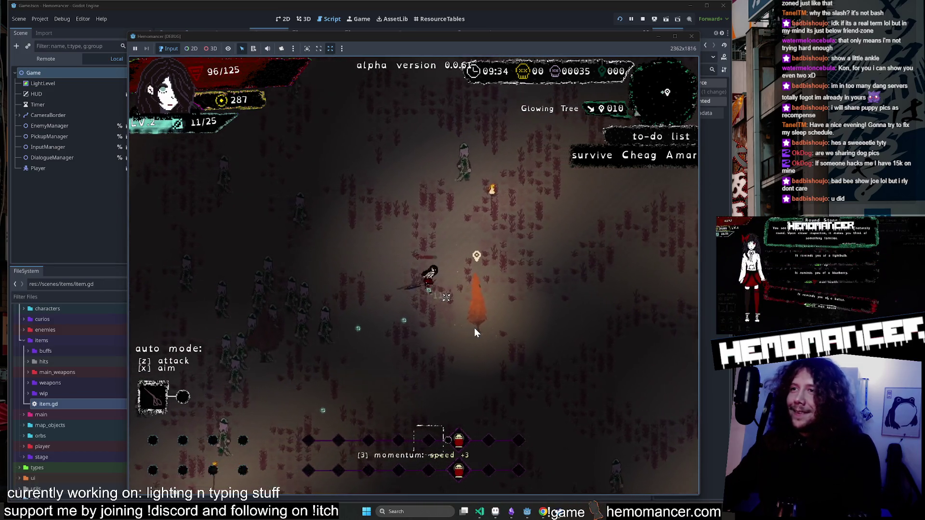
key("d")
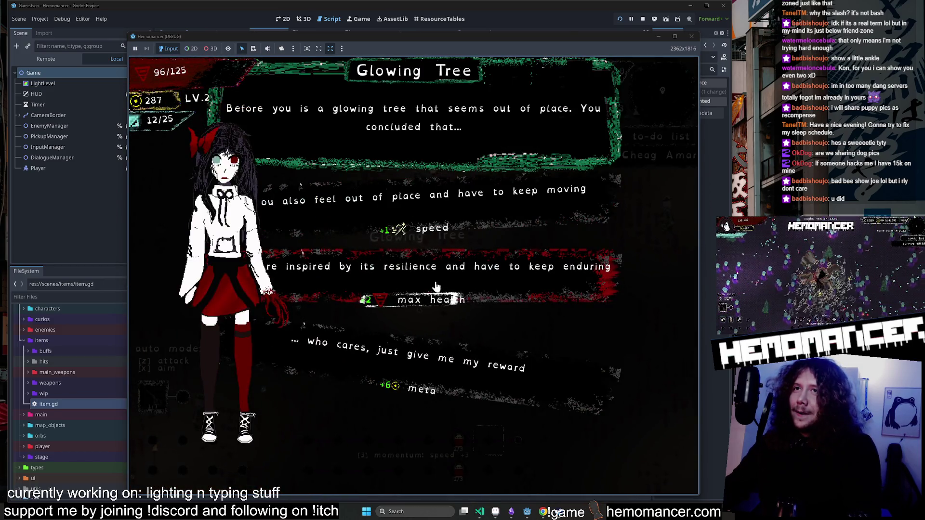
left_click(436, 287)
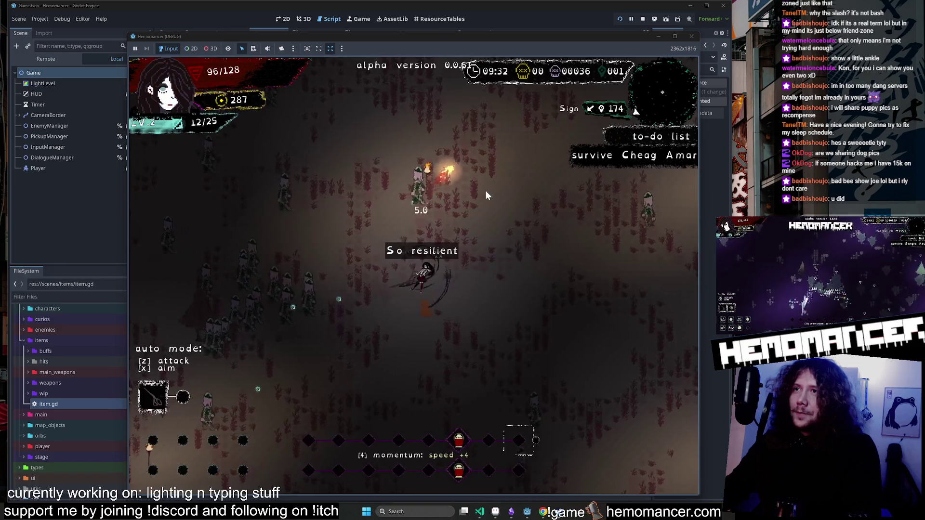
Keep moving up-right, then stop the game with F8 and save the scene.
key("w+d")
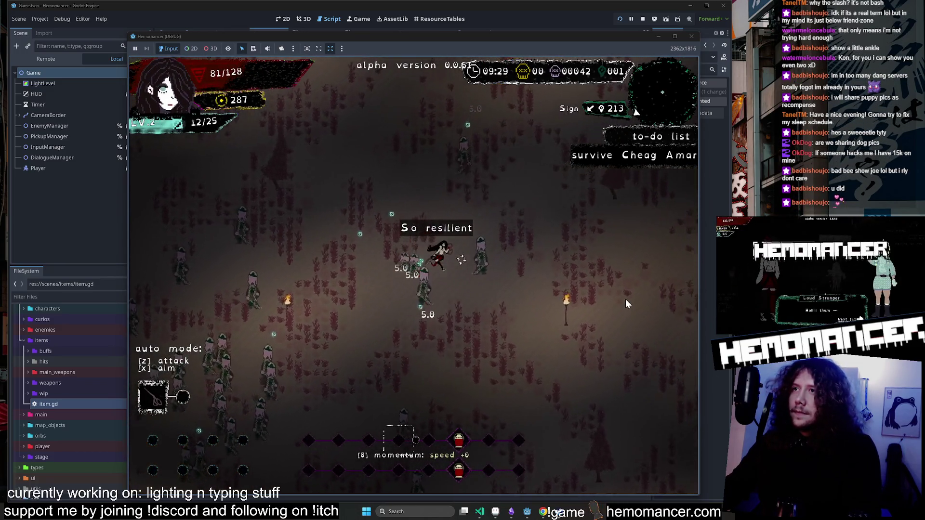
key("w+d")
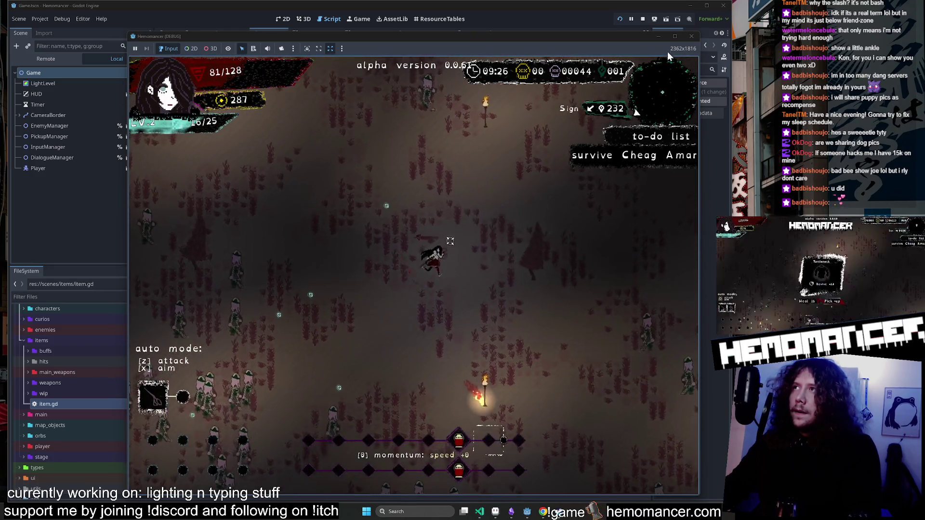
key("F8")
key("ctrl+s")
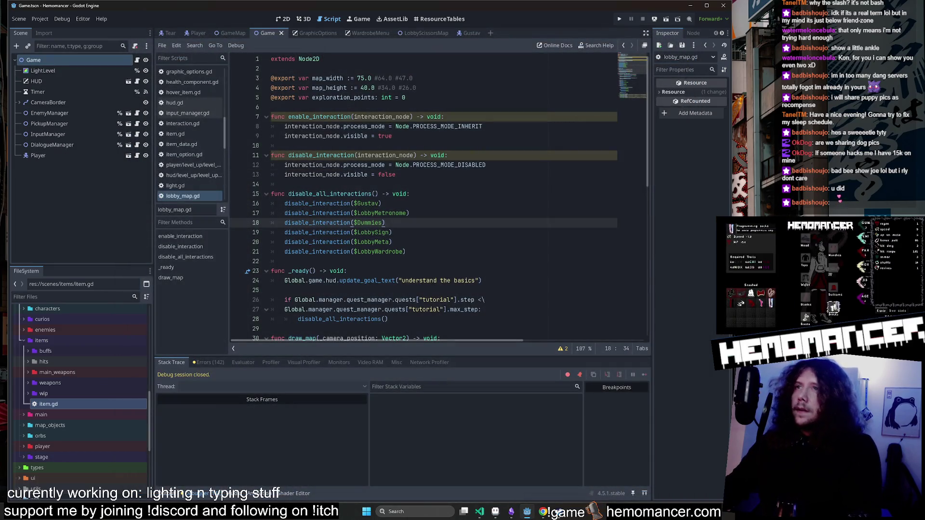
Select the interaction_node parameters on lines 7 and 11 of lobby_map.gd.
double_click(382, 116)
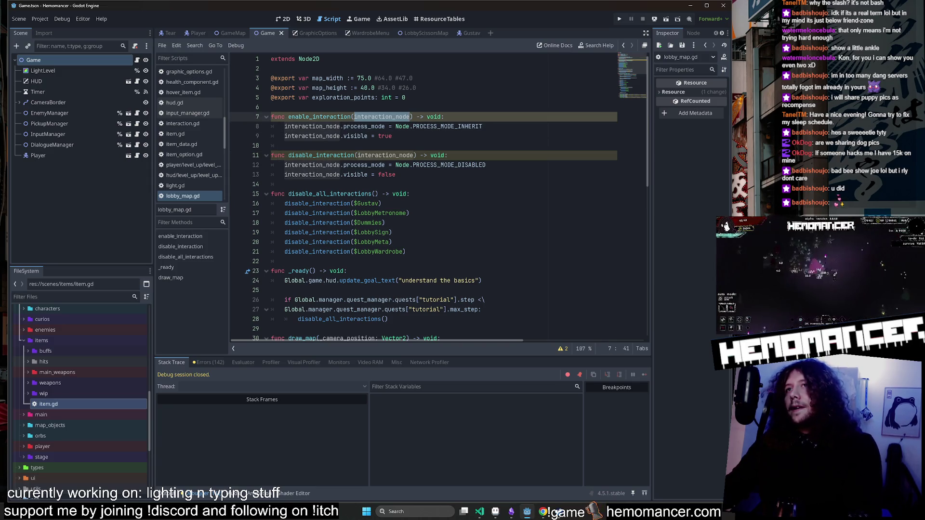
left_click(437, 127)
left_click(411, 116)
double_click(385, 155)
left_click(357, 155)
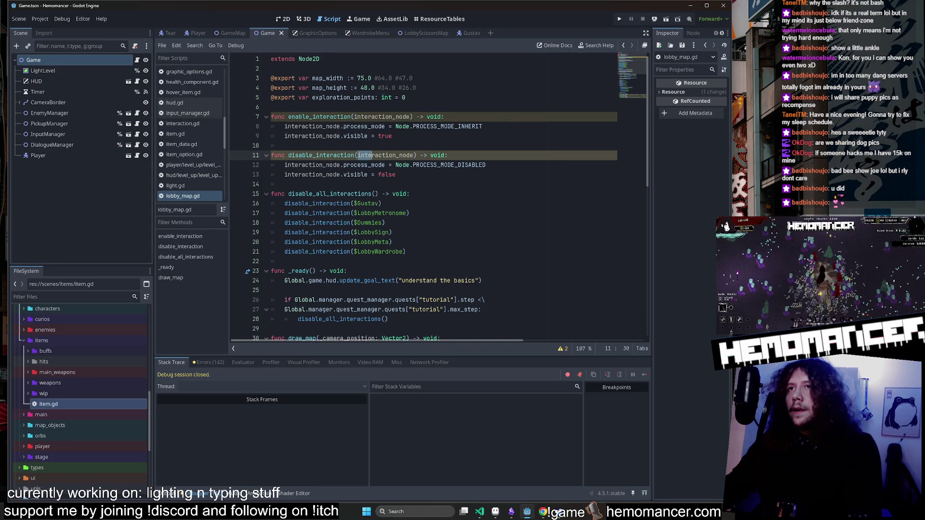
left_click_drag(372, 155, 413, 155)
left_click(415, 155)
double_click(385, 155)
left_click(357, 155)
mouse_move(357, 155)
left_mouse_down()
mouse_move(419, 155)
mouse_move(359, 155)
left_mouse_up()
Reopen the Debugger panel and show its list of errors and warnings.
left_click(169, 494)
left_click(169, 494)
left_click(200, 494)
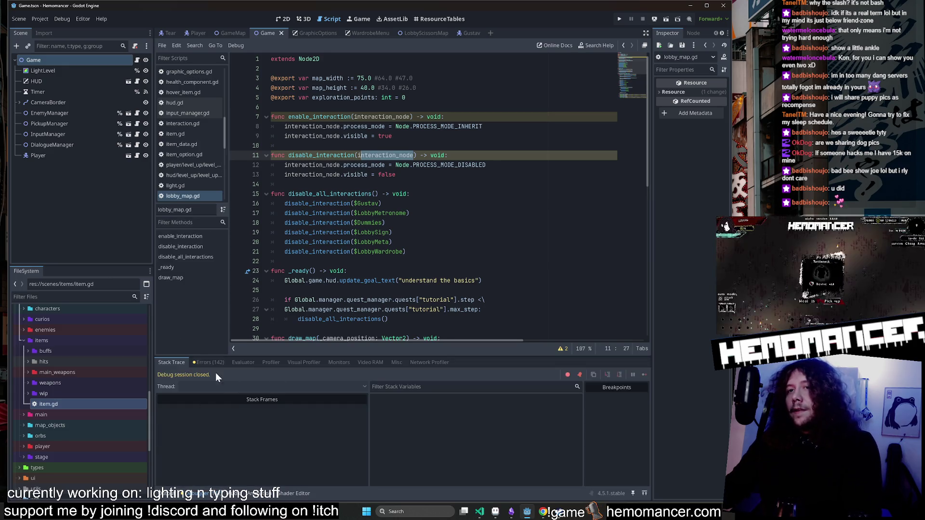
left_click(208, 362)
Reselect the line 7 parameter, then jump to the format_dict warning in dialogue_data.gd.
left_click(405, 116)
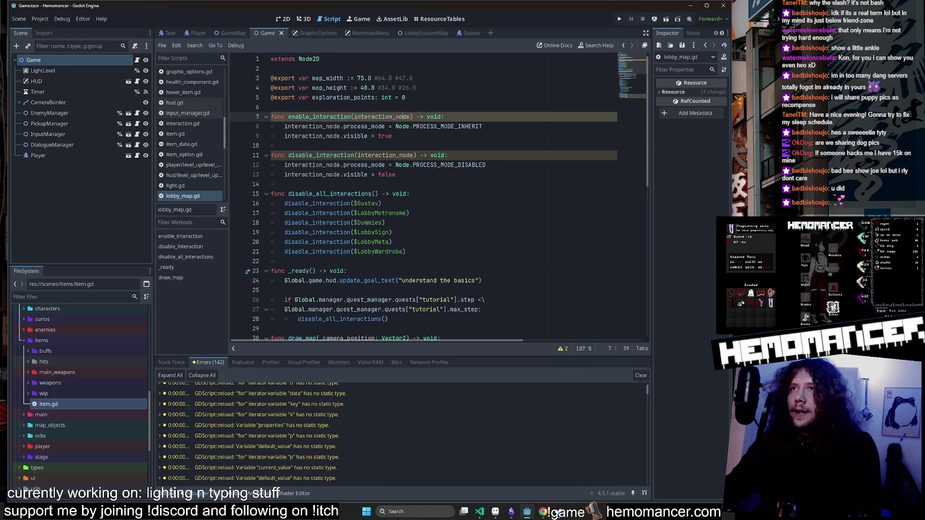
left_click(392, 116)
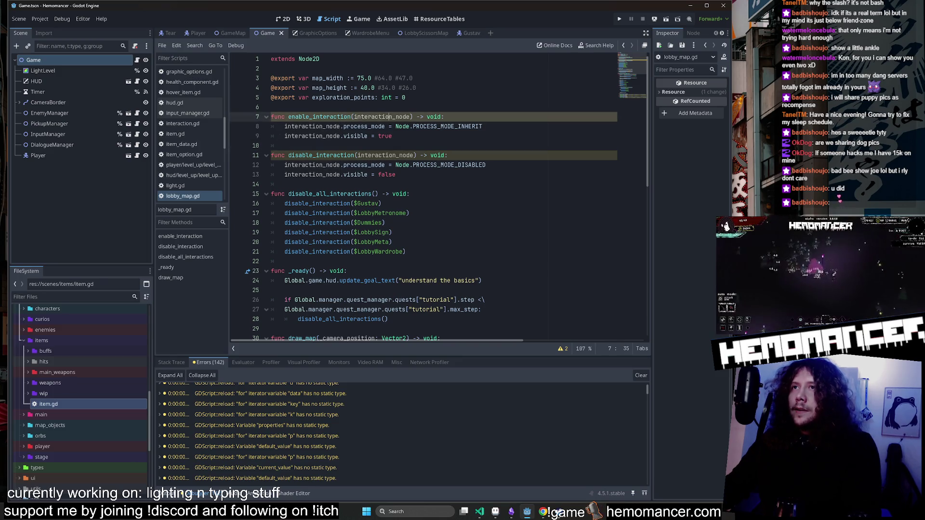
double_click(391, 117)
scroll(391, 116, "down", 1)
scroll(392, 193, "down", 4)
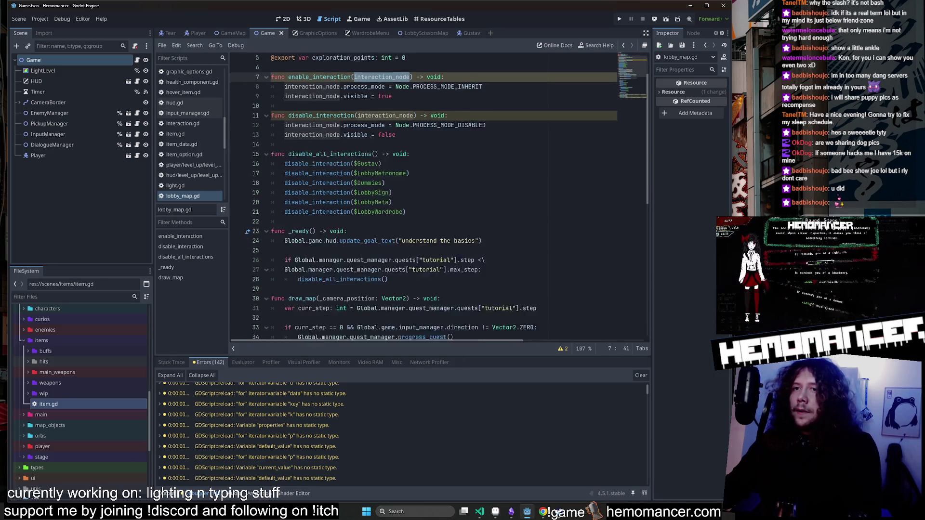
scroll(316, 429, "up", 1)
scroll(386, 216, "up", 5)
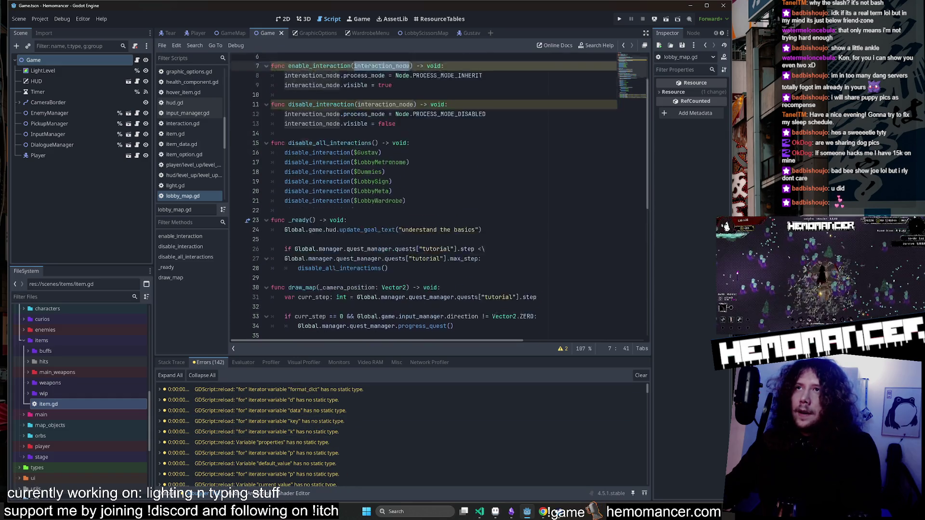
left_click(270, 393)
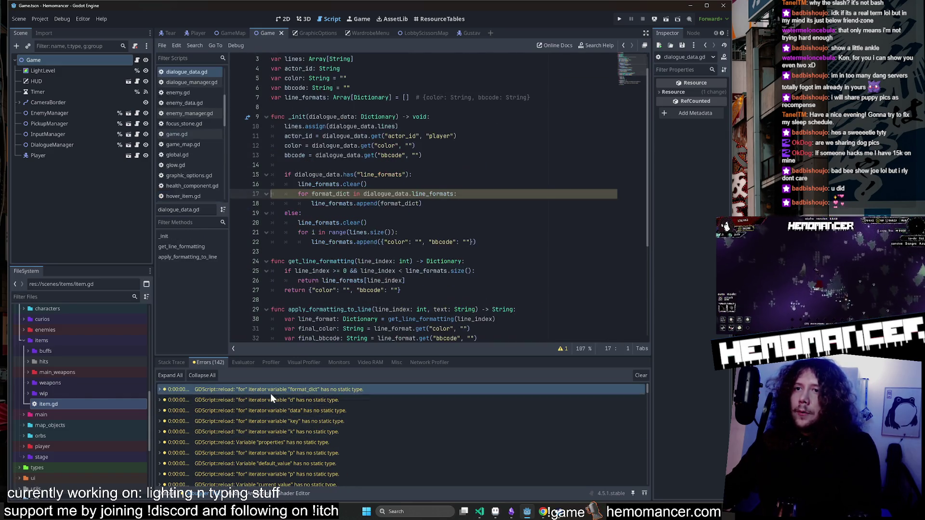
Jump through untyped-variable warnings, including trash_item and id_in_slot in wardrobe.gd.
double_click(269, 423)
left_click(272, 444)
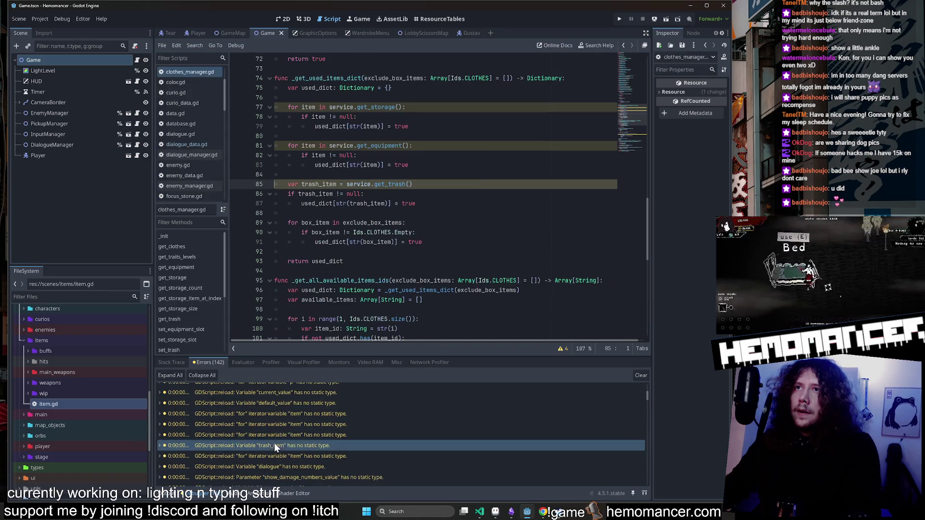
left_click(271, 452)
left_click(266, 472)
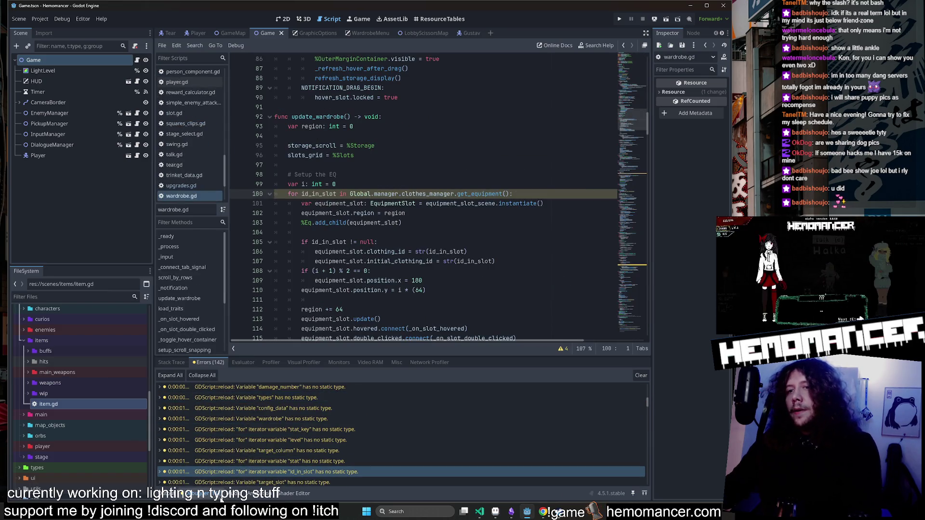
scroll(336, 422, "down", 2)
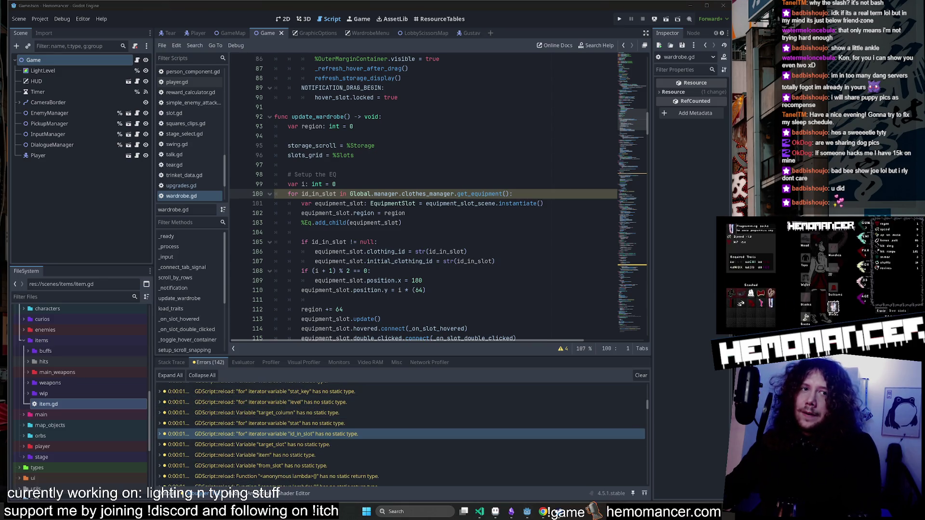
scroll(308, 449, "down", 2)
Jump via warlock.gd and enemy_manager.gd to interaction_manager.gd's reward_config, then list the warnings.
left_click(303, 450)
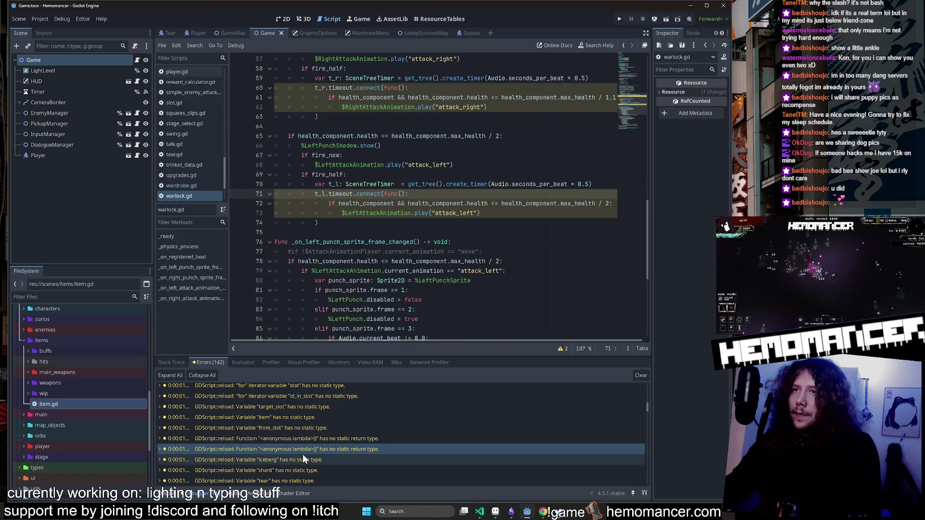
scroll(295, 472, "down", 2)
left_click(297, 464)
scroll(298, 458, "down", 3)
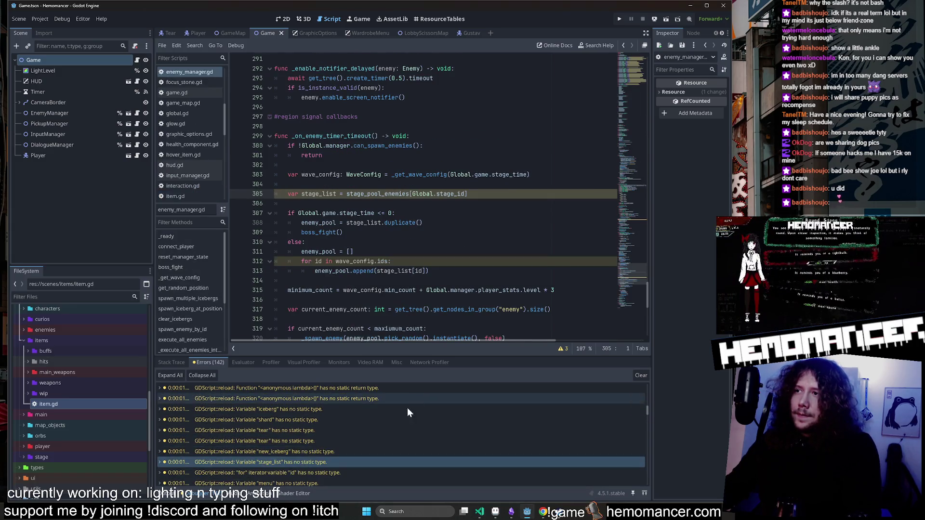
left_click(295, 451)
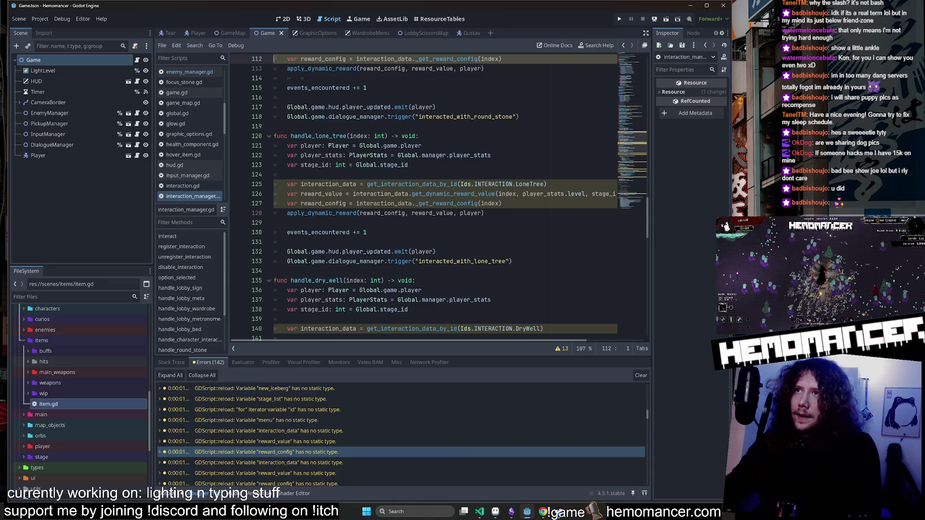
left_click_drag(261, 356, 261, 408)
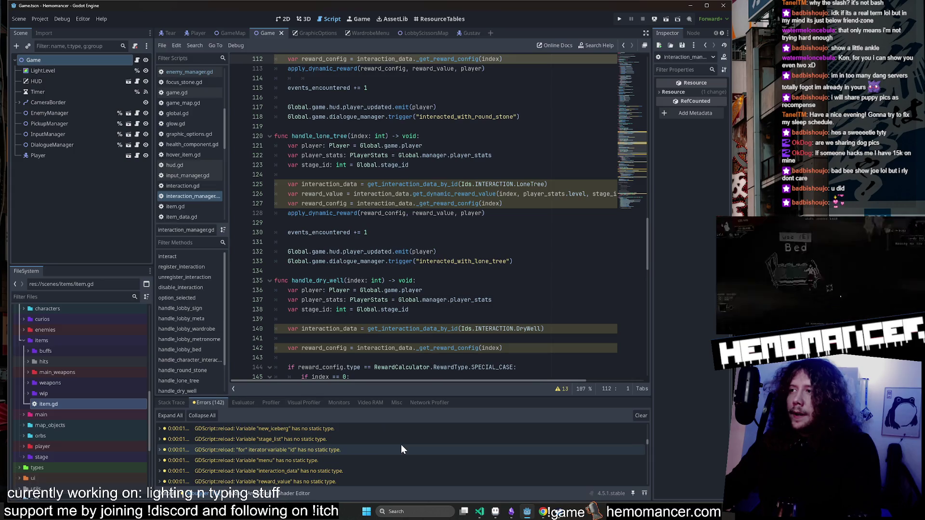
left_click(562, 389)
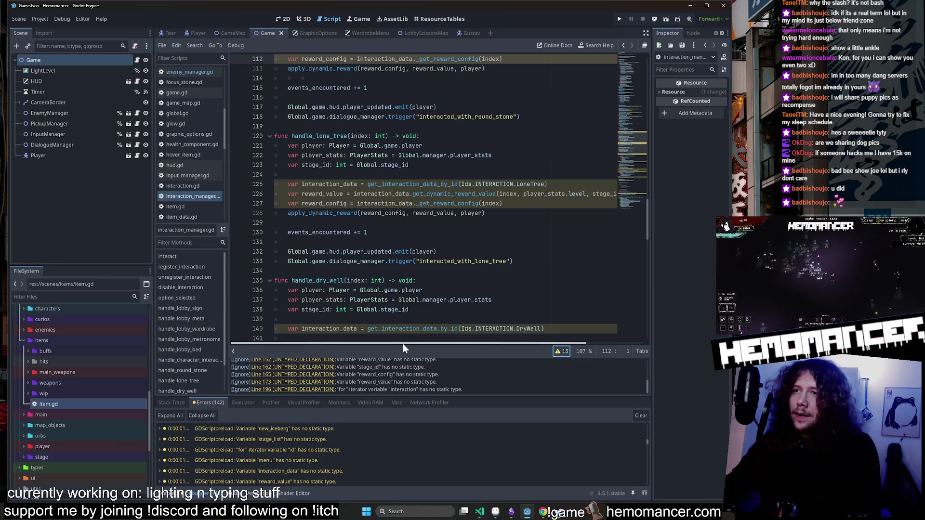
Type handle_round_stone's interaction_data on line 110 as CurioData and save the script.
scroll(434, 202, "down", 5)
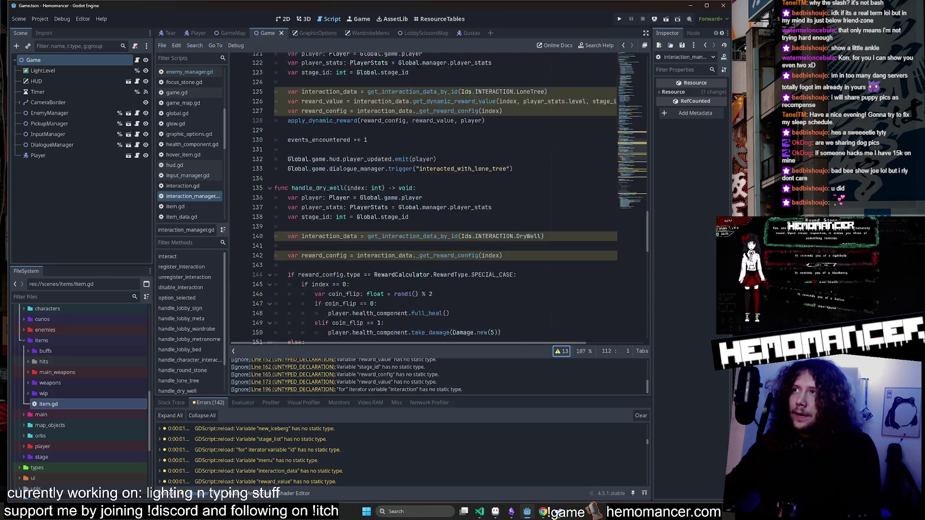
scroll(638, 140, "down", 15)
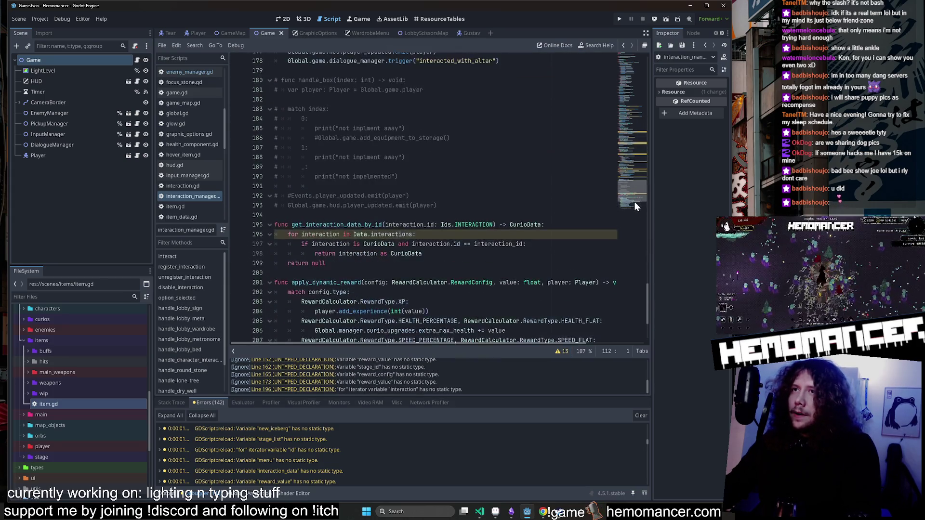
left_click_drag(635, 204, 628, 131)
mouse_move(424, 178)
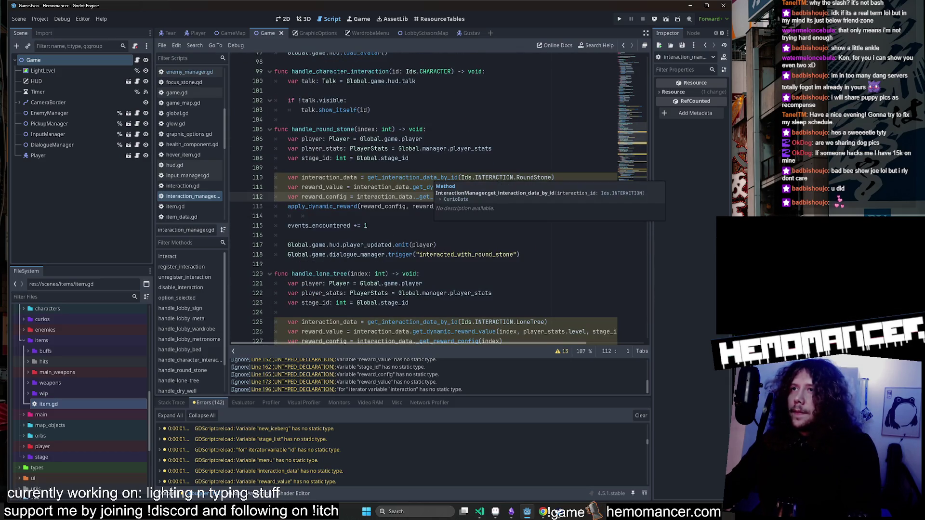
left_click(357, 177)
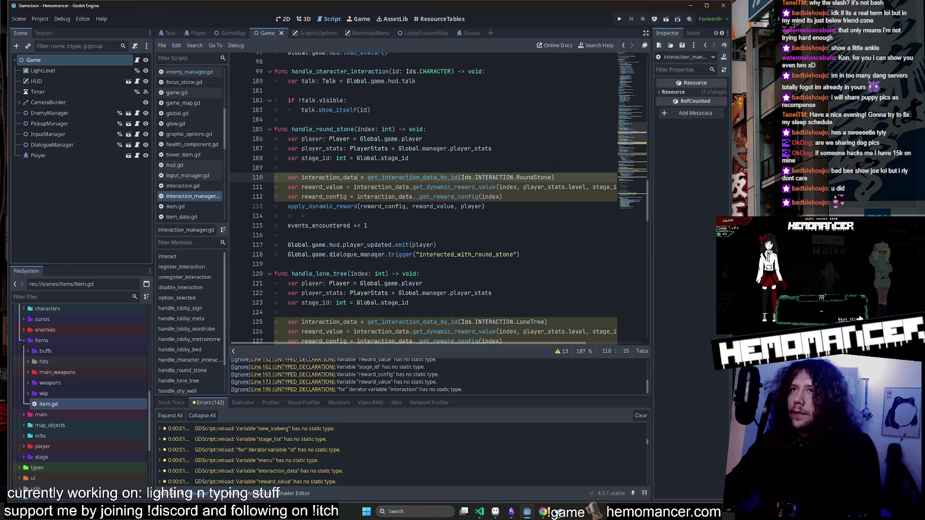
type(": CurioDat")
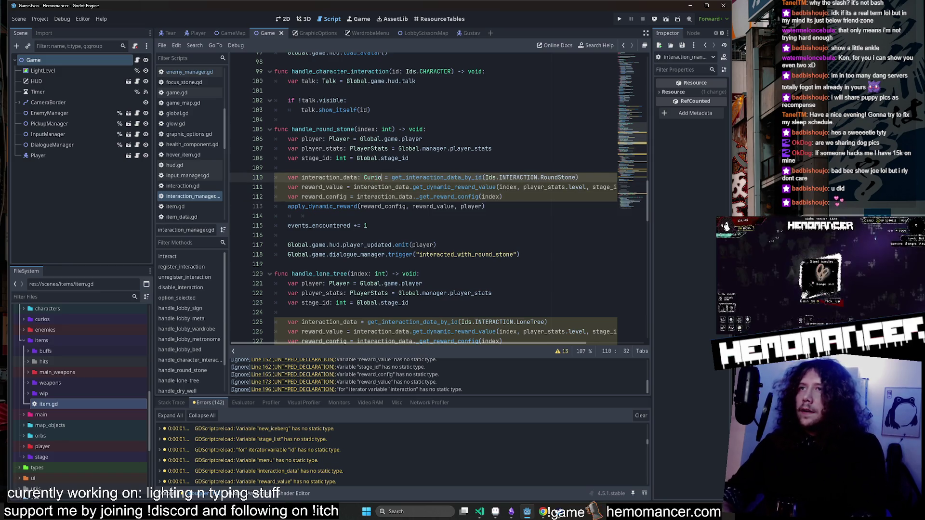
key("Return")
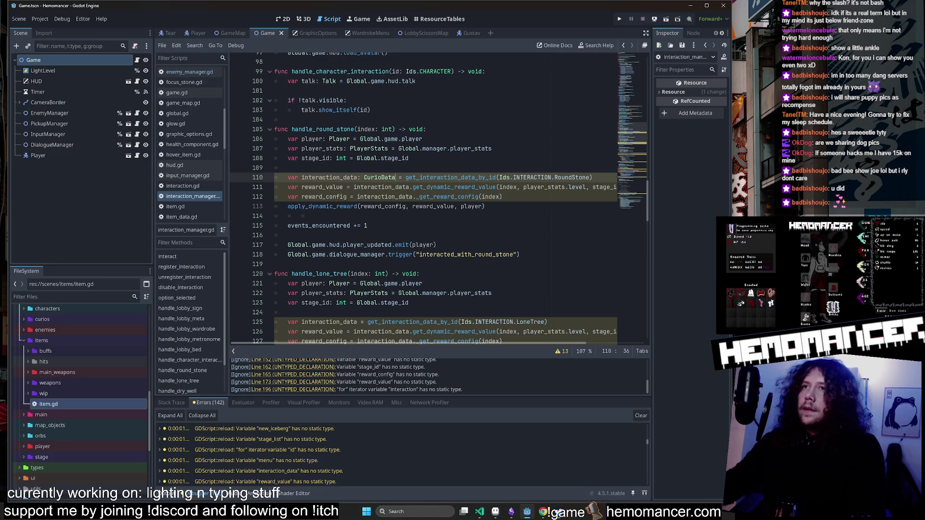
left_click(436, 245)
key("ctrl+s")
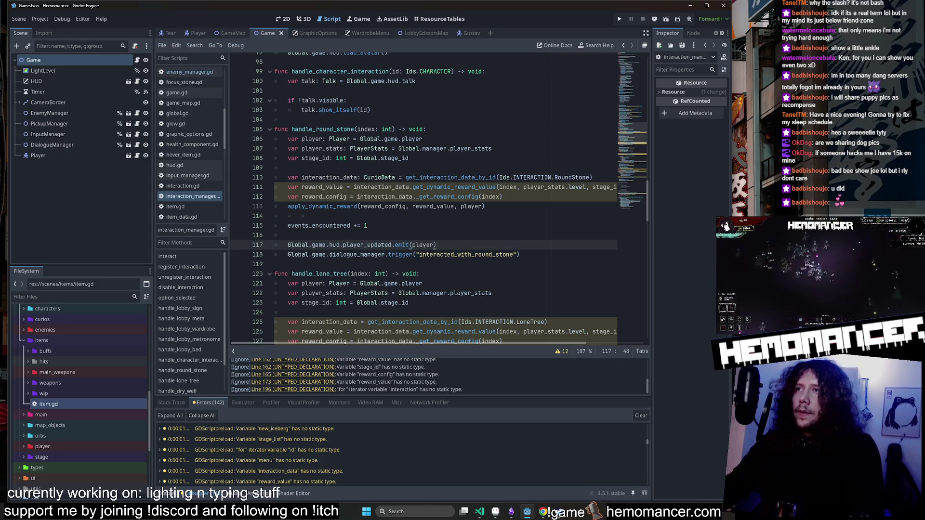
Add a float type hint to reward_value on line 111.
mouse_move(487, 177)
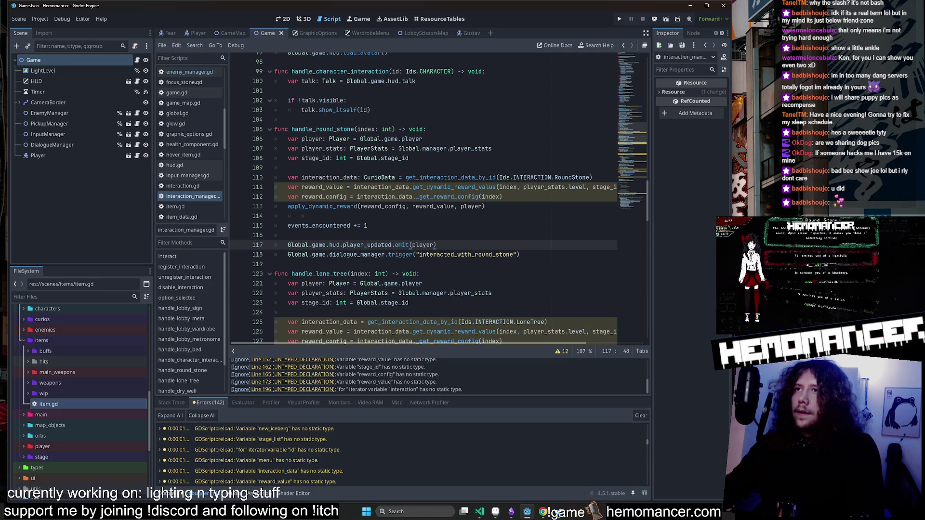
mouse_move(451, 187)
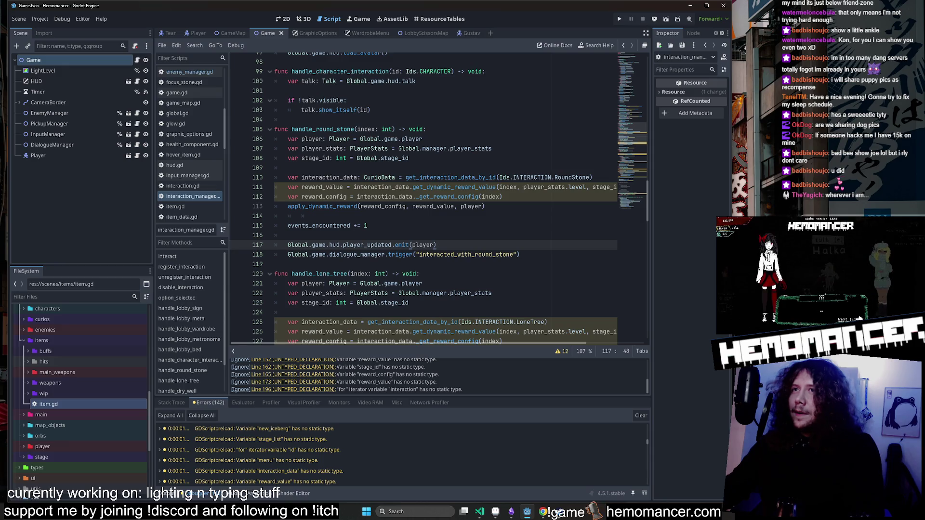
left_click(343, 187)
type(": float")
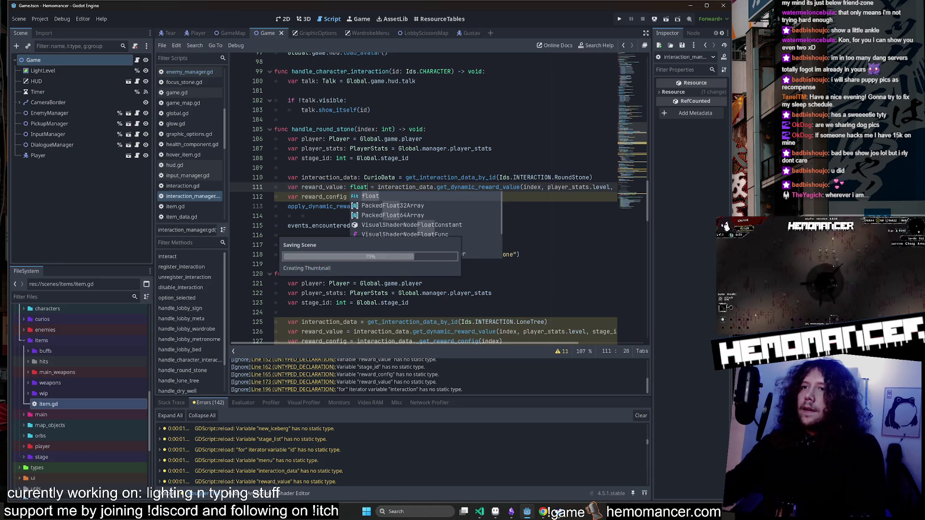
left_click(410, 158)
Select the declaration lines of handle_round_stone (106–108) and handle_lone_tree (121–123).
scroll(434, 193, "down", 2)
scroll(434, 193, "up", 2)
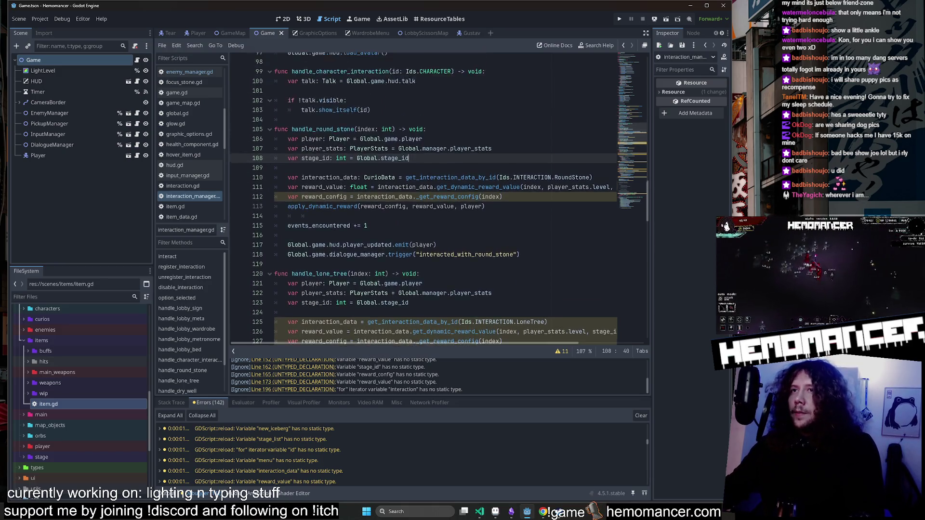
key("shift+Up")
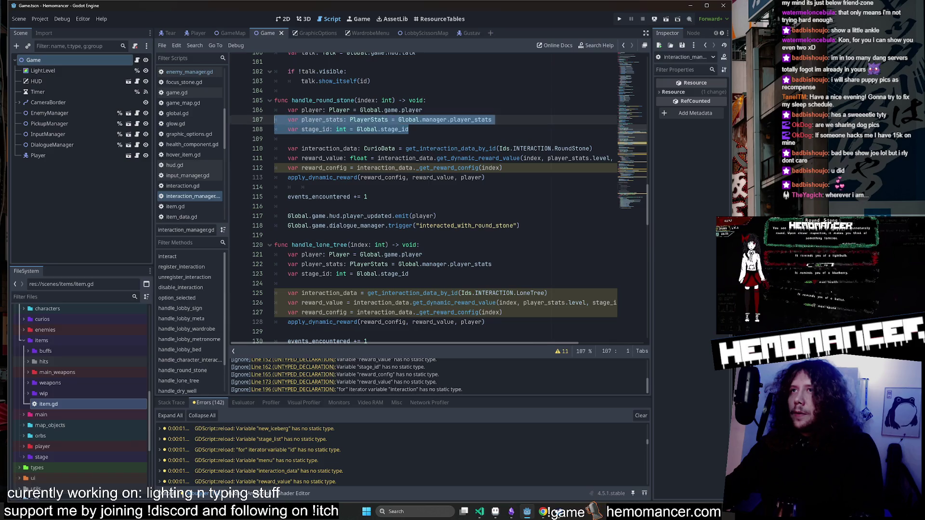
key("shift+Up")
key("shift+Home")
left_click(409, 273)
key("shift+Up")
key("shift+Up")
key("shift+Home")
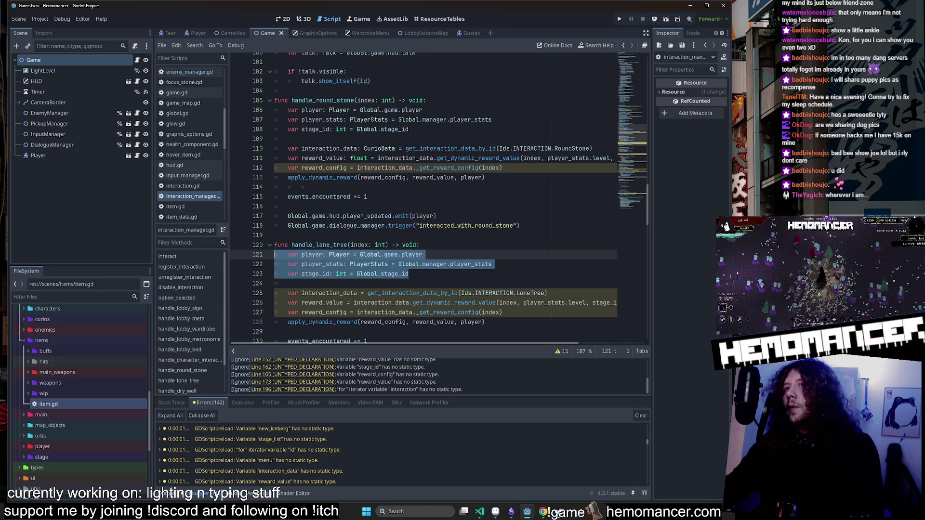
Select handle_dry_well's opening lines 135–138, then switch to the dog photo in Discord.
scroll(433, 200, "down", 6)
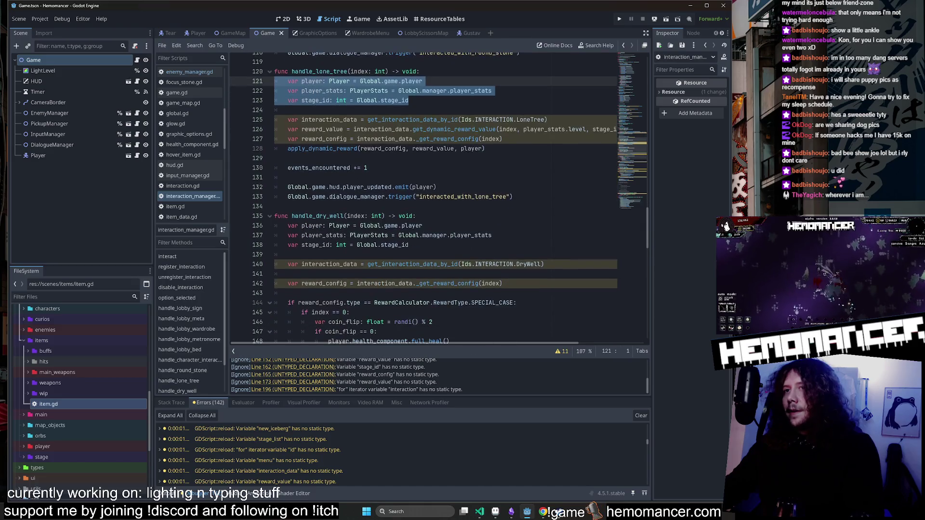
left_click(409, 245)
key("shift+Up")
key("shift+Up")
key("shift+Up")
key("shift+Home")
scroll(434, 199, "up", 5)
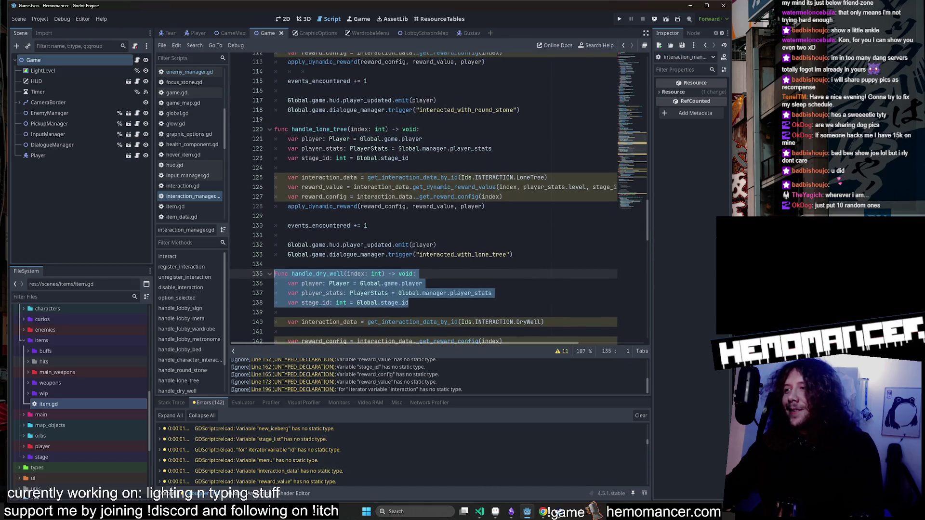
scroll(433, 199, "up", 1)
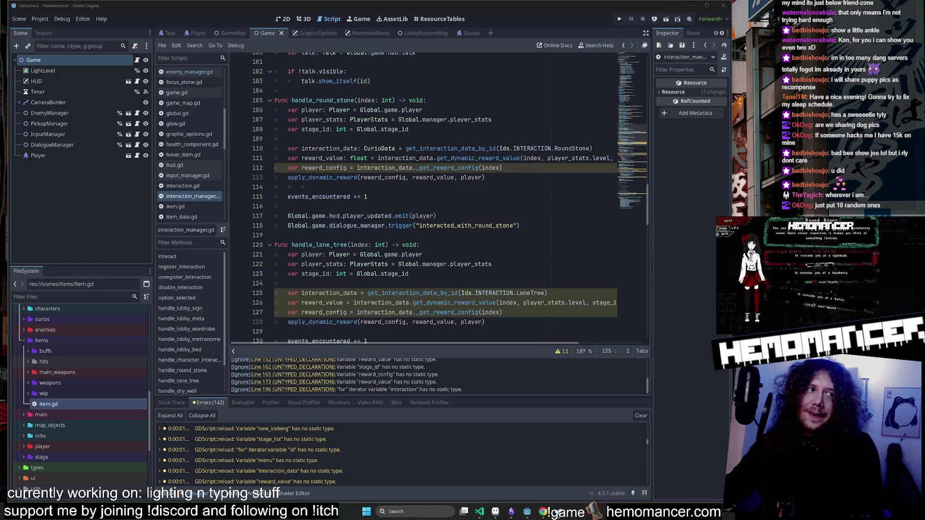
key("alt+Tab")
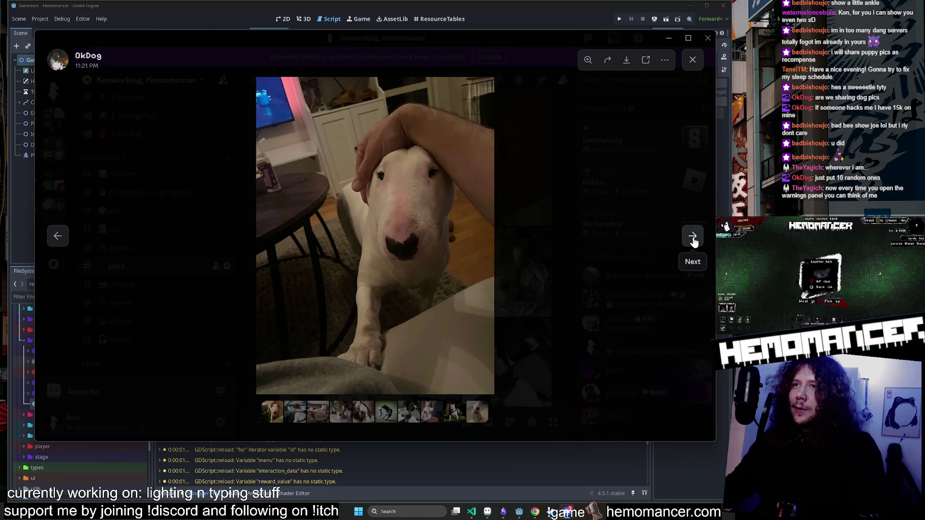
Step through the first dog photos, zooming on the sleeping dog and two dogs playing.
left_click(693, 241)
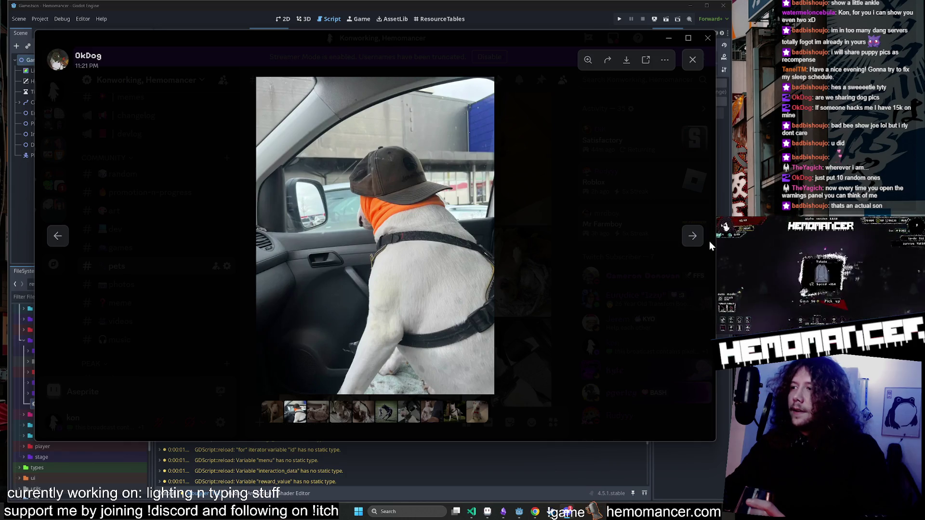
left_click(693, 239)
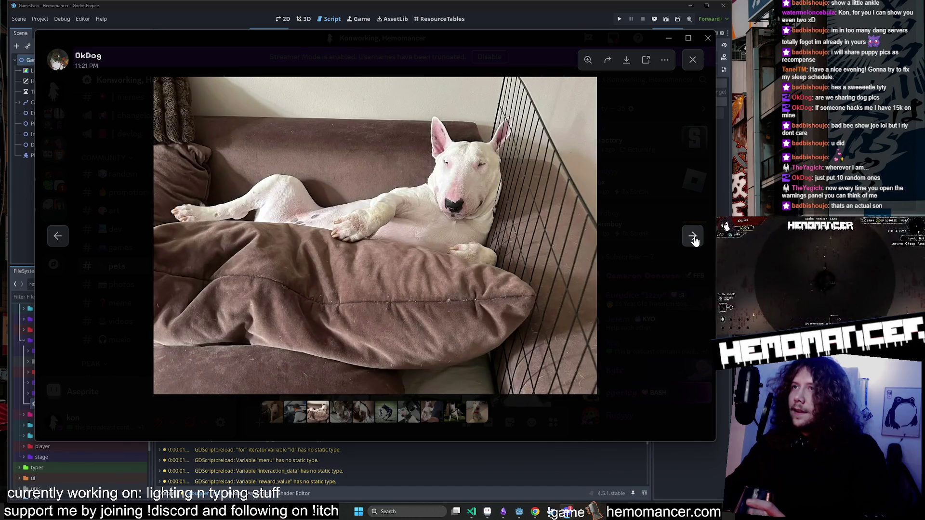
left_click(693, 237)
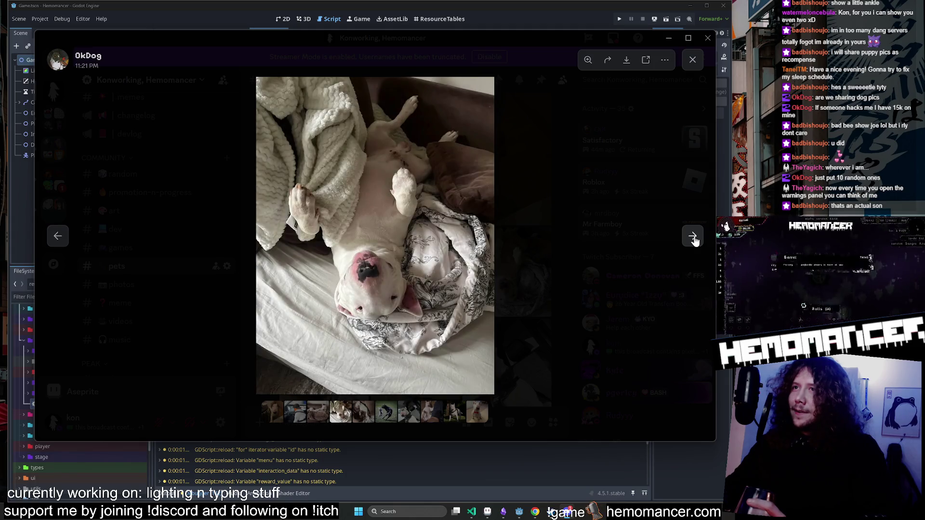
left_click(693, 237)
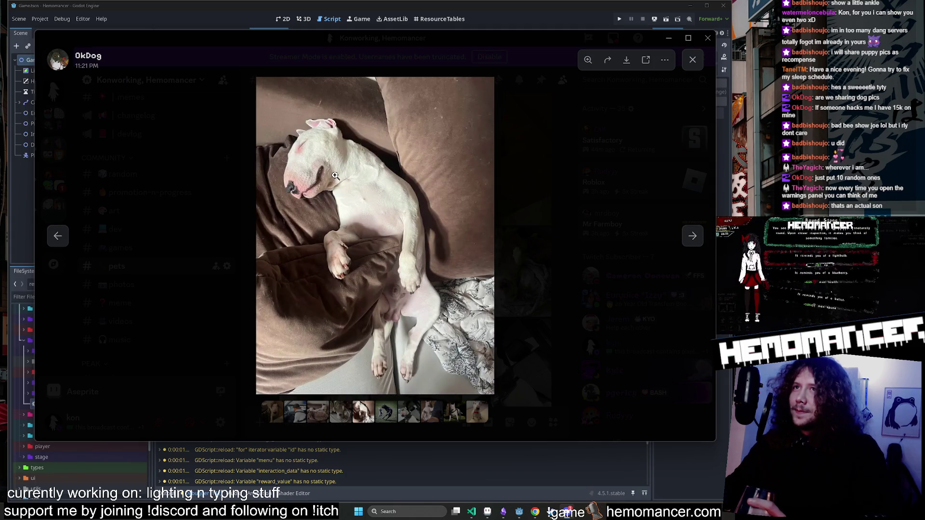
left_click(335, 176)
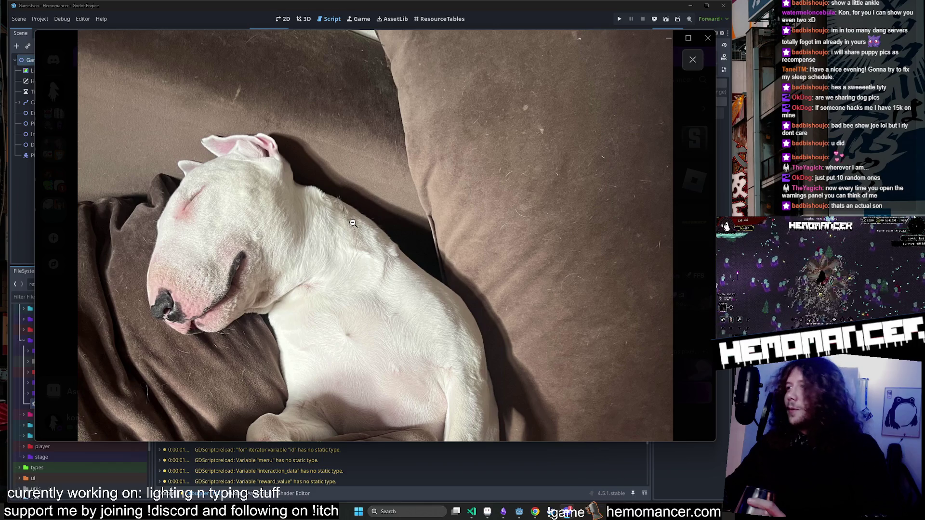
left_click(353, 221)
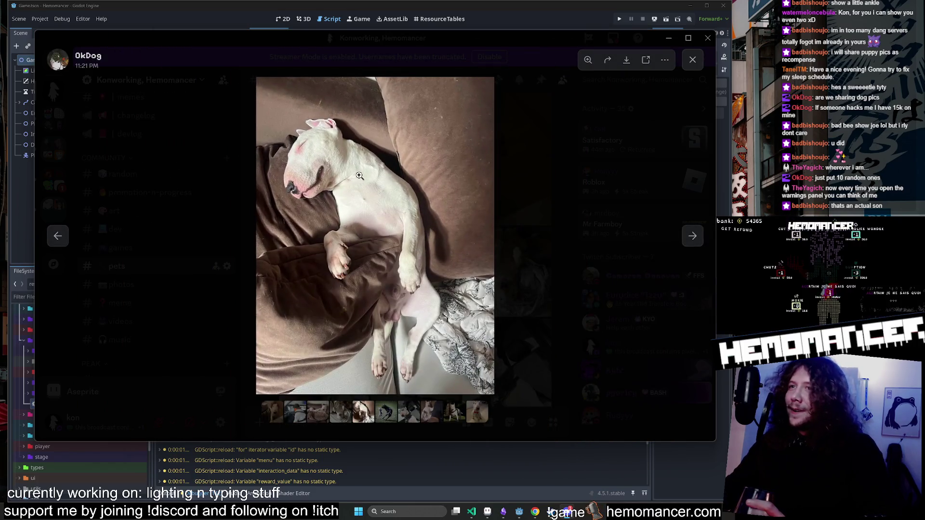
left_click(690, 242)
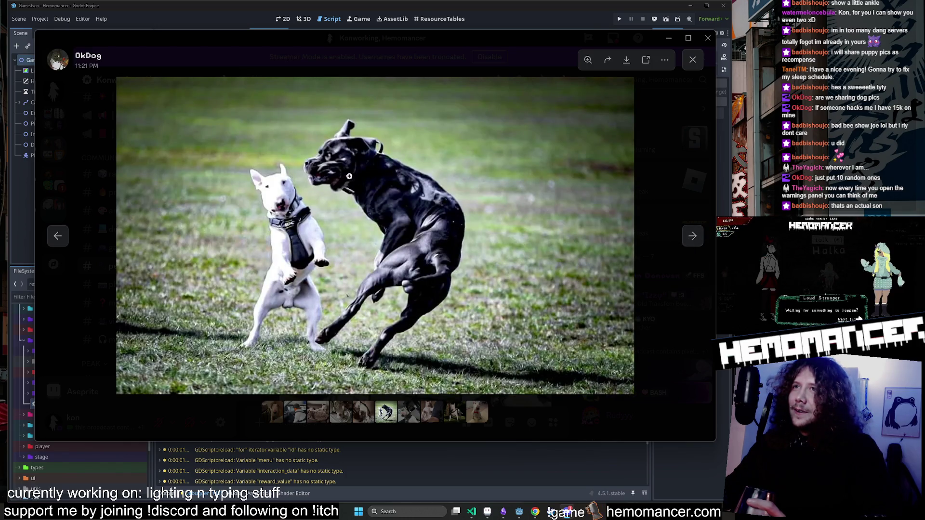
left_click(370, 174)
left_click(370, 174)
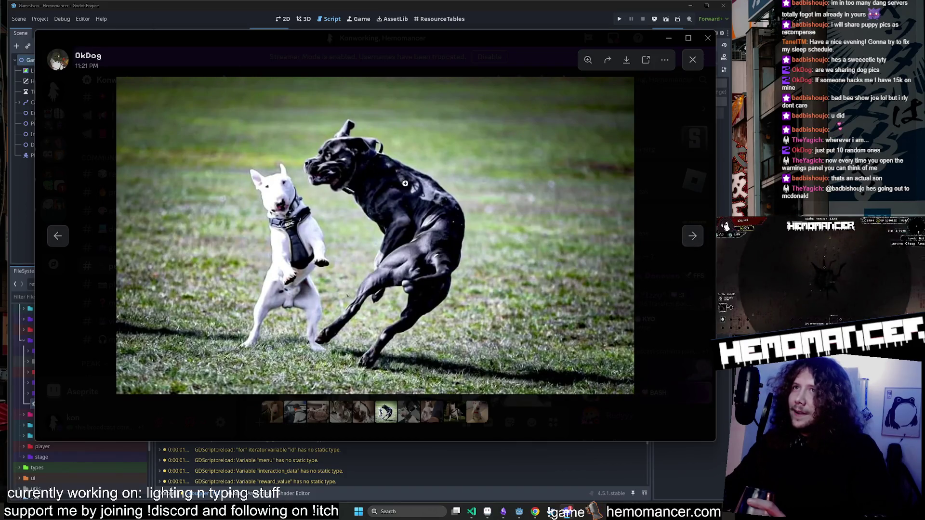
left_click(691, 239)
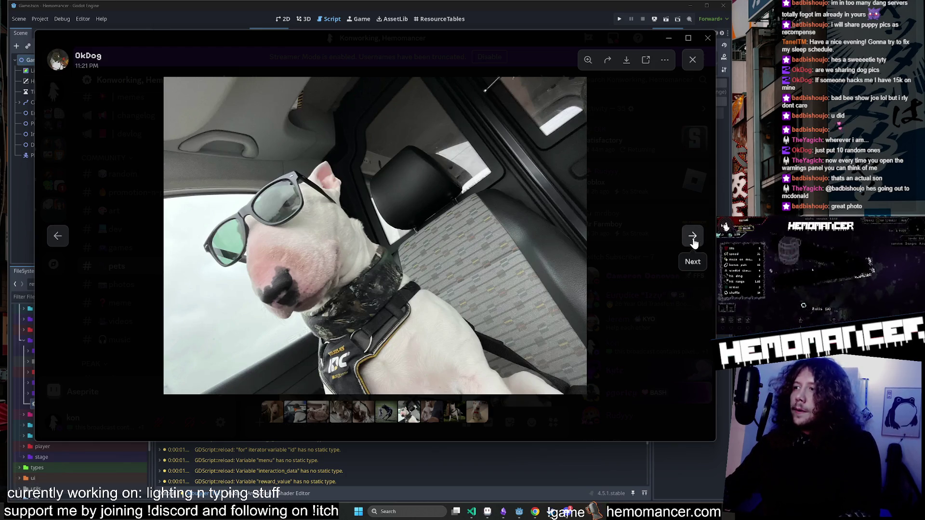
View the remaining photos, zooming on the couch dog and bow tie, then close the viewer.
left_click(694, 246)
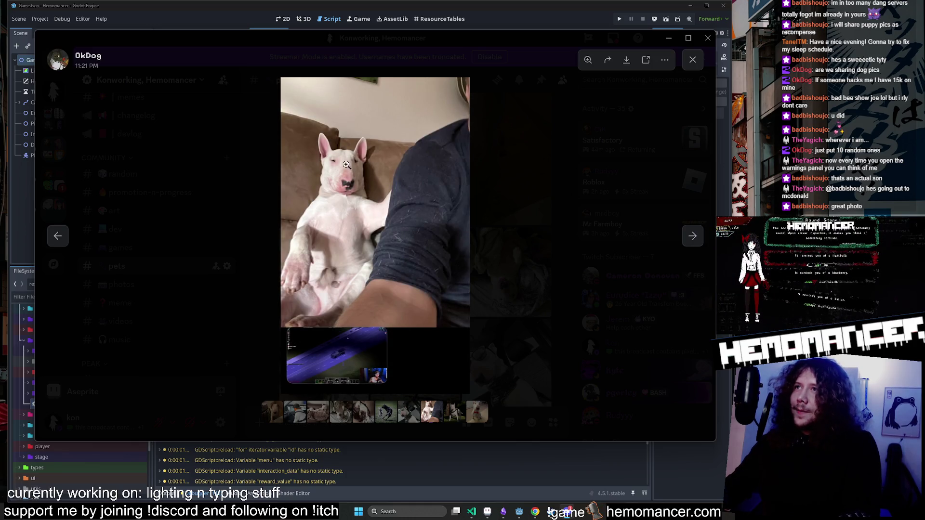
left_click(349, 169)
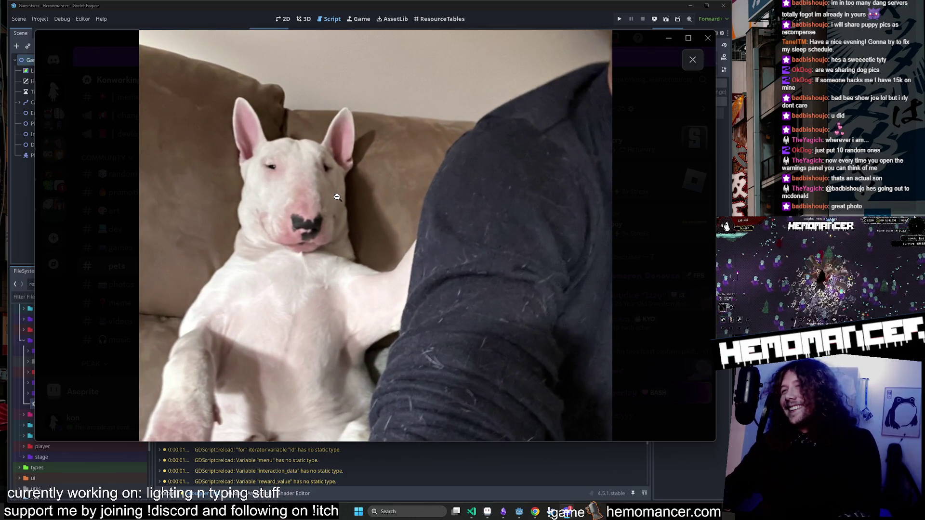
left_click(337, 197)
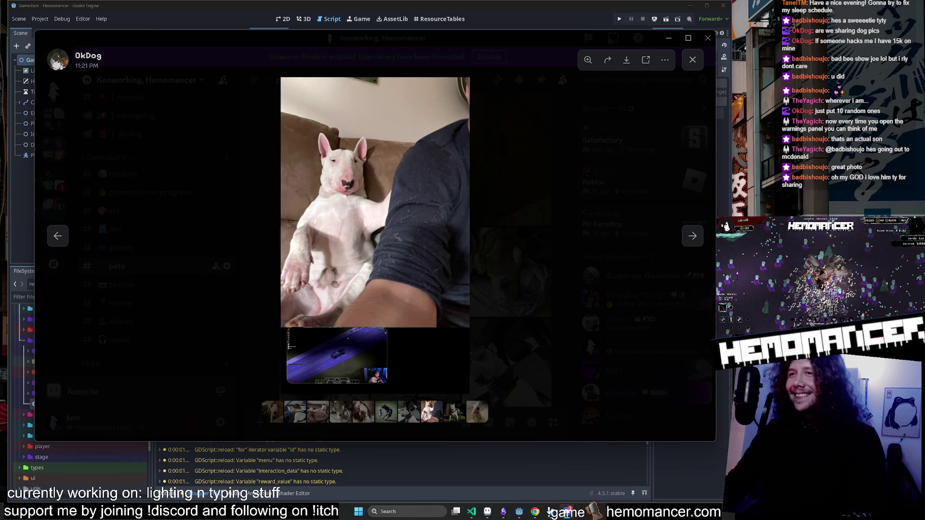
left_click(692, 237)
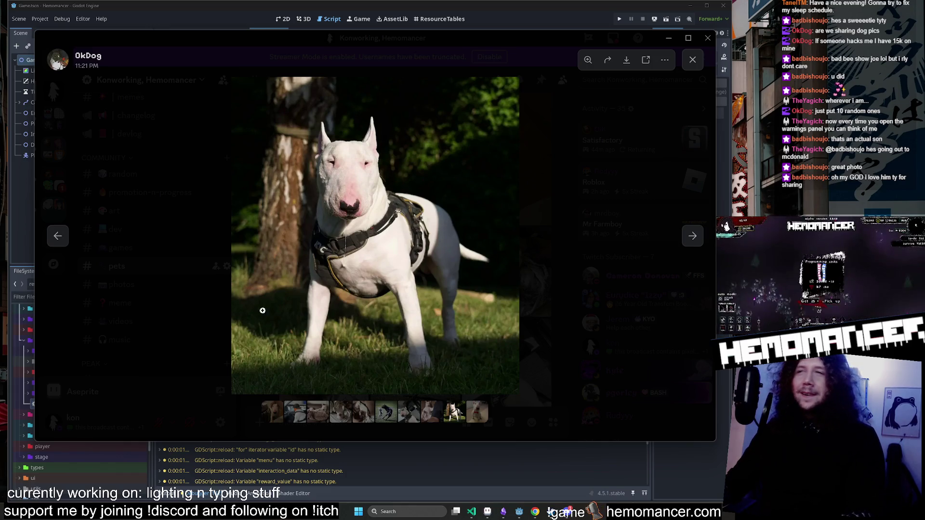
left_click(693, 236)
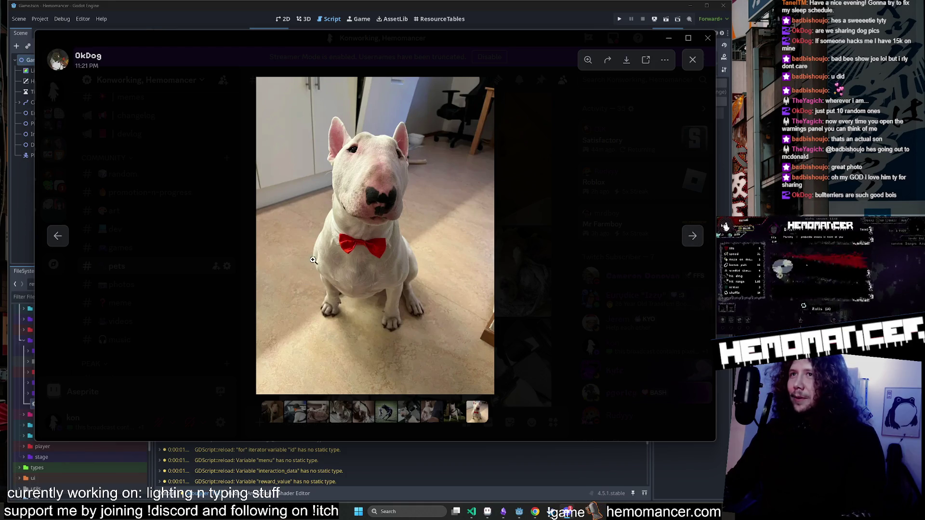
left_click(357, 244)
left_click(357, 244)
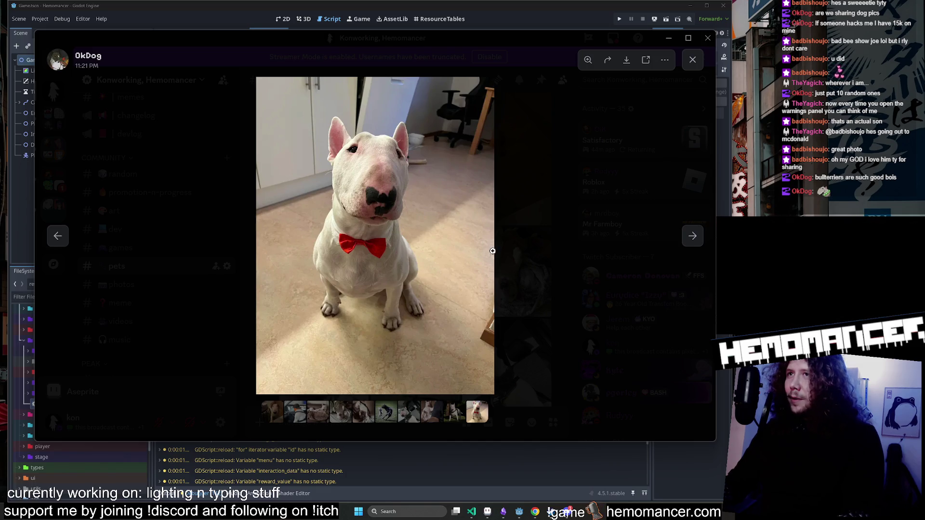
left_click(690, 241)
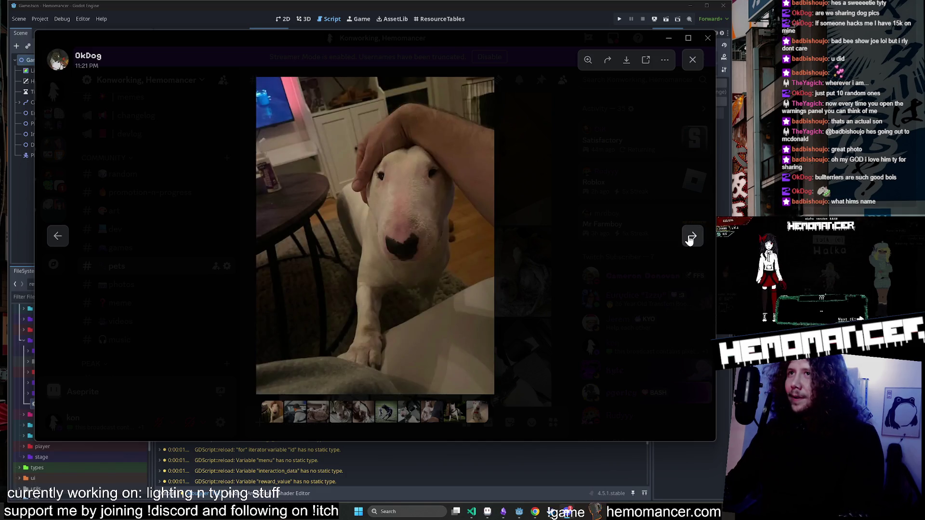
left_click(554, 250)
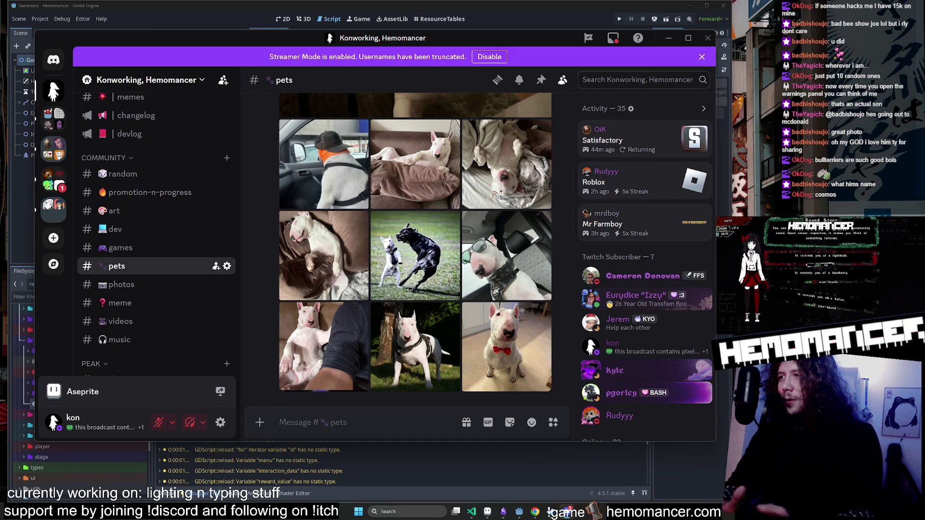
Send 'cosmos is vast and great' in #pets, then minimize Discord back to Godot.
type("cosmos ")
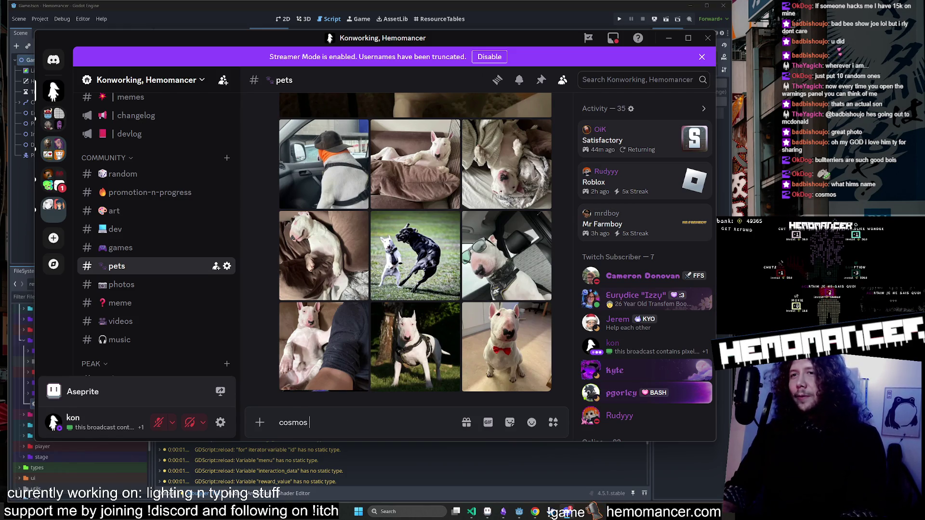
type("is")
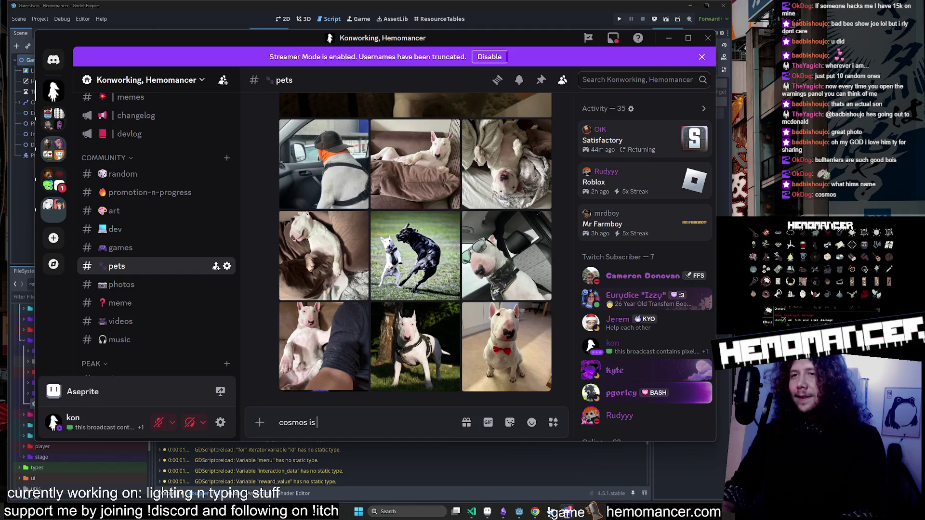
type(" vast a")
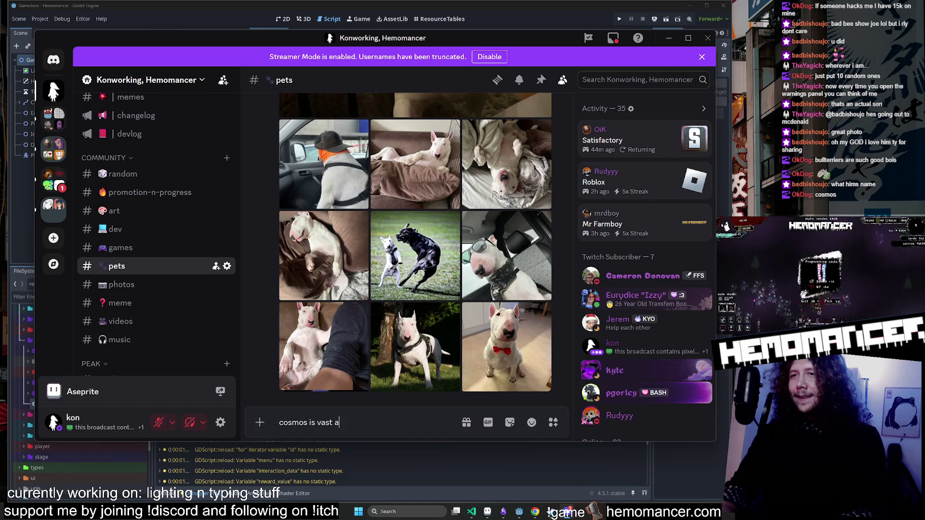
type("nd great")
key("Return")
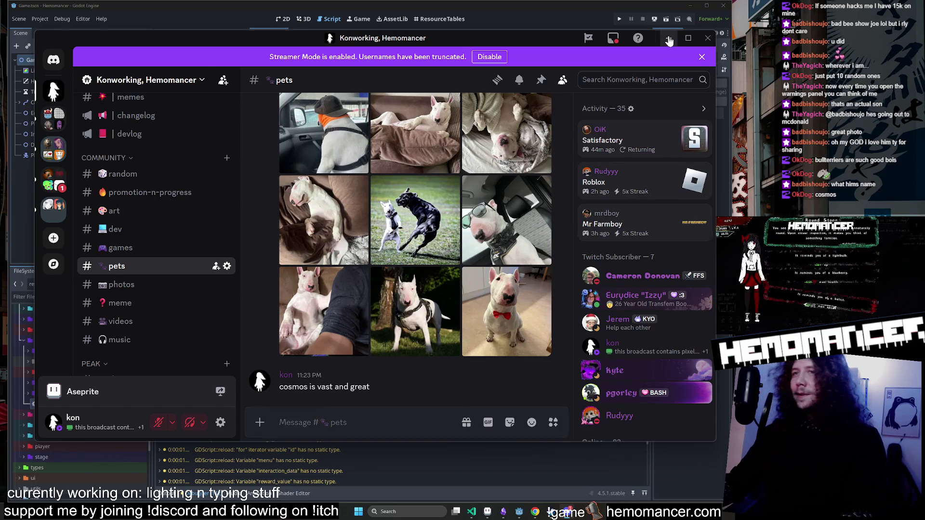
left_click(669, 39)
key("alt+Tab")
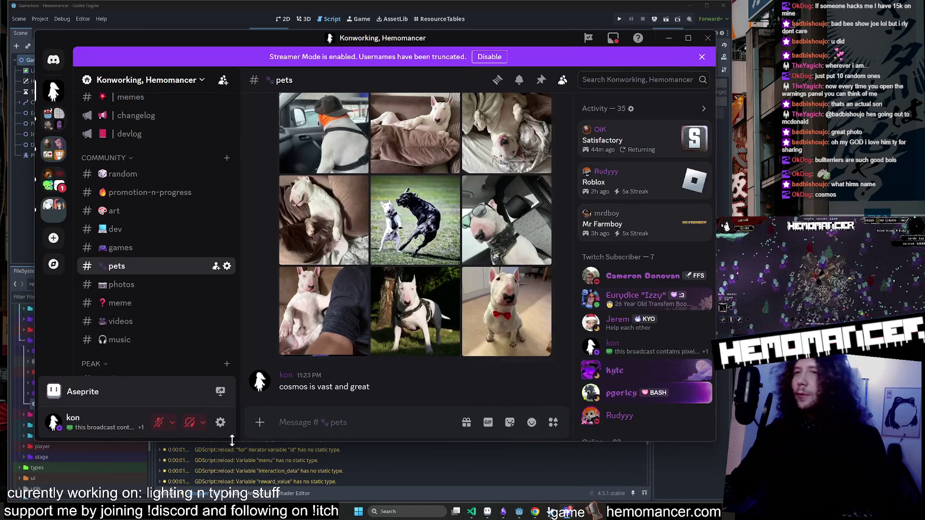
left_click_drag(289, 387, 369, 387)
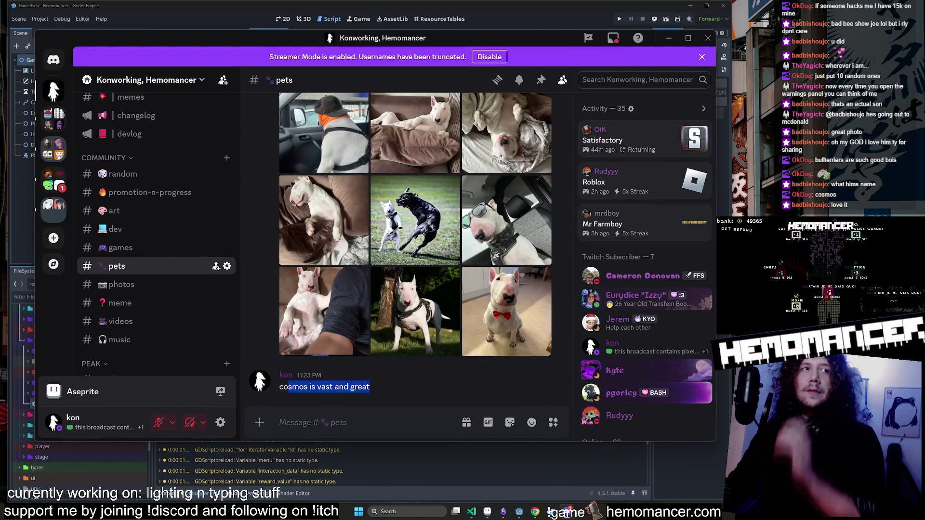
left_click(669, 39)
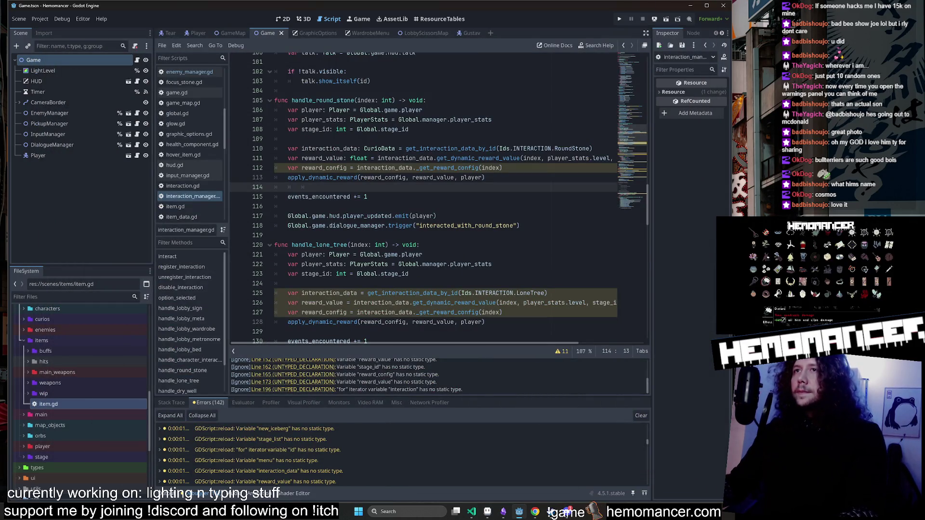
Add a ': CurioData' hint to reward_config on line 112 and save.
left_click(350, 167)
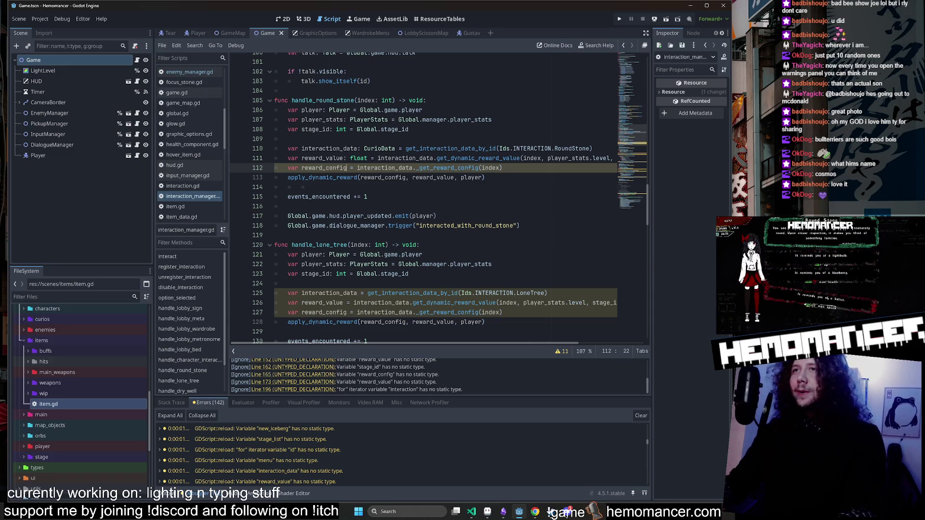
mouse_move(399, 169)
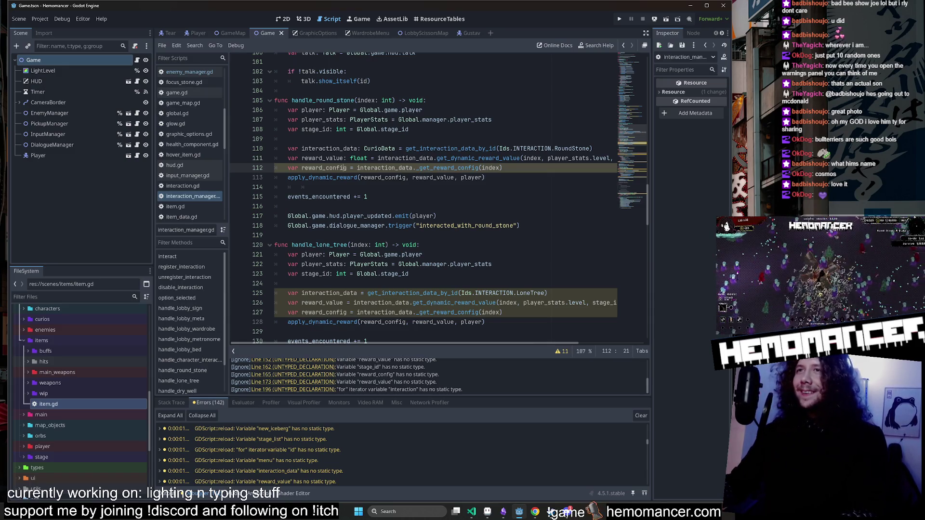
key("Right")
type(":")
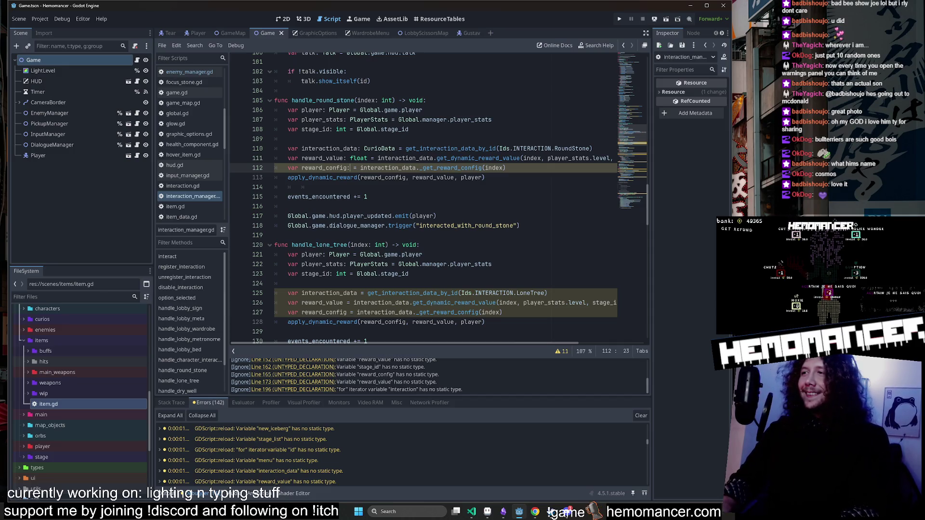
type(" CurioData")
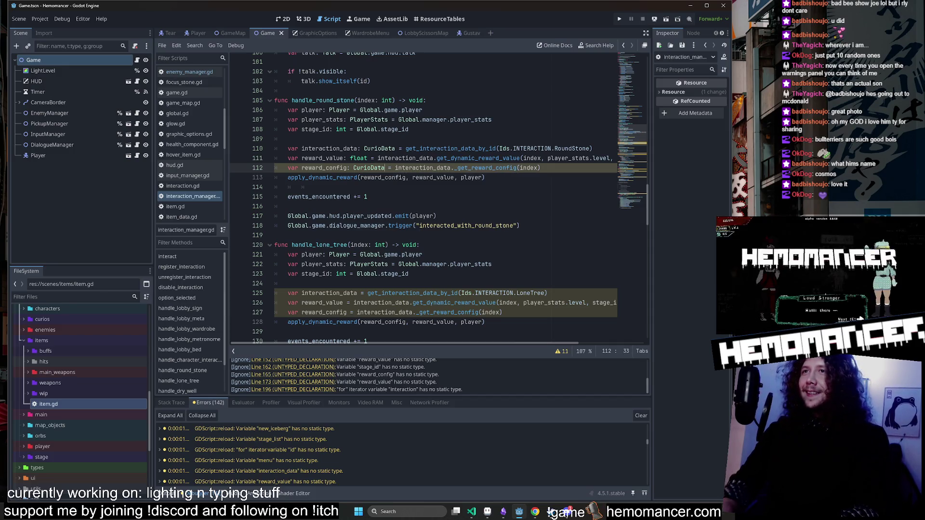
left_click(288, 207)
key("ctrl+s")
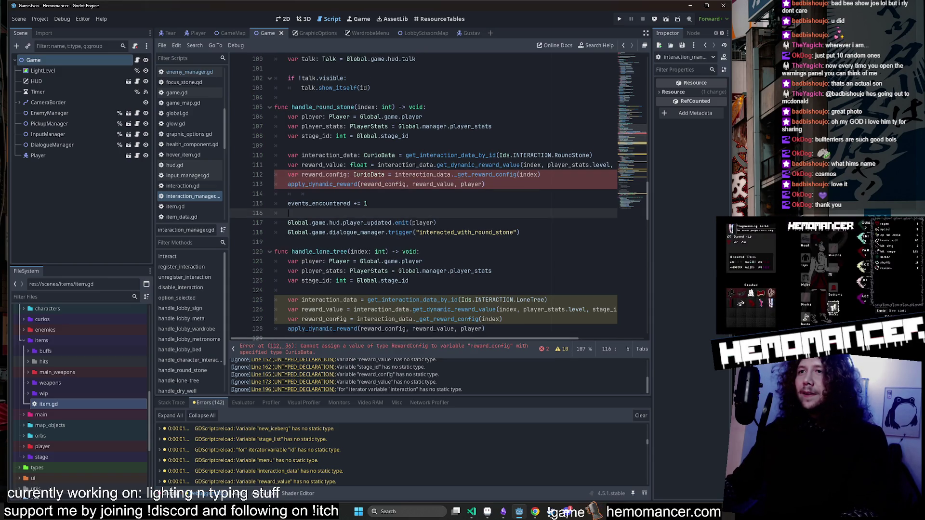
Delete the wrong CurioData hint and open the RewardCalculator.RewardConfig class reference.
double_click(369, 175)
key("BackSpace")
key("BackSpace")
key("BackSpace")
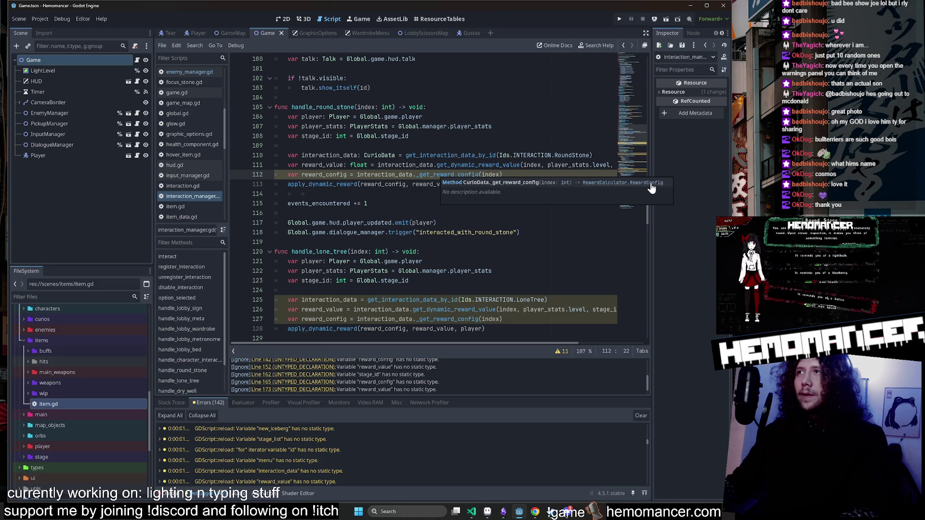
left_click(584, 183)
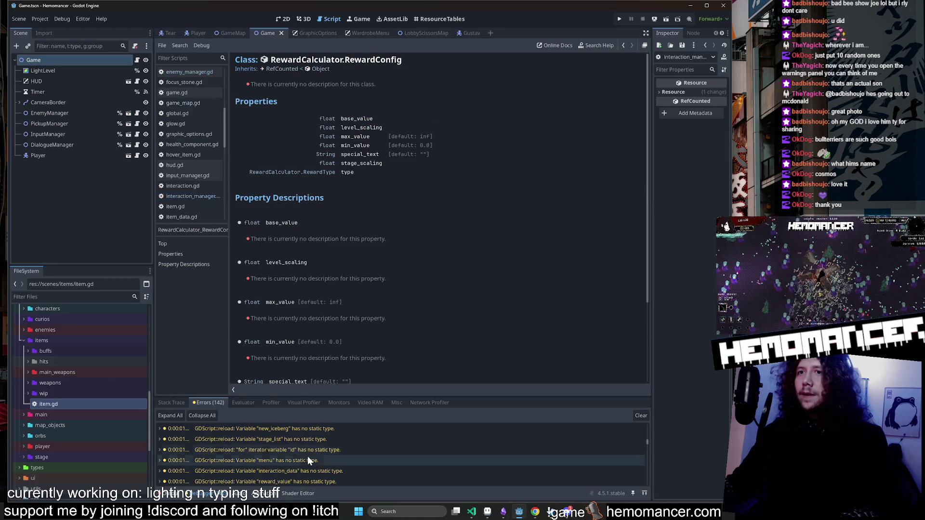
left_click(184, 197)
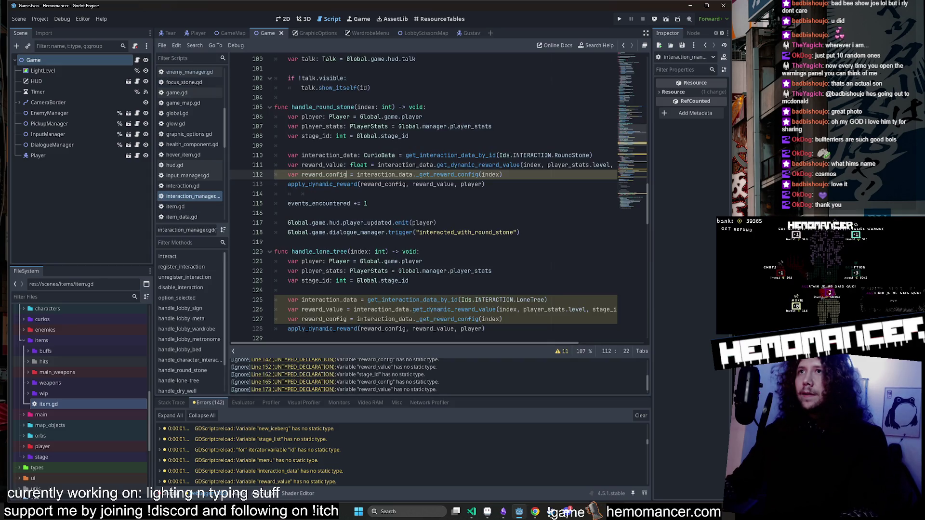
mouse_move(470, 174)
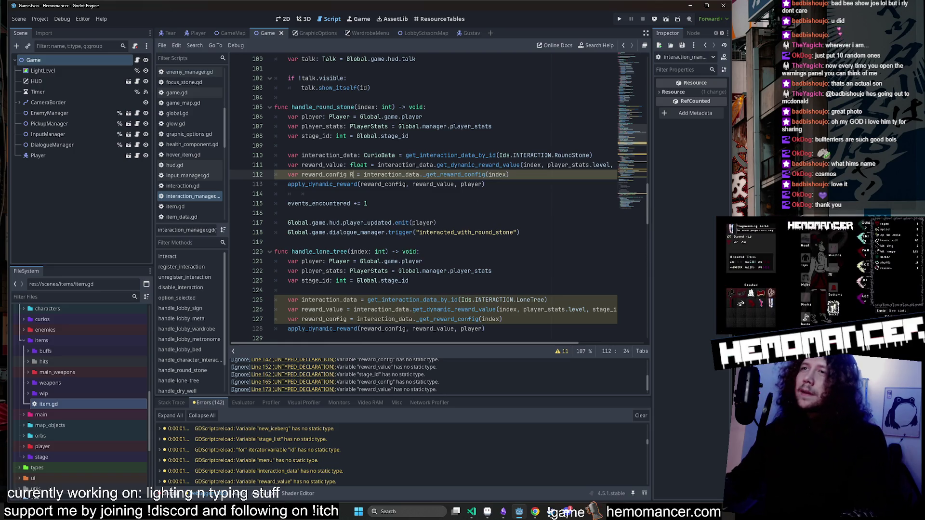
key("BackSpace")
type(": RewardCalculator.")
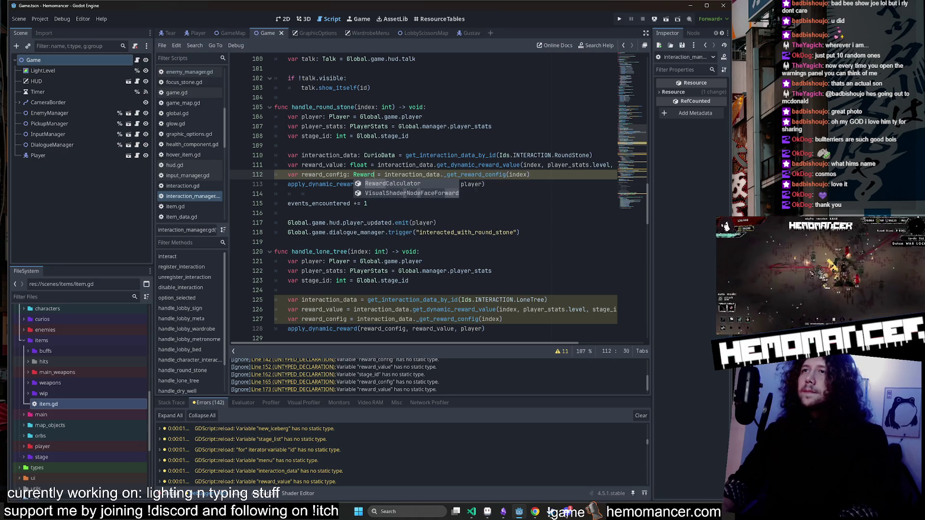
key("Return")
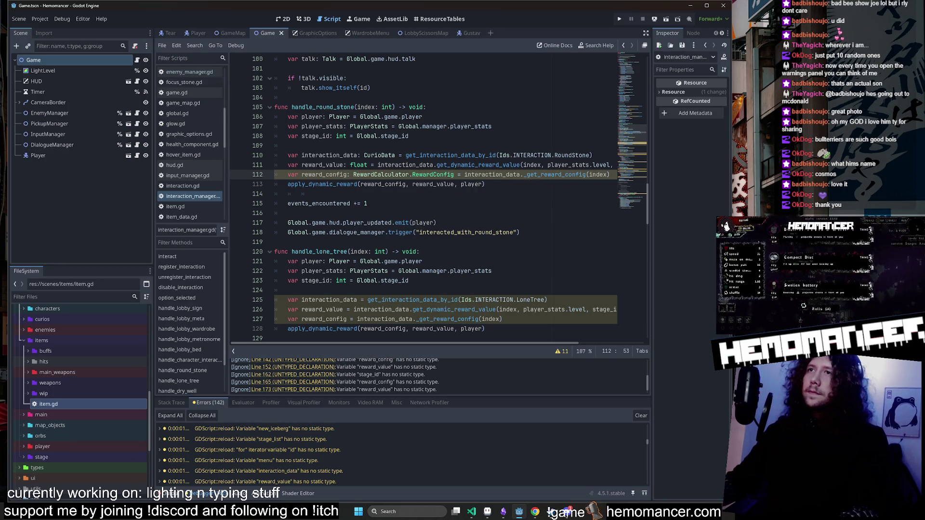
left_click(288, 213)
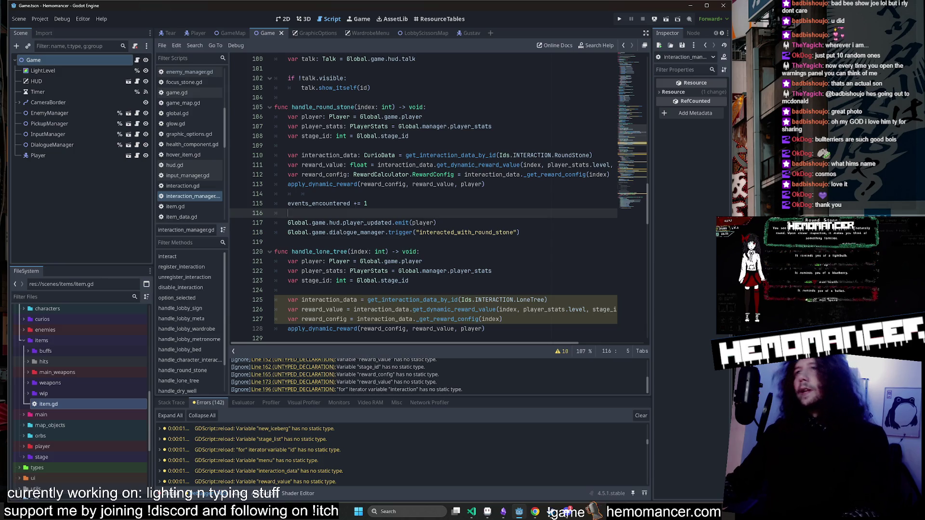
left_click(392, 174)
double_click(432, 174)
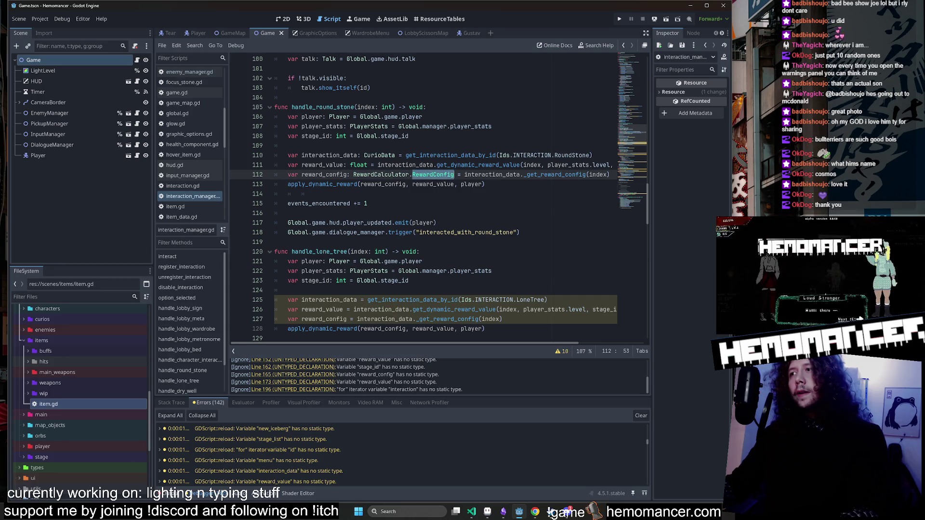
left_click(388, 174)
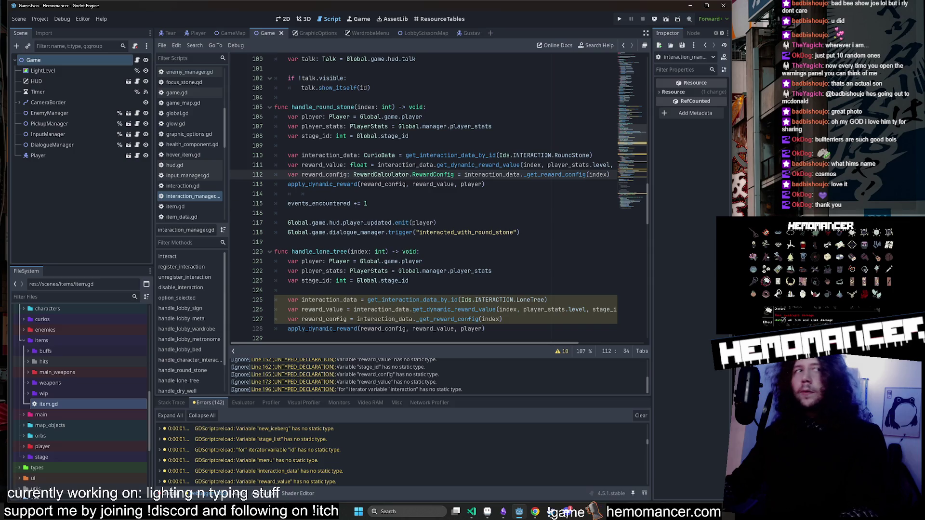
key("alt+Tab")
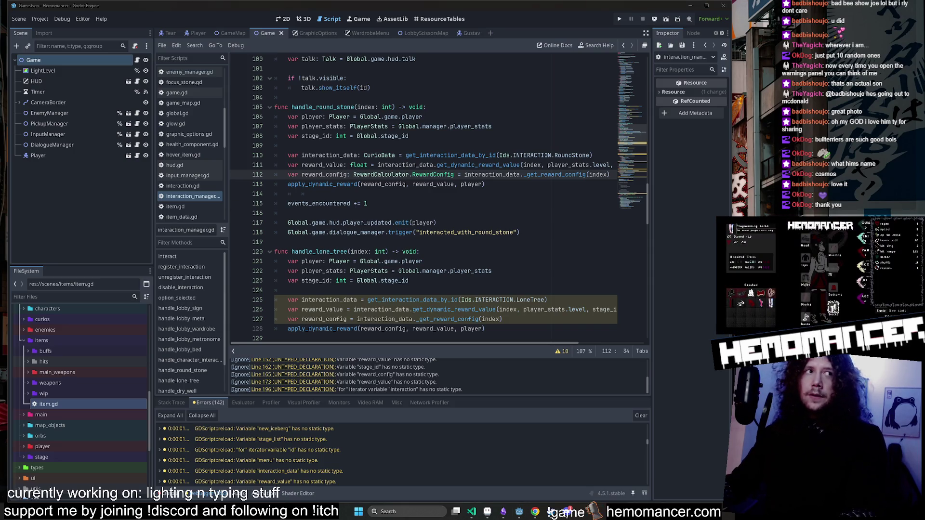
key("Escape")
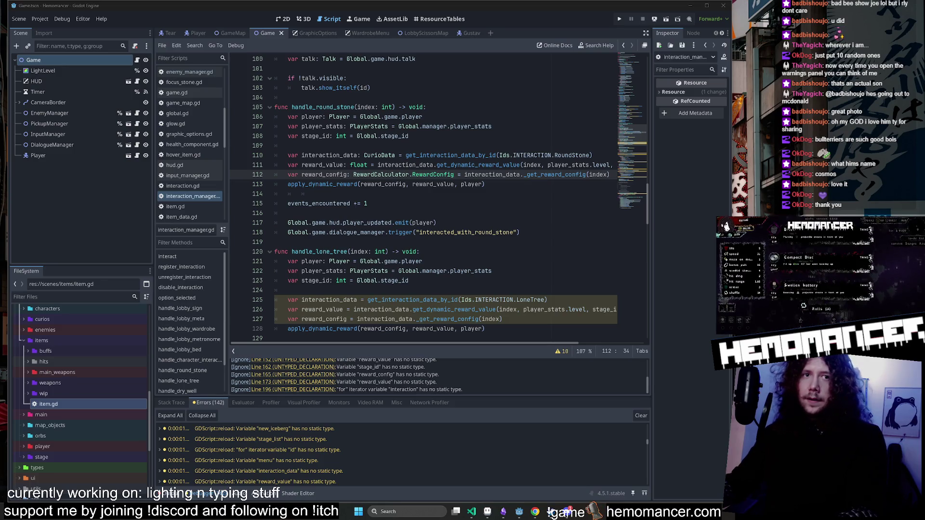
key("Return")
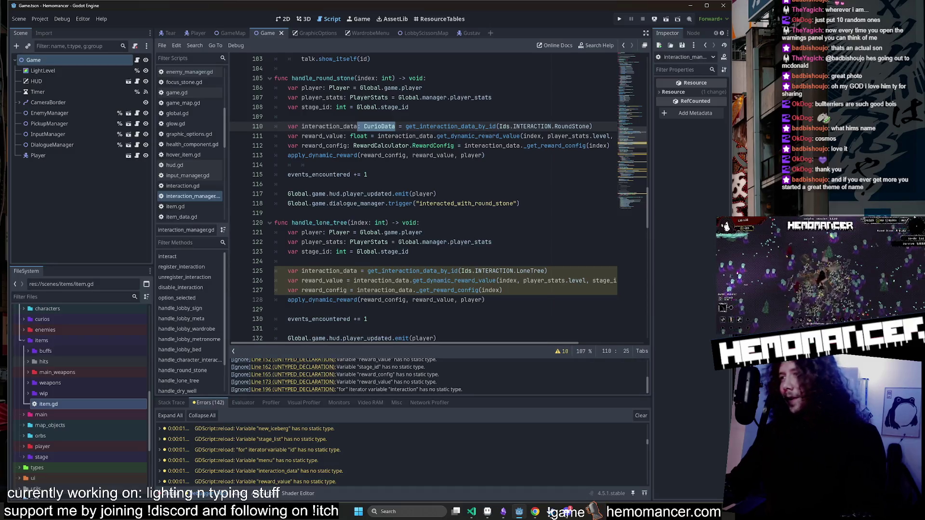
left_click(364, 280)
scroll(424, 198, "down", 3)
left_click(357, 213)
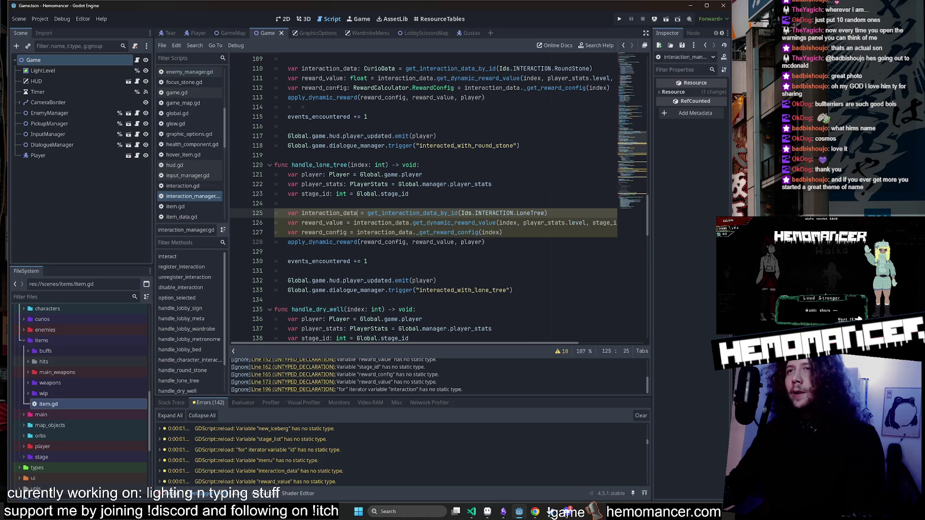
mouse_move(342, 242)
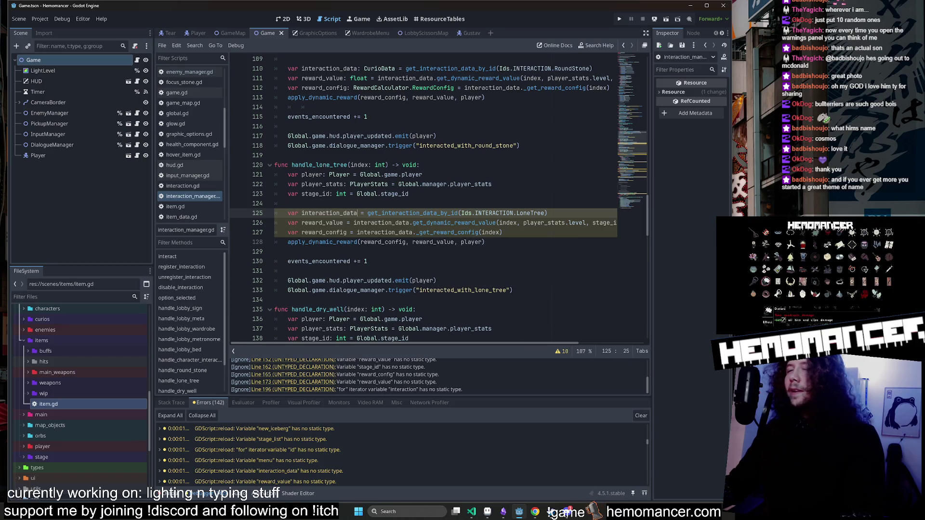
mouse_move(366, 146)
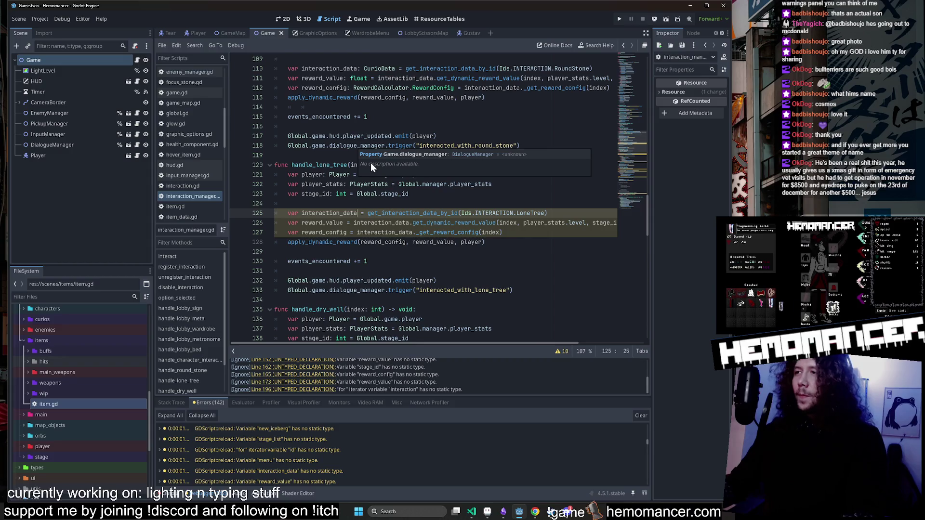
scroll(362, 165, "down", 2)
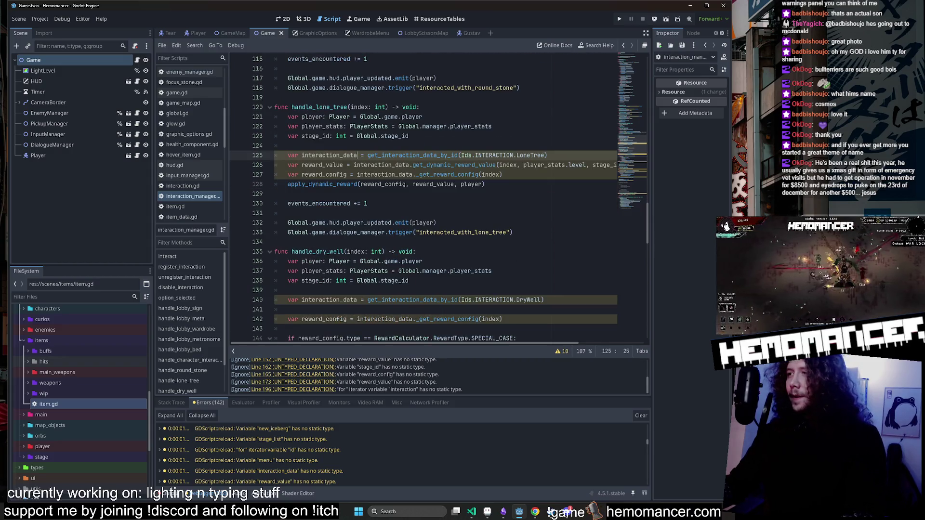
scroll(400, 165, "up", 1)
mouse_move(400, 165)
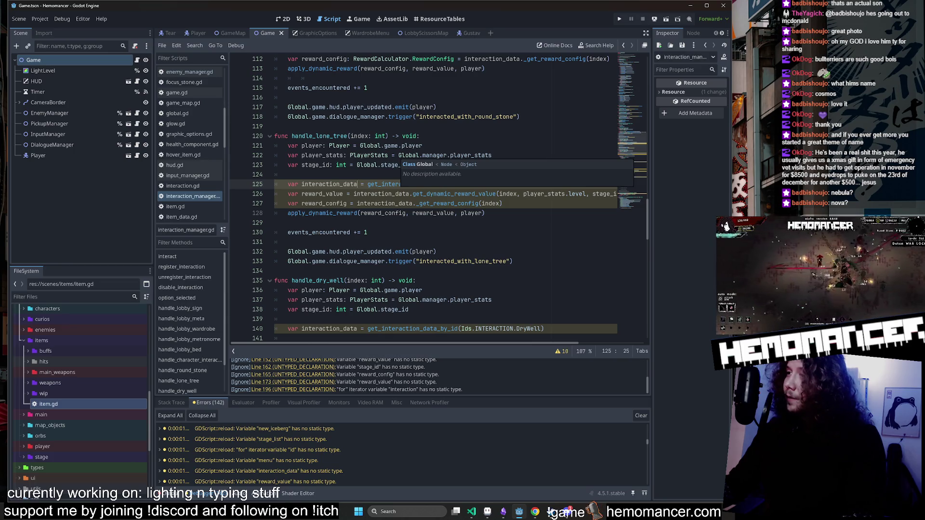
scroll(424, 198, "up", 2)
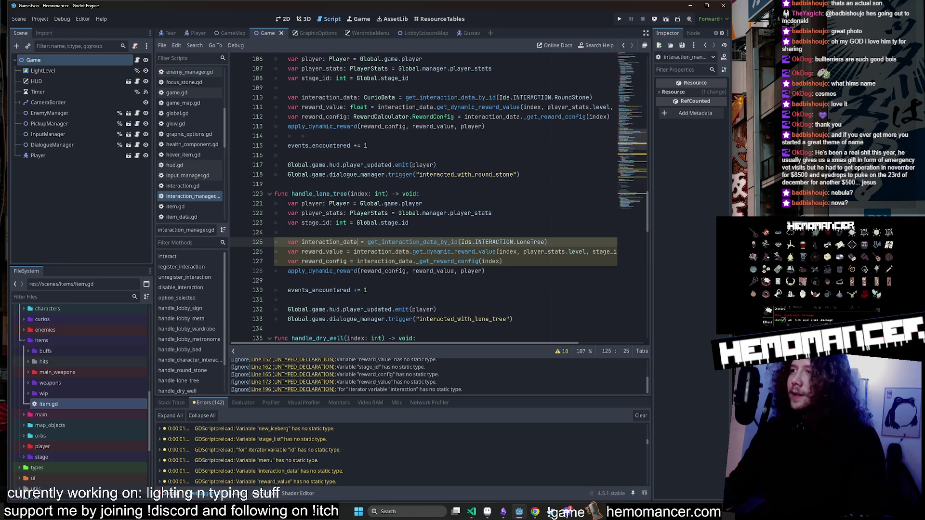
Type handle_lone_tree's interaction_data on line 125 as CurioData.
type(": CurioD")
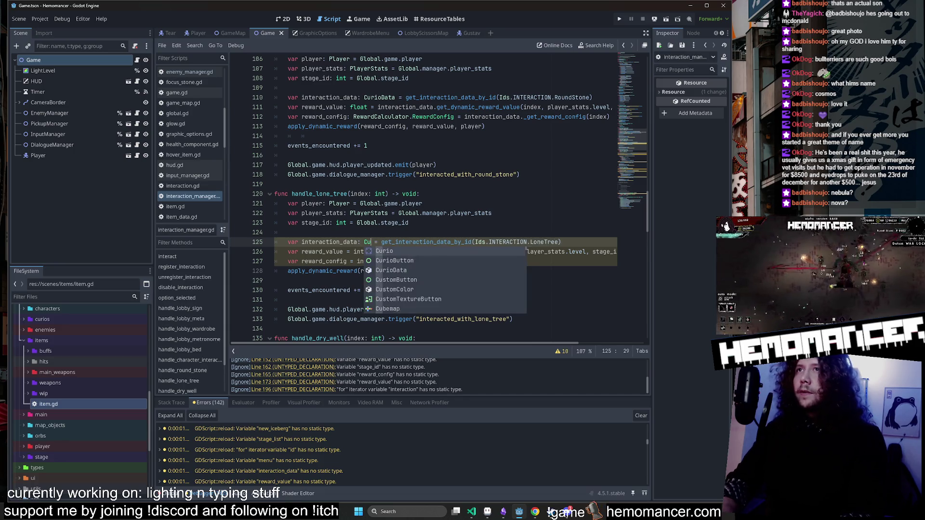
key("Tab")
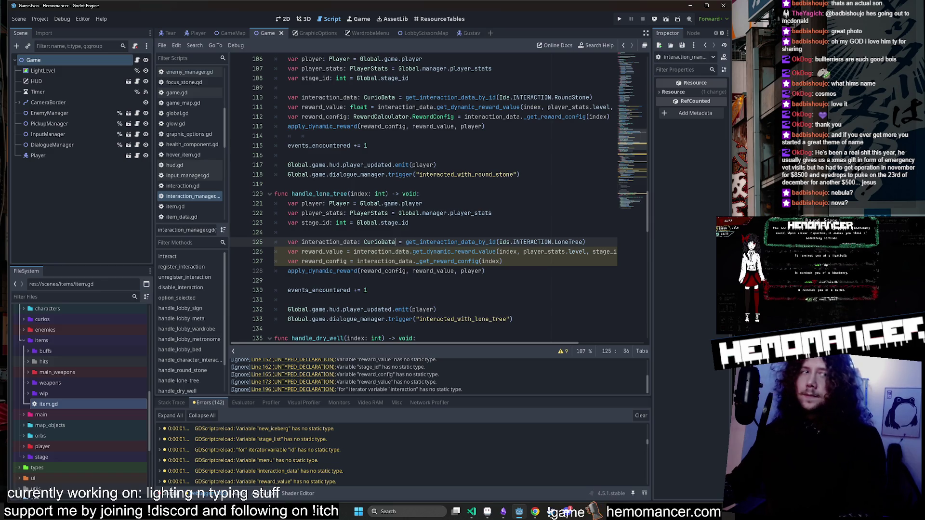
key("alt+Tab")
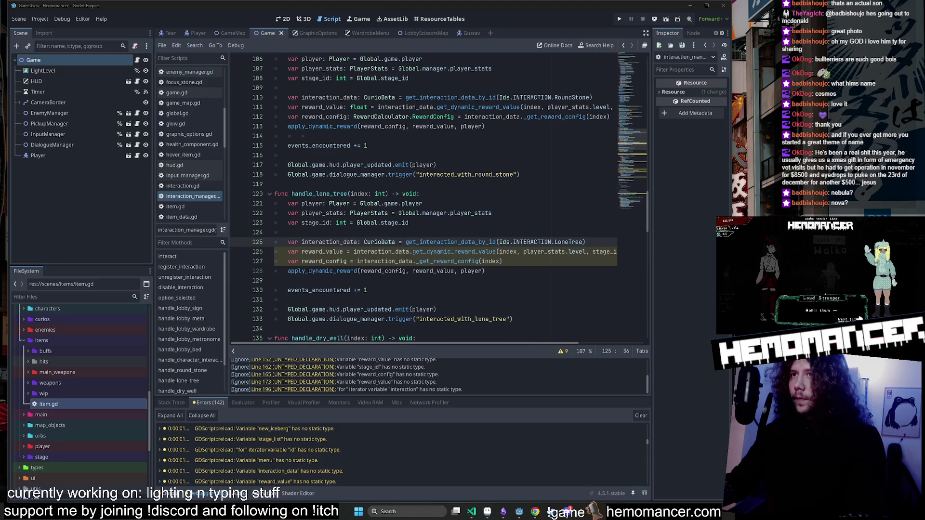
left_click(387, 252)
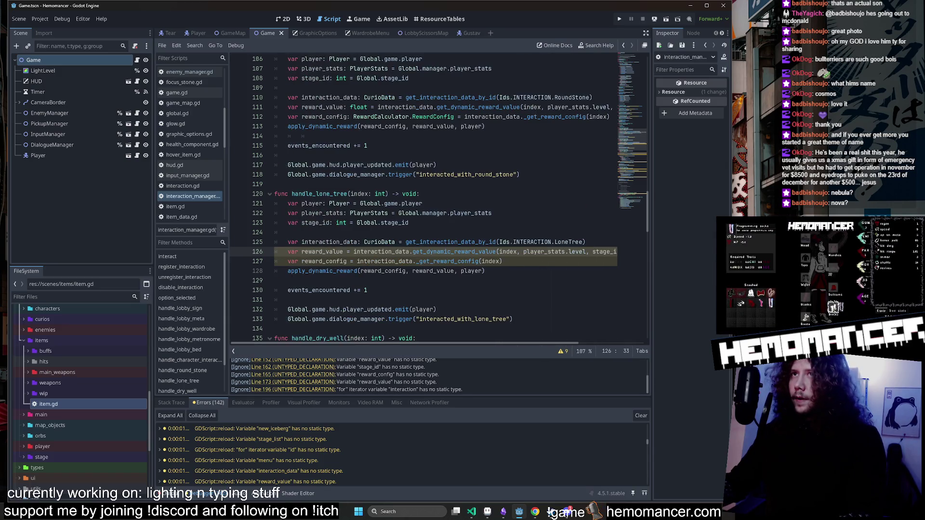
Copy the float hint from line 111 onto reward_value on line 126.
left_click_drag(367, 107, 343, 107)
key("ctrl+c")
left_click(350, 251)
key("ctrl+v")
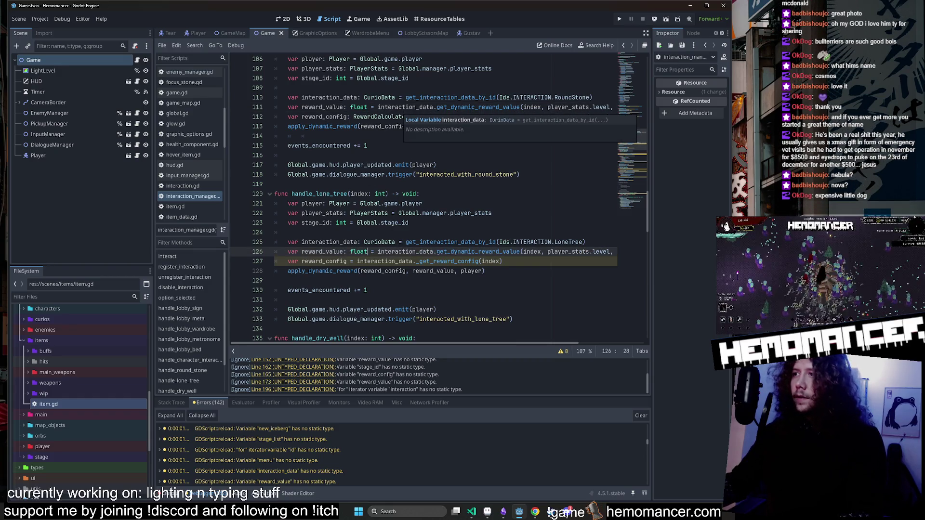
left_click(407, 203)
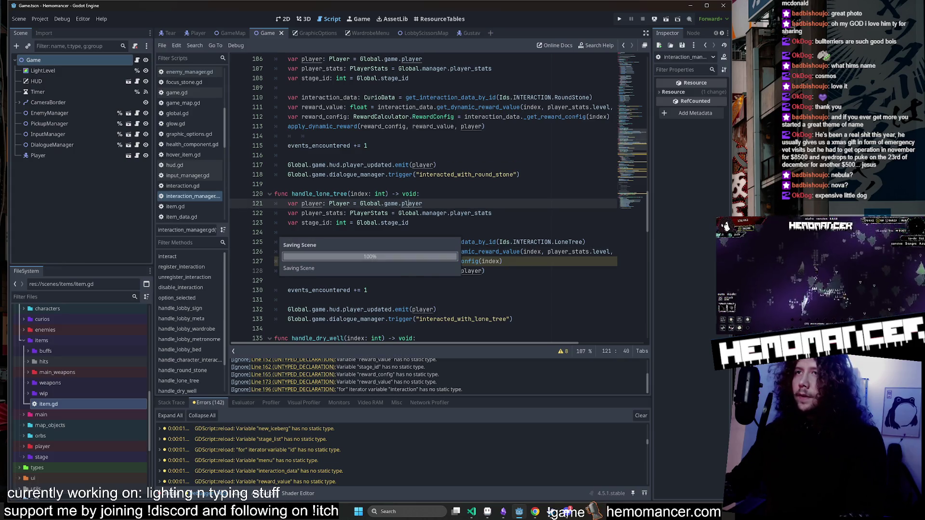
Copy the RewardCalculator.RewardConfig hint from line 112 onto reward_config on line 127.
left_click(448, 117)
left_click_drag(454, 116, 351, 117)
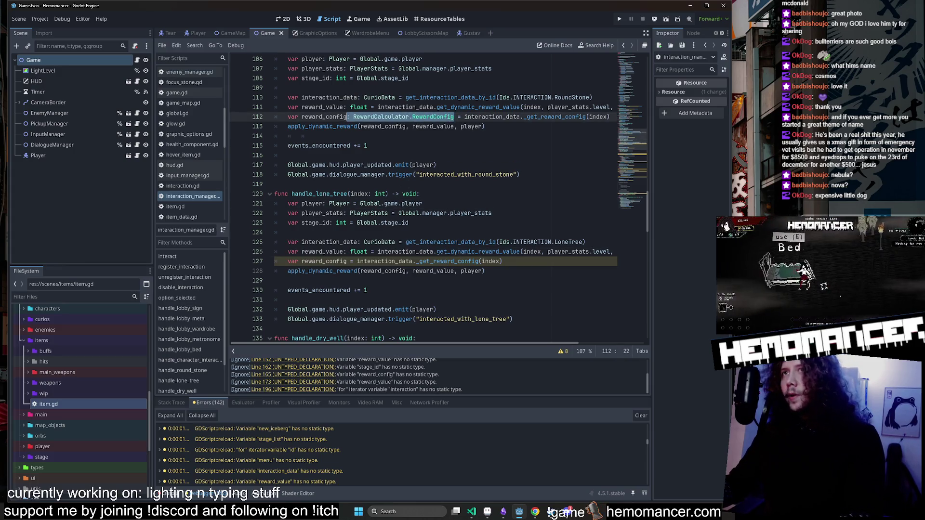
key("ctrl+c")
left_click(350, 261)
key("ctrl+v")
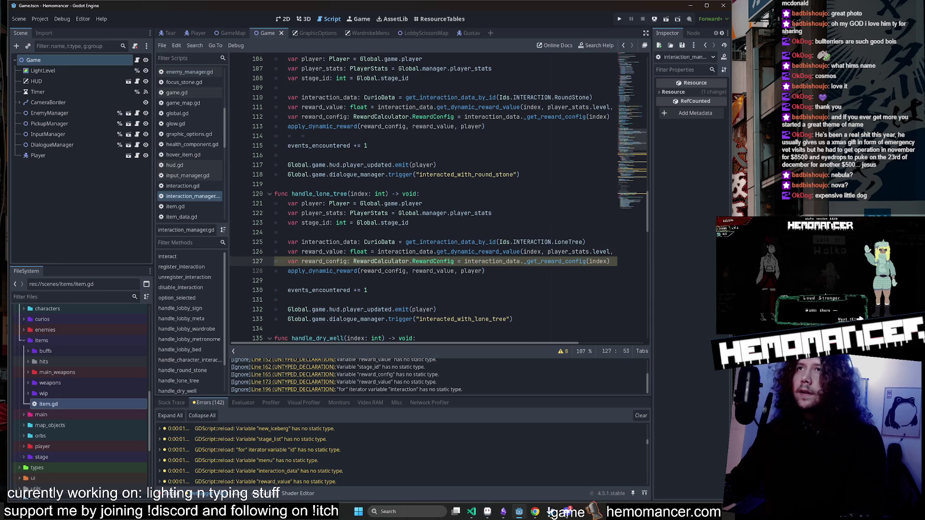
scroll(395, 228, "up", 2)
left_click(437, 265)
scroll(436, 265, "down", 8)
scroll(424, 199, "up", 5)
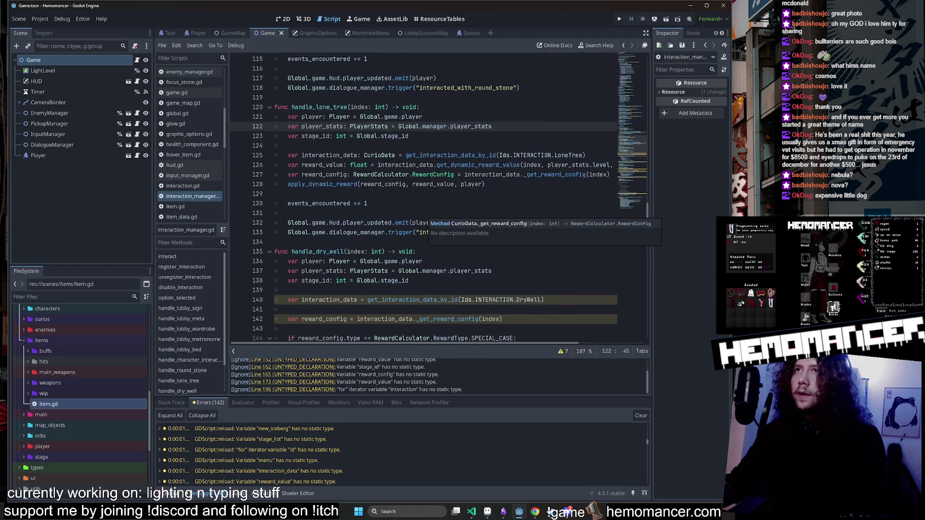
scroll(424, 199, "down", 5)
scroll(424, 199, "down", 3)
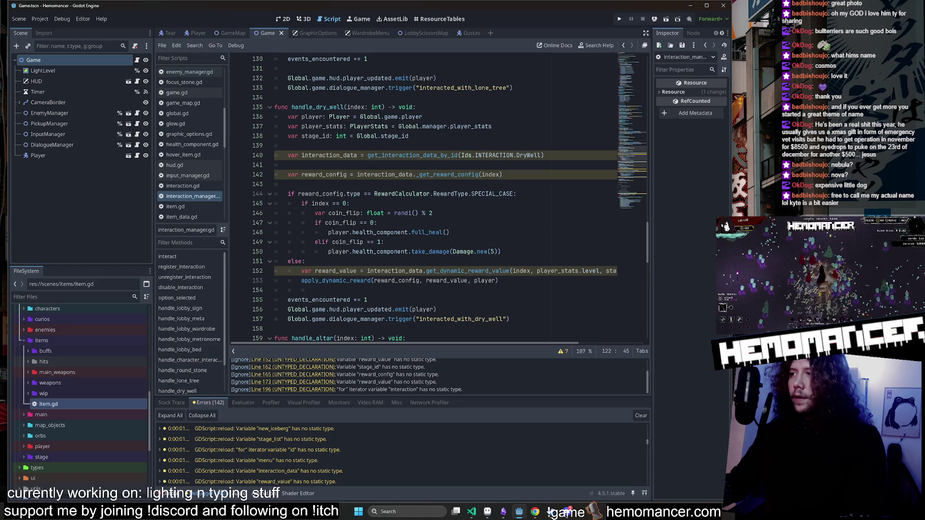
Type handle_dry_well's interaction_data on line 140 as CurioData.
scroll(434, 193, "down", 1)
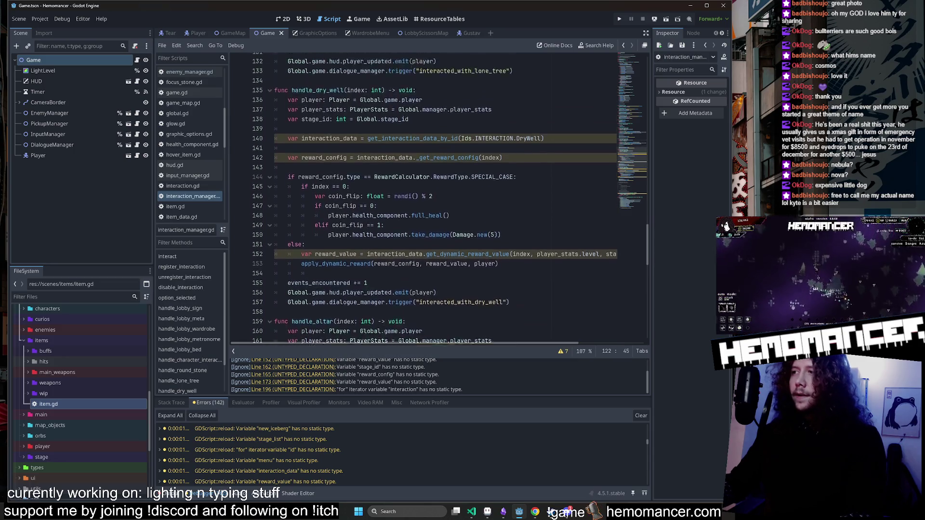
scroll(434, 192, "up", 2)
double_click(329, 184)
left_click(357, 184)
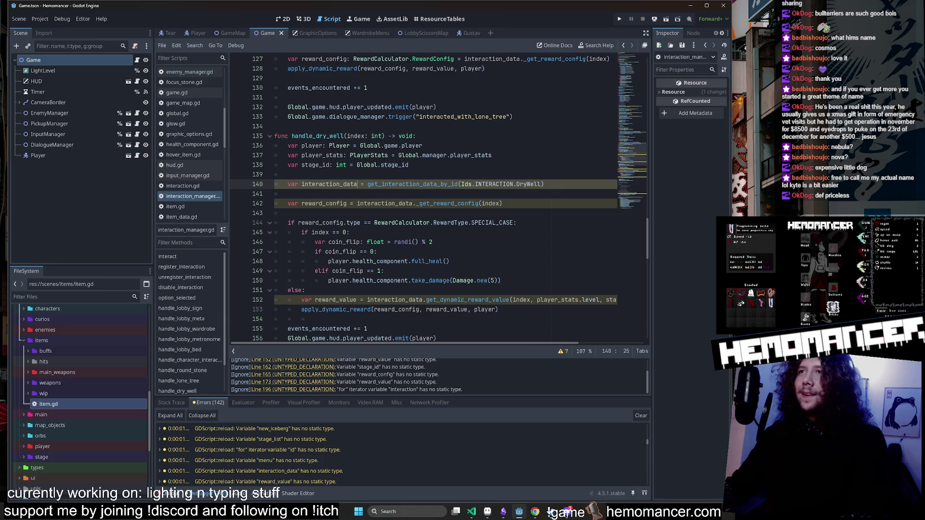
mouse_move(386, 185)
type(": Curi")
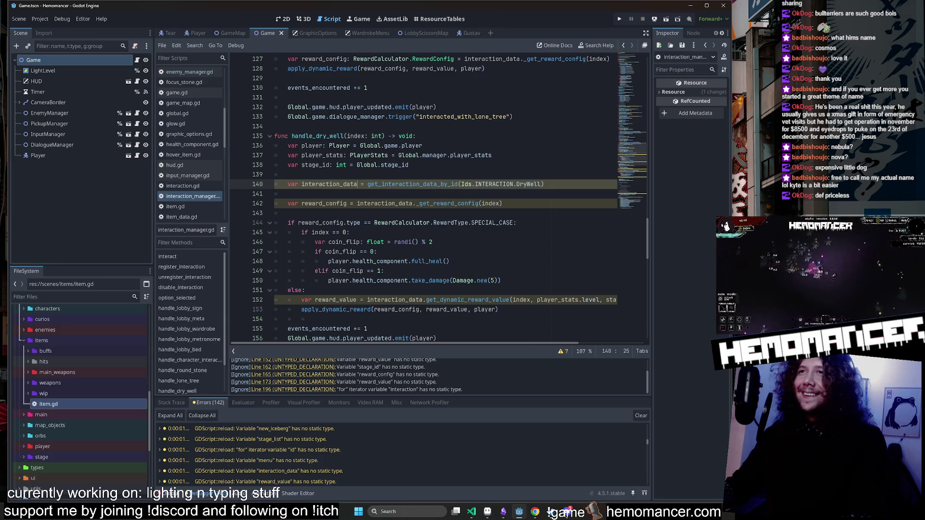
type("oData")
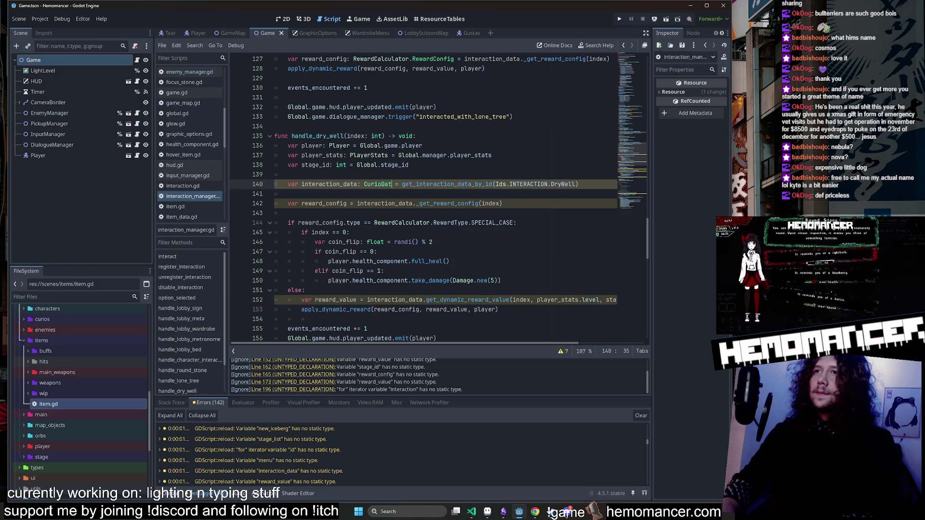
left_click(287, 174)
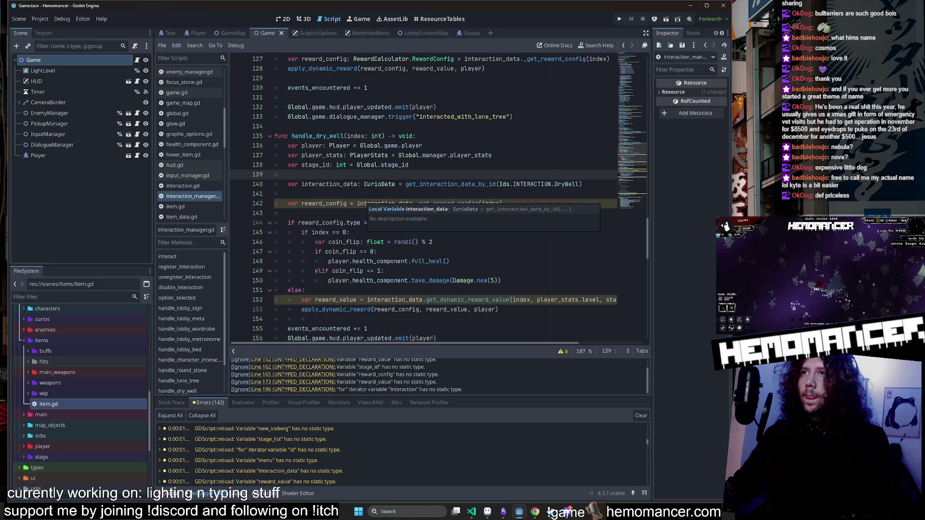
left_click_drag(395, 184, 358, 184)
Copy the RewardCalculator.RewardConfig hint from line 127 onto reward_config on line 142.
left_click(347, 204)
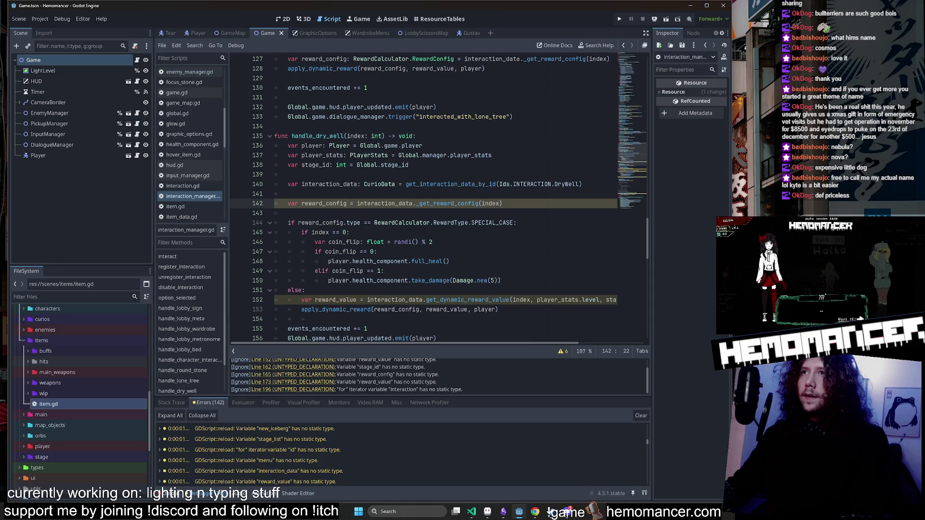
scroll(346, 204, "up", 3)
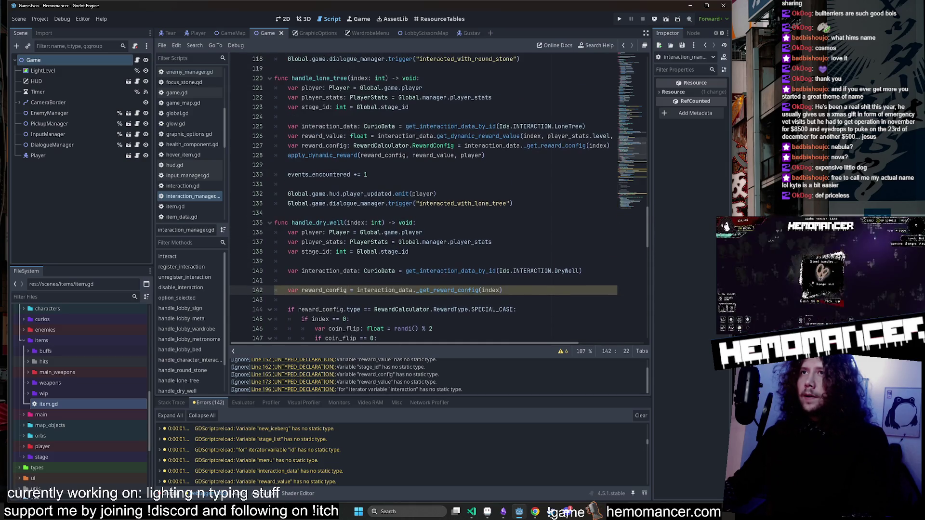
left_click_drag(454, 146, 347, 145)
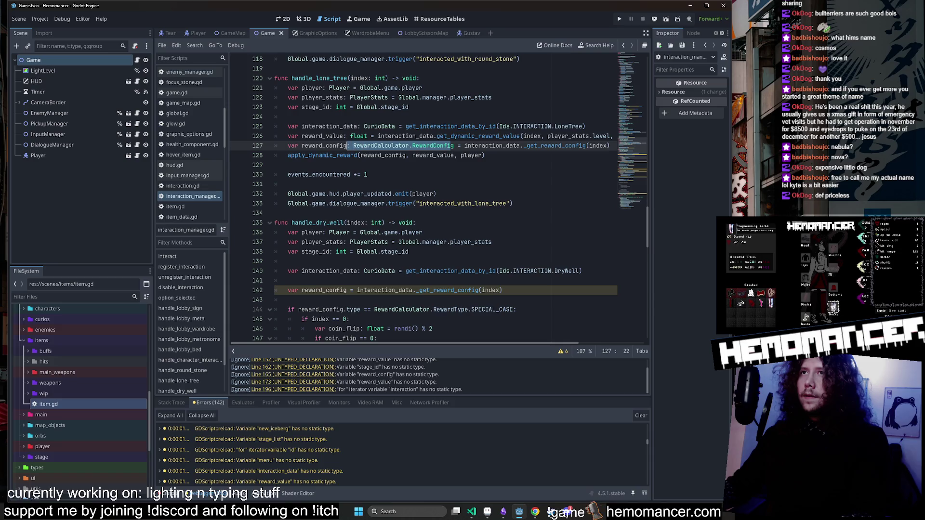
key("ctrl+c")
left_click(347, 290)
key("ctrl+v")
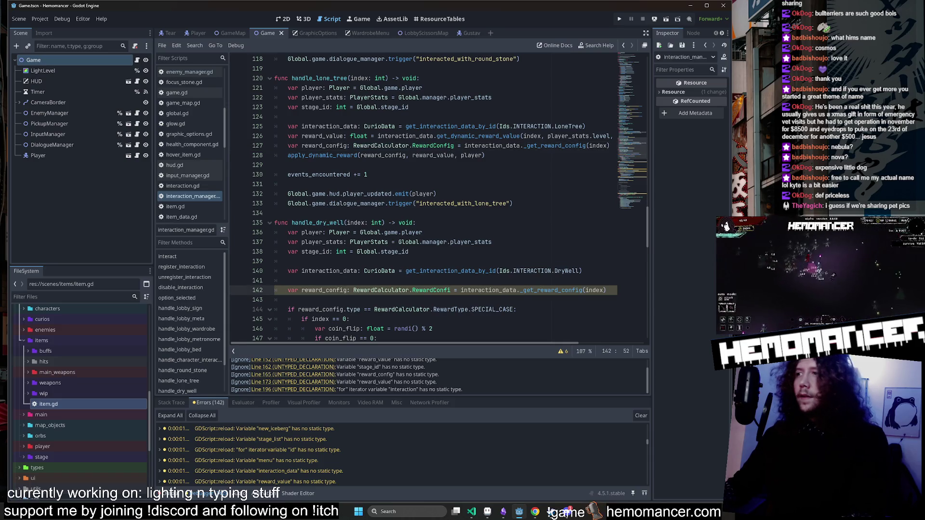
left_click(368, 194)
scroll(368, 194, "down", 1)
scroll(424, 198, "down", 3)
left_click(384, 222)
left_click(288, 193)
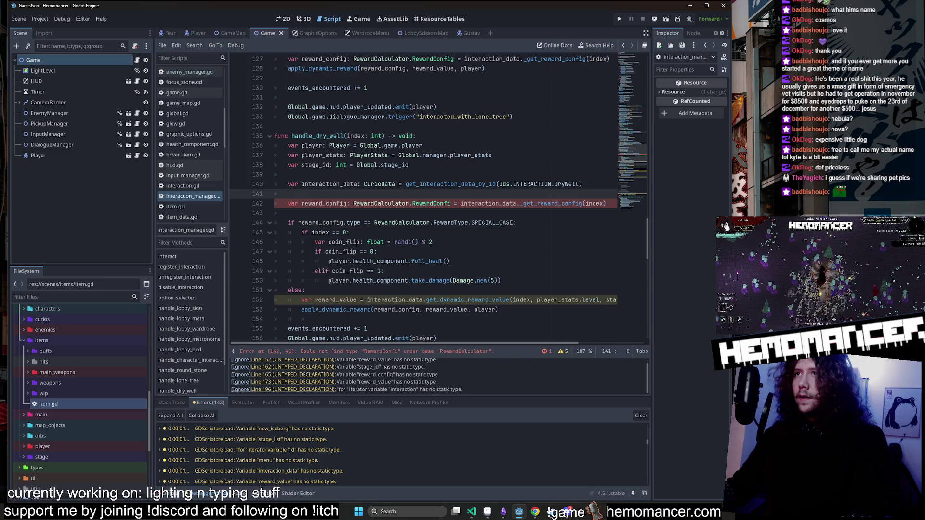
Complete the truncated 'RewardConfi' on line 142 to RewardCalculator.RewardConfig.
left_click(451, 203)
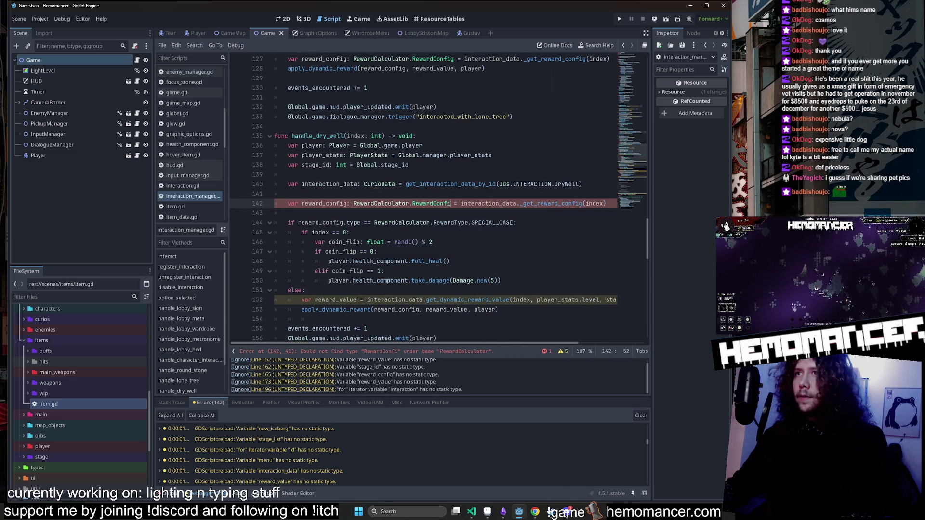
type("h")
key("BackSpace")
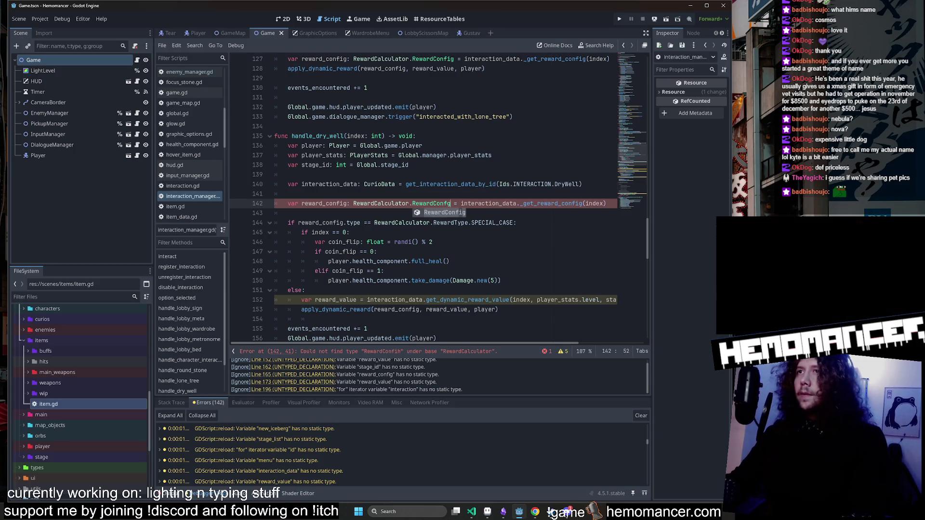
type("g")
left_click(476, 155)
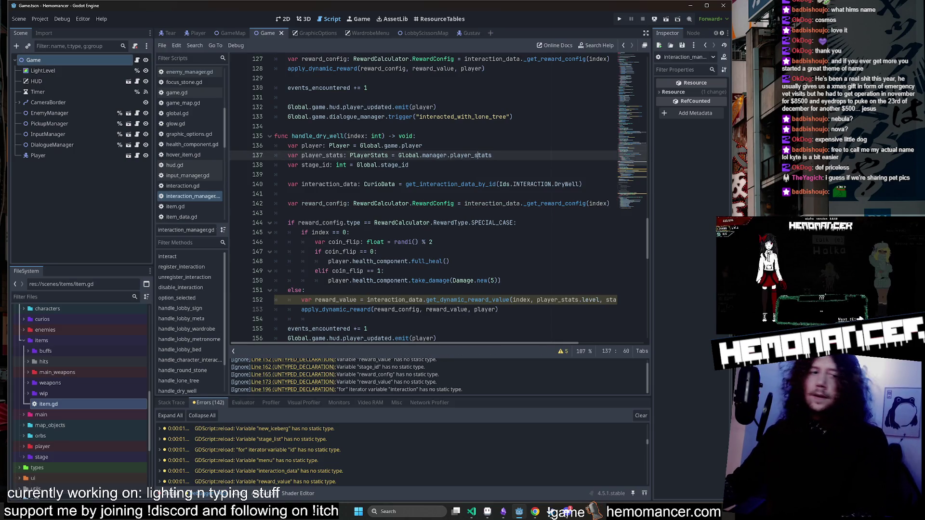
key("alt+Tab")
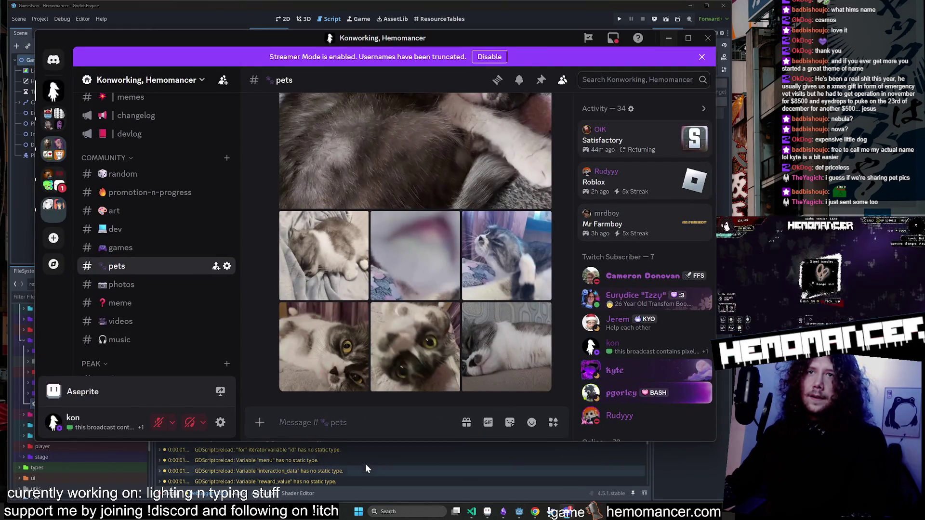
Open the dog photo in #pets full size, zoom in and out, then close it.
scroll(370, 332, "up", 3)
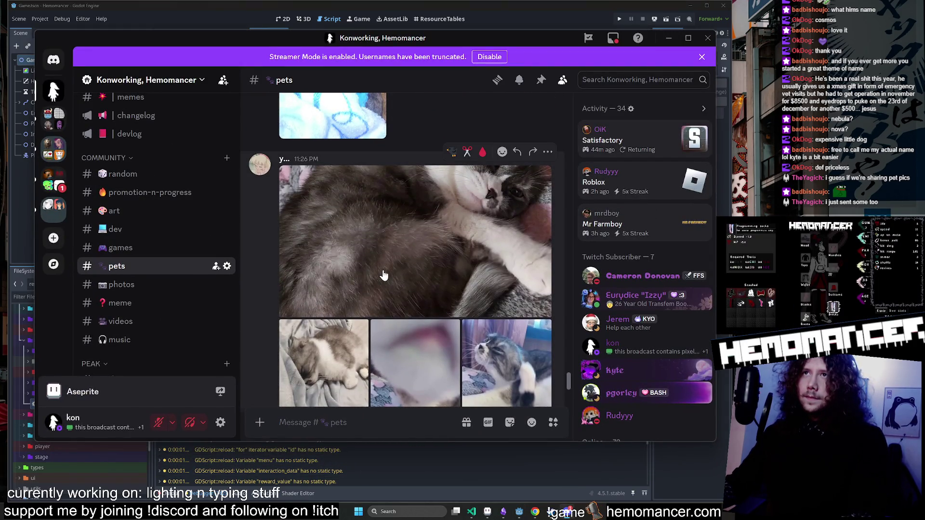
scroll(388, 301, "up", 2)
scroll(388, 306, "up", 4)
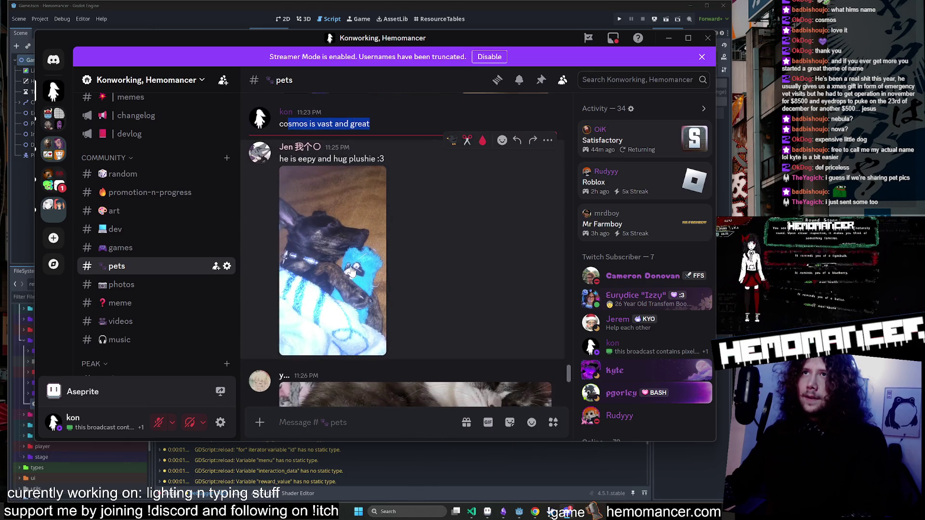
left_click(352, 273)
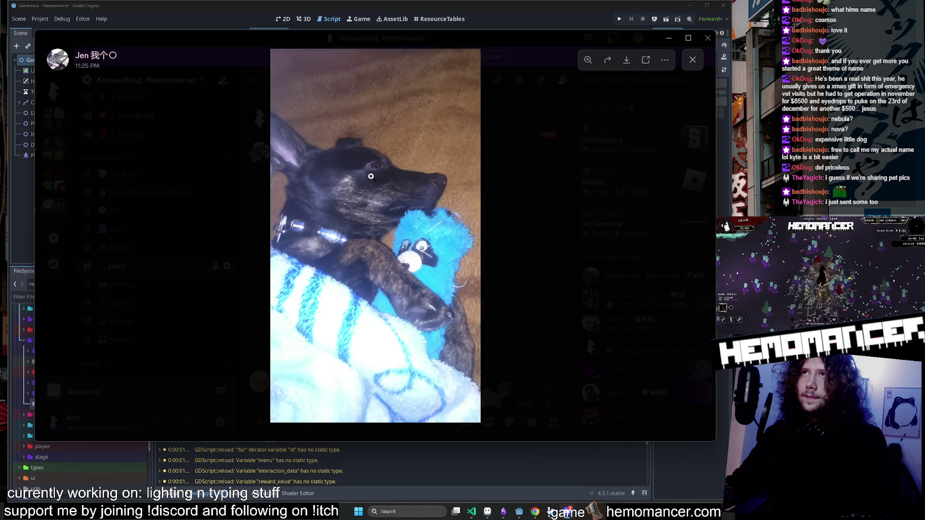
left_click_drag(423, 35, 401, 36)
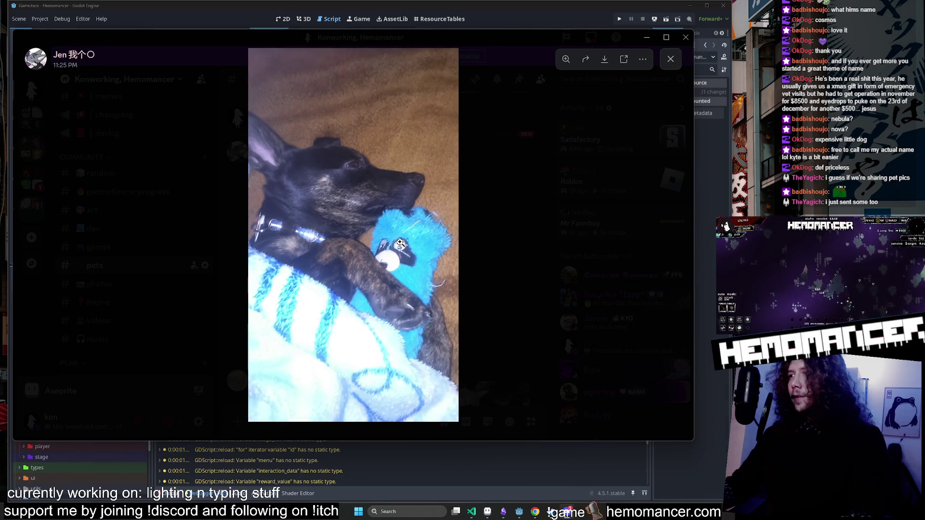
left_click(342, 191)
left_click(342, 191)
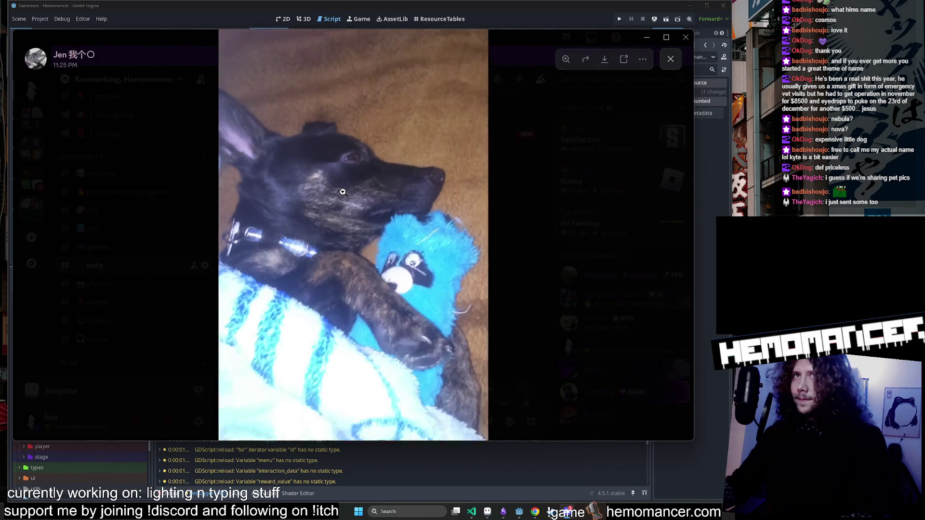
left_click(518, 205)
Open the grey-and-white cat photo further down #pets at full size.
scroll(437, 244, "down", 4)
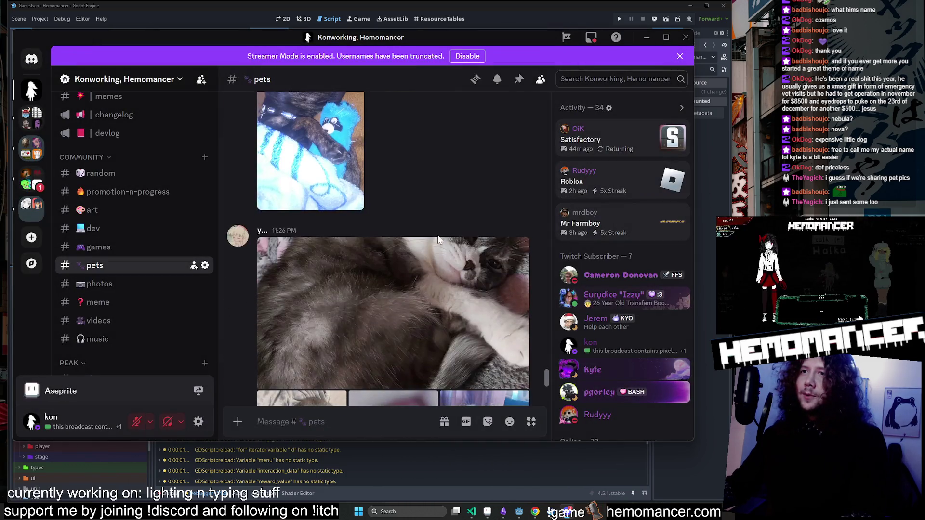
scroll(350, 248, "down", 1)
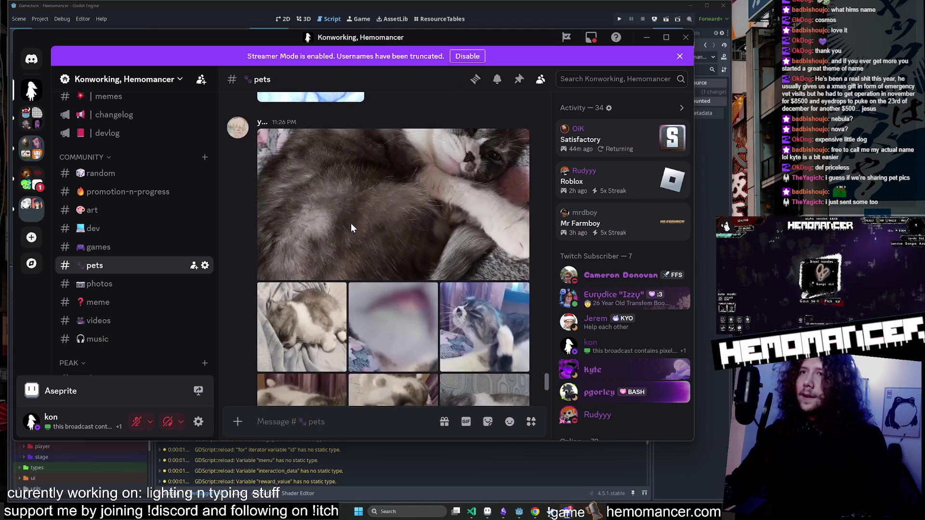
left_click(351, 223)
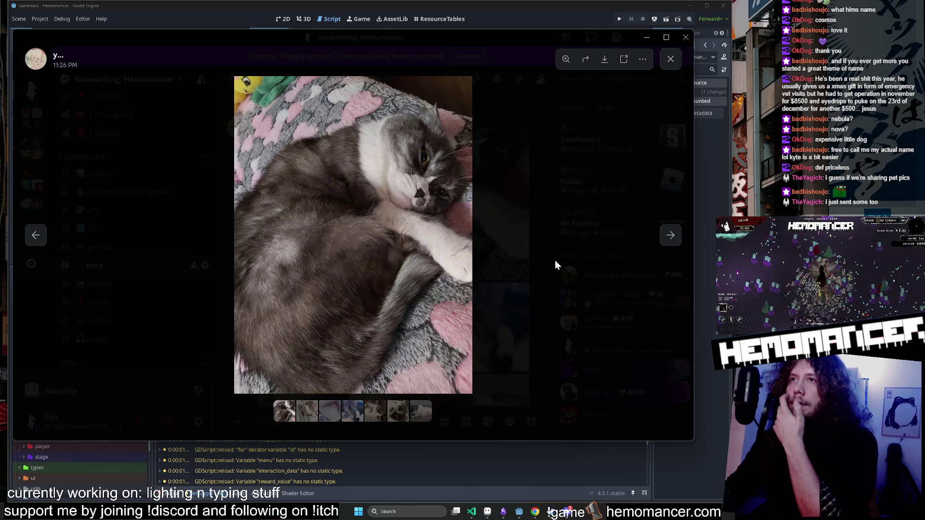
Zoom in and out on the first cat photo, then advance to the fourth photo.
left_click(430, 163)
left_click(430, 162)
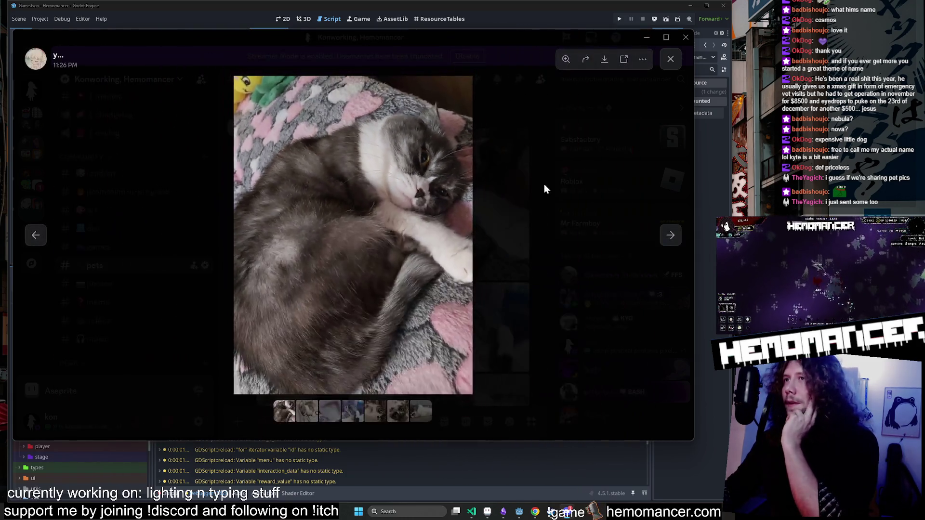
left_click(543, 188)
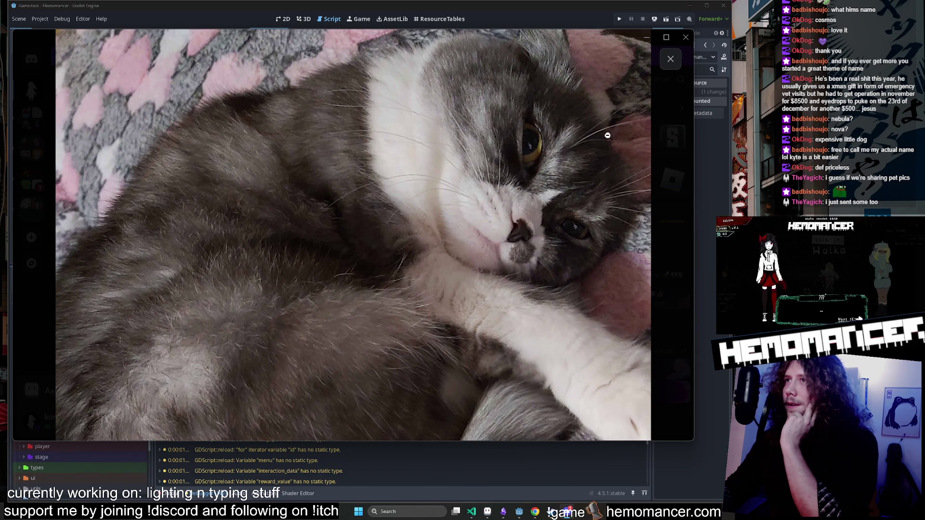
left_click(445, 91)
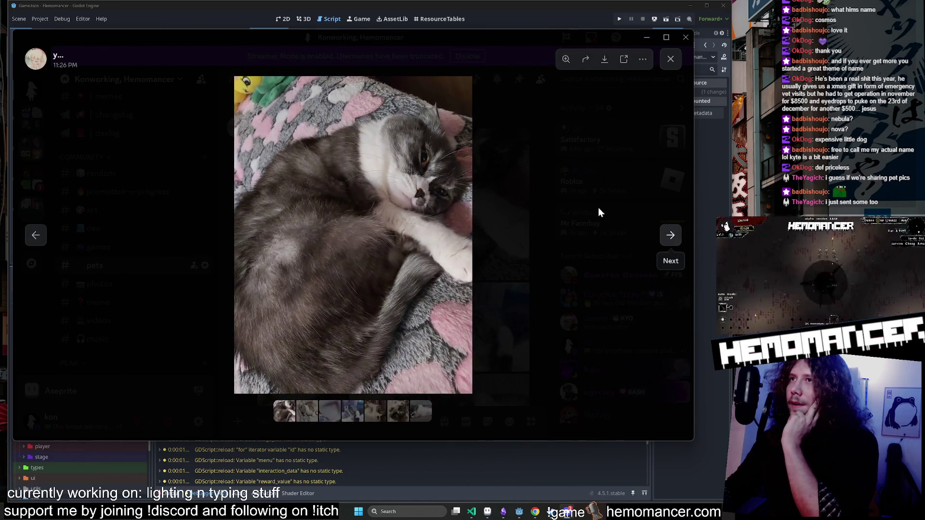
left_click(671, 235)
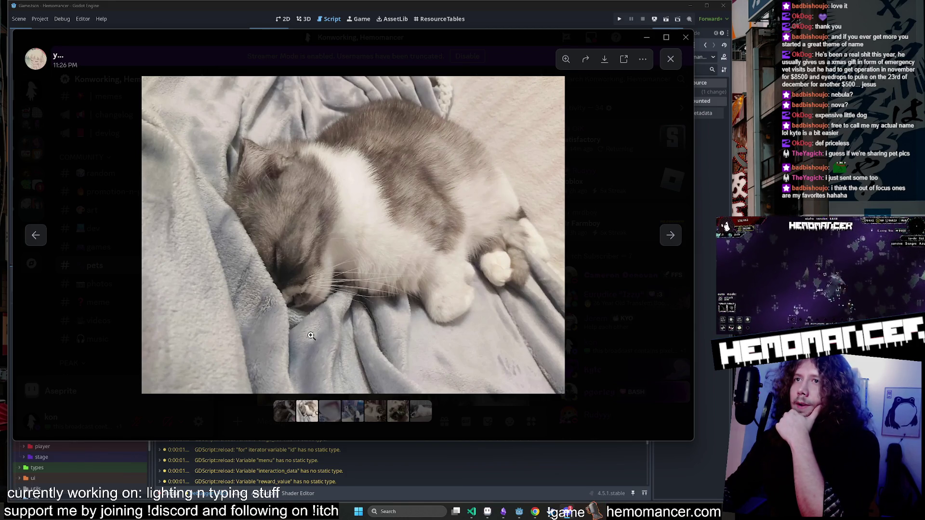
left_click(671, 236)
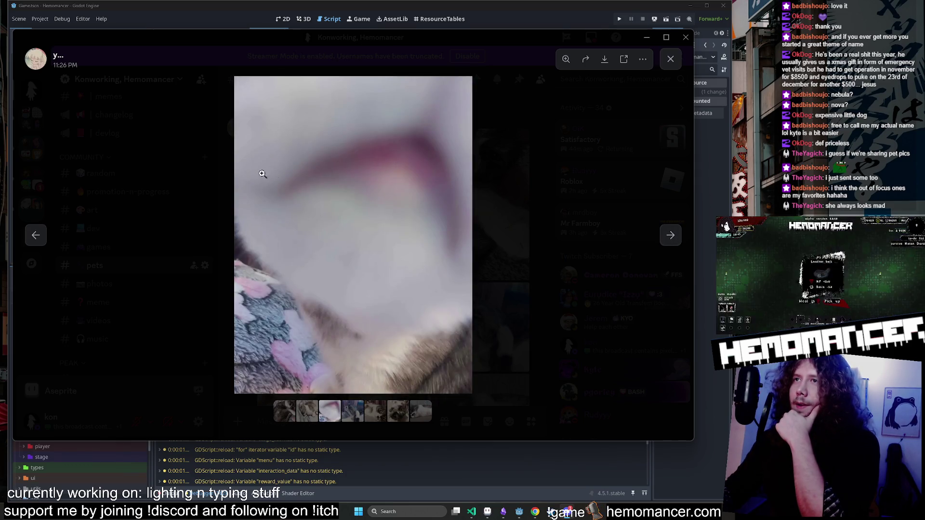
left_click(672, 237)
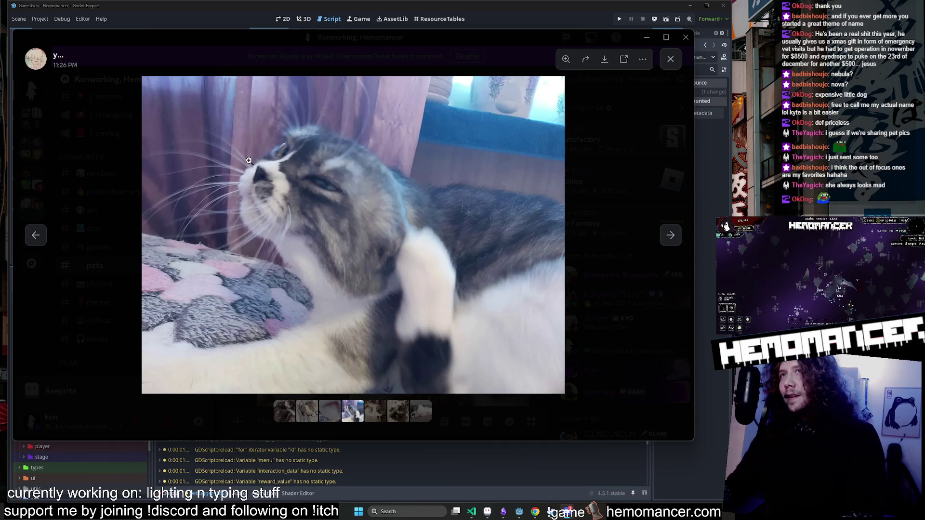
Zoom on the fourth photo and the cat's eye in the fifth, then reach the sixth.
left_click(321, 151)
left_click(355, 181)
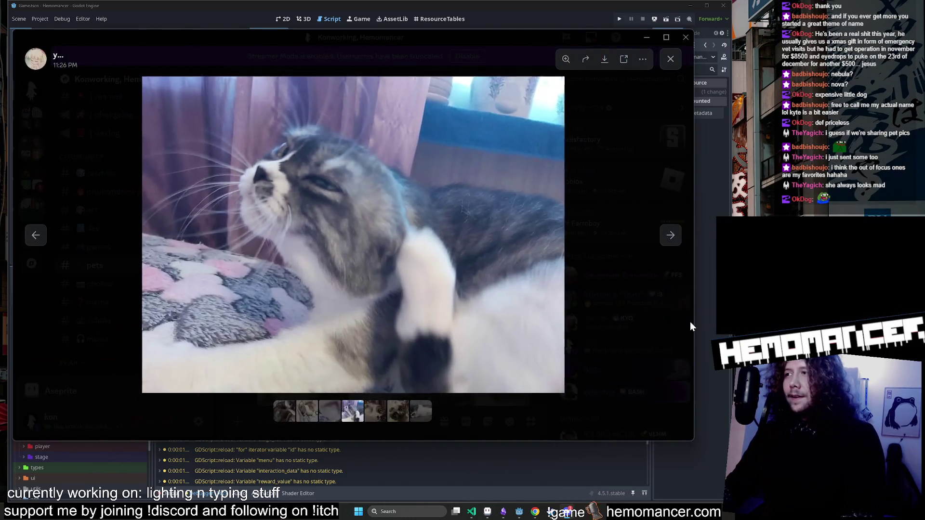
left_click(669, 240)
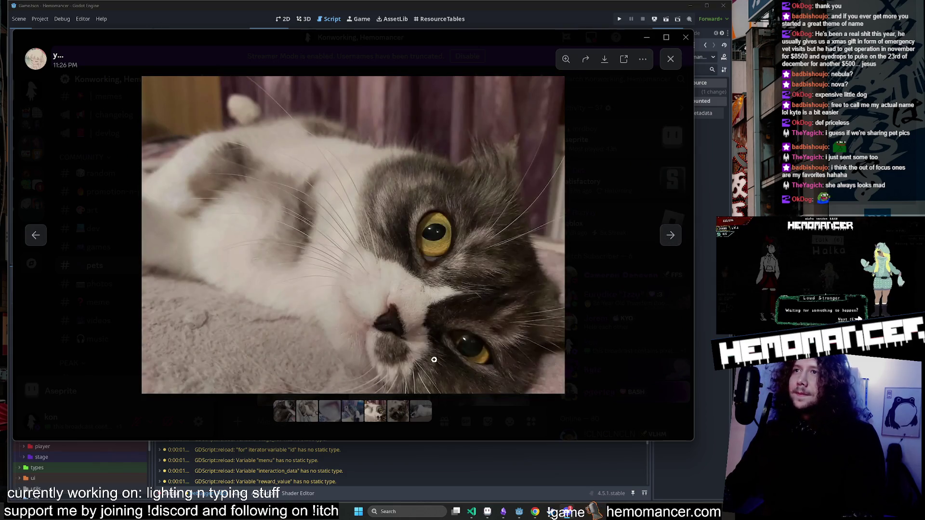
left_click(463, 240)
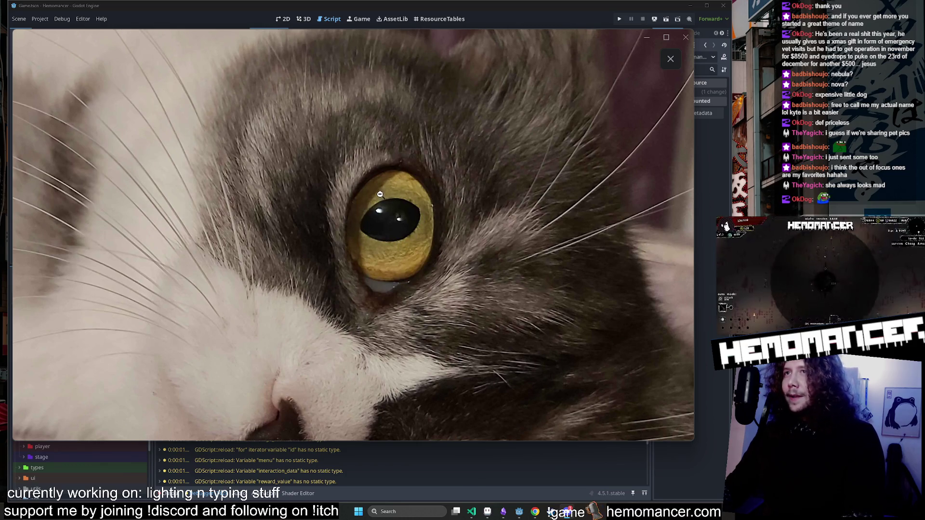
left_click(417, 210)
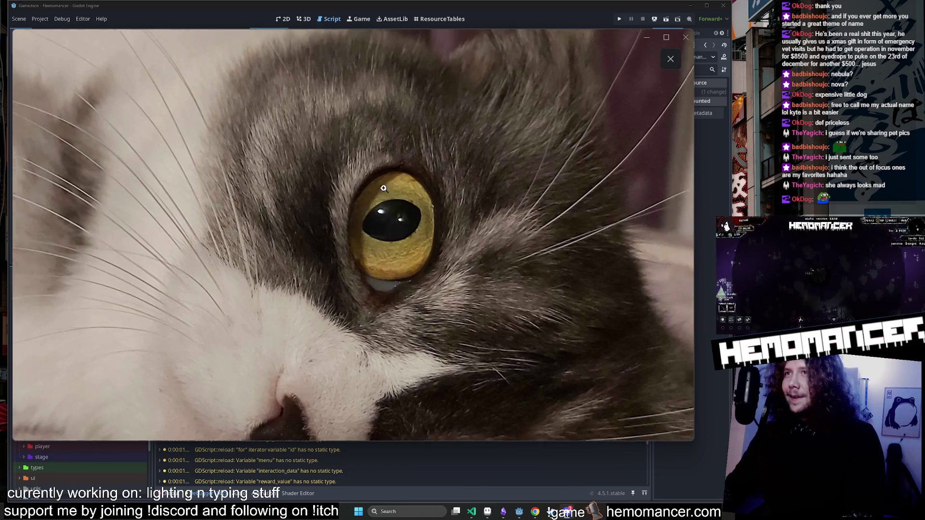
left_click(424, 224)
left_click(446, 165)
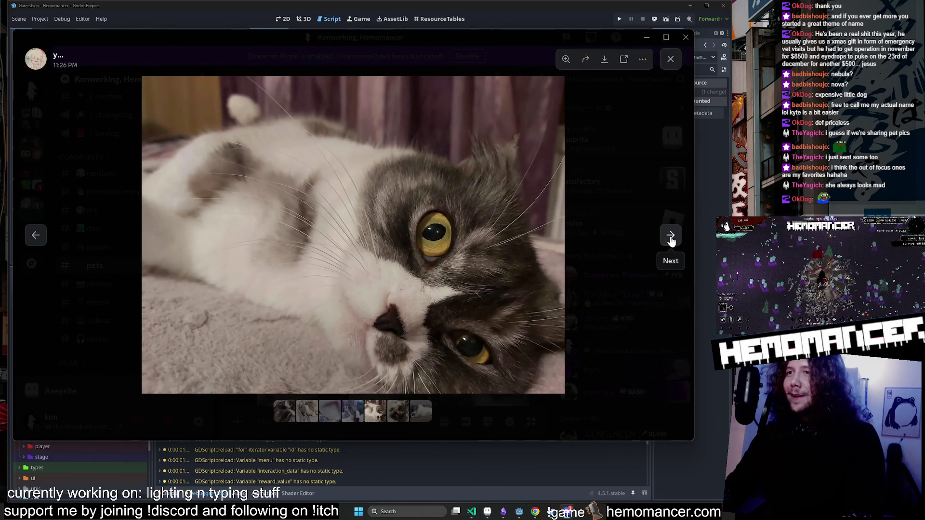
left_click(670, 235)
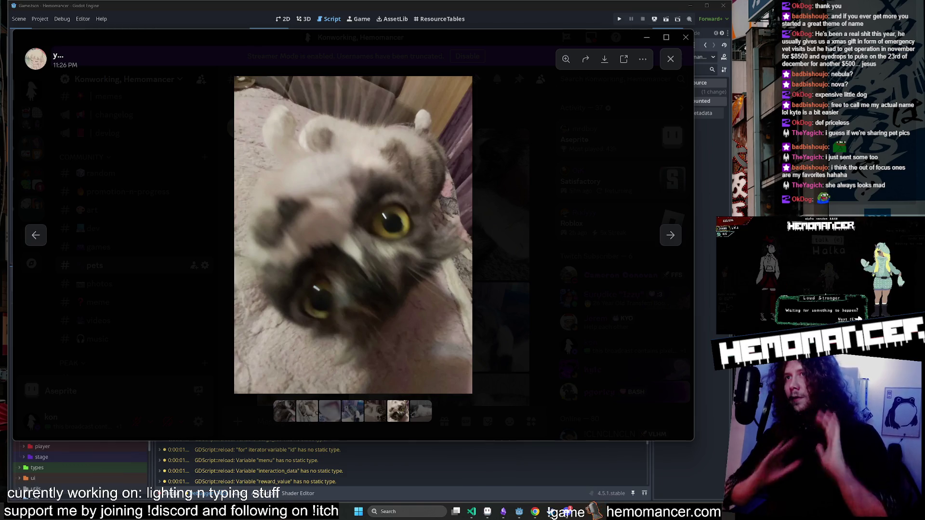
Advance to the seventh sleeping-cat photo, then move the viewer aside and return to Godot.
left_click_drag(346, 33, 358, 38)
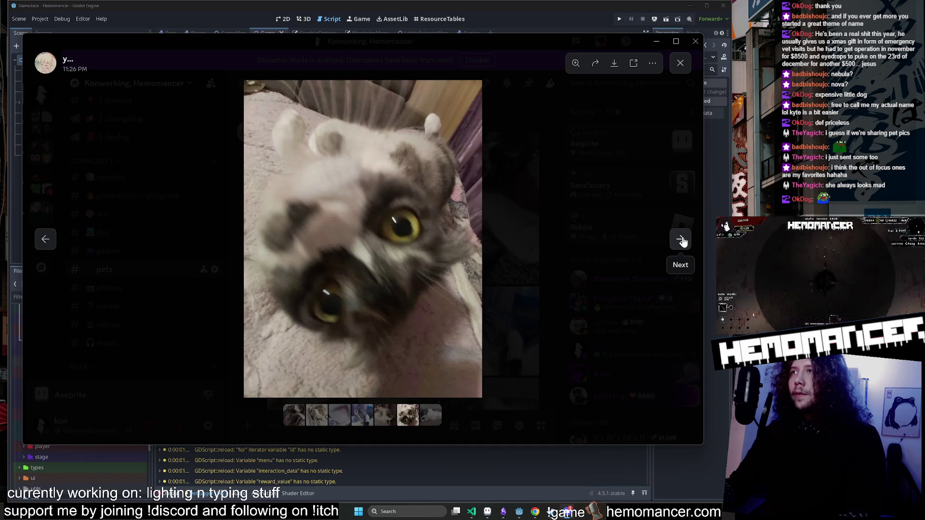
left_click(680, 239)
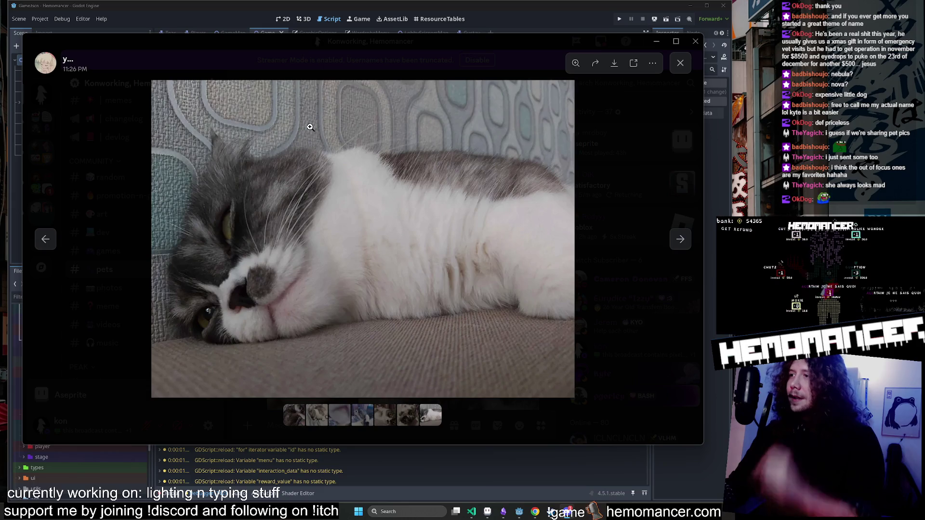
left_click_drag(463, 43, 275, 220)
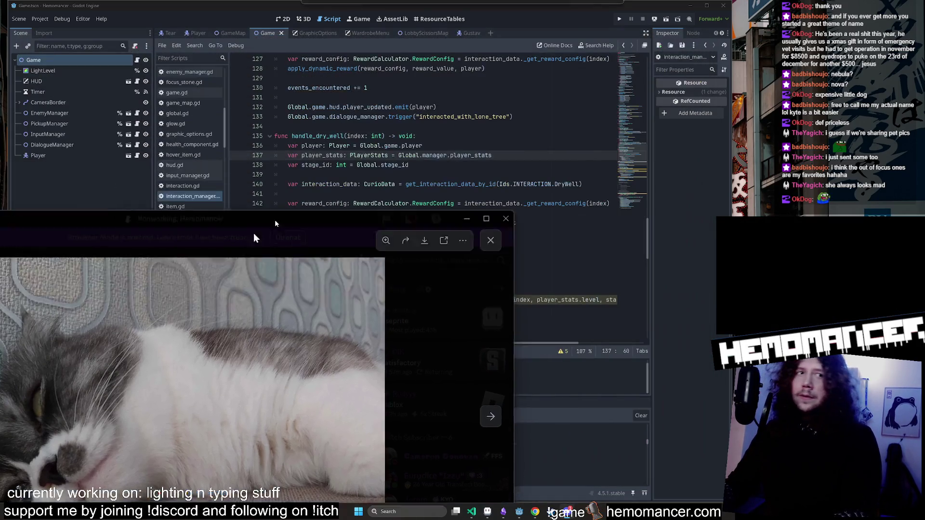
key("alt+Tab")
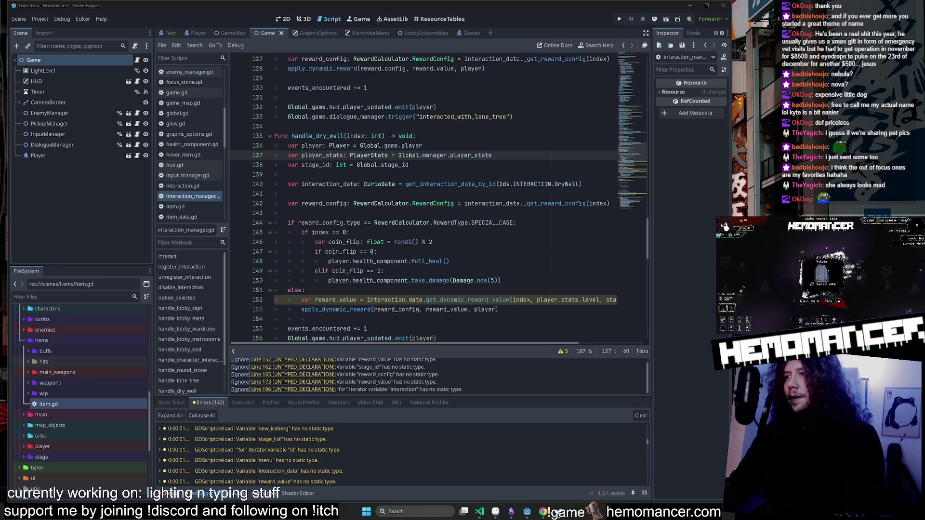
left_click(471, 222)
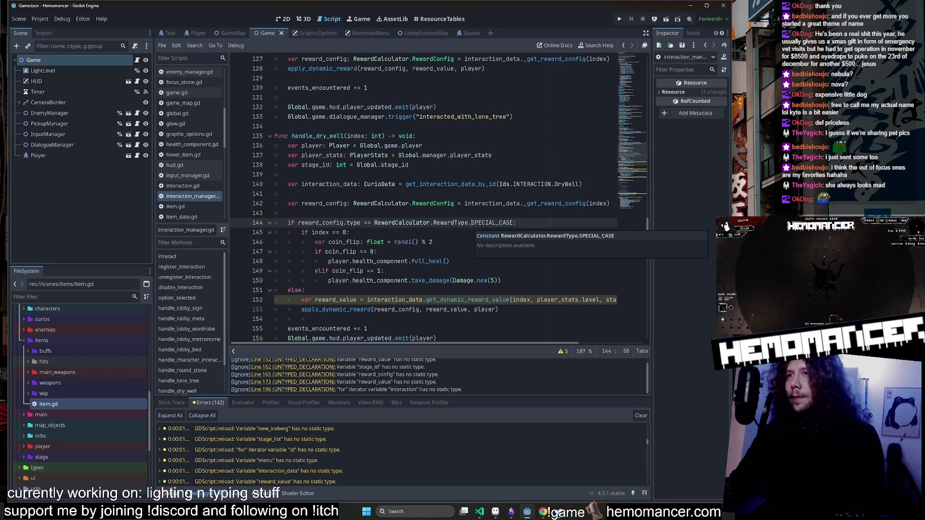
scroll(472, 222, "up", 1)
scroll(471, 223, "down", 2)
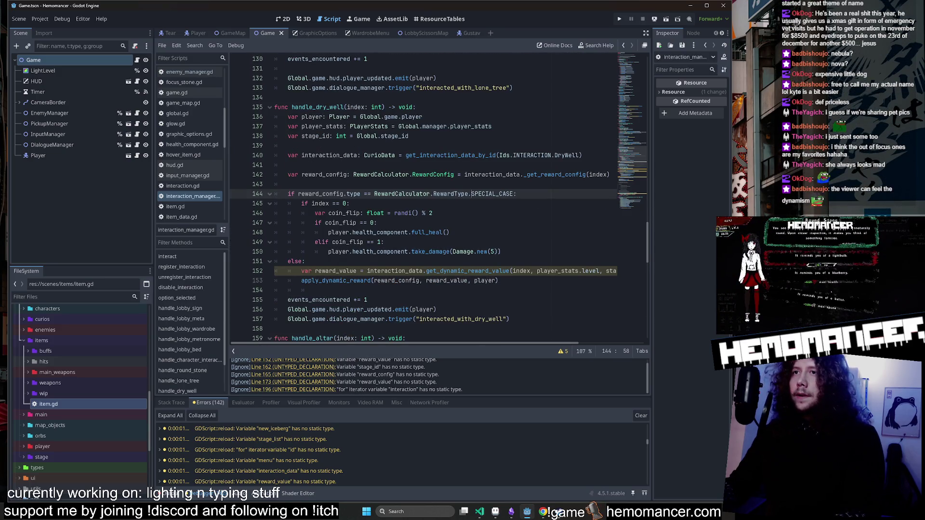
left_click(357, 271)
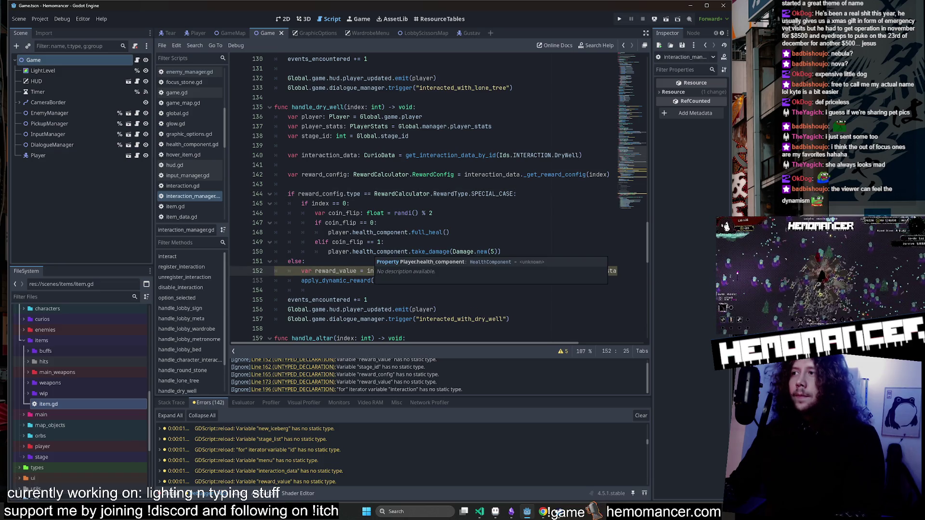
left_click(337, 165)
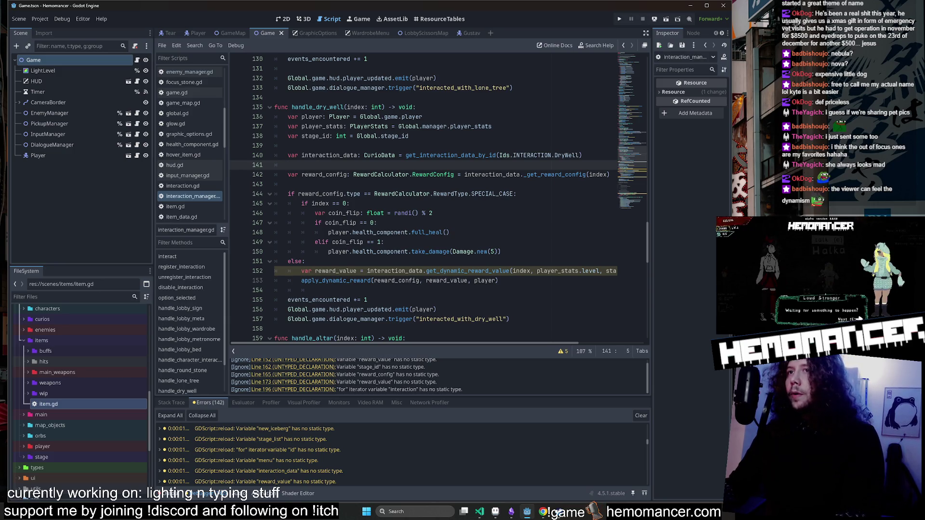
left_click(378, 271)
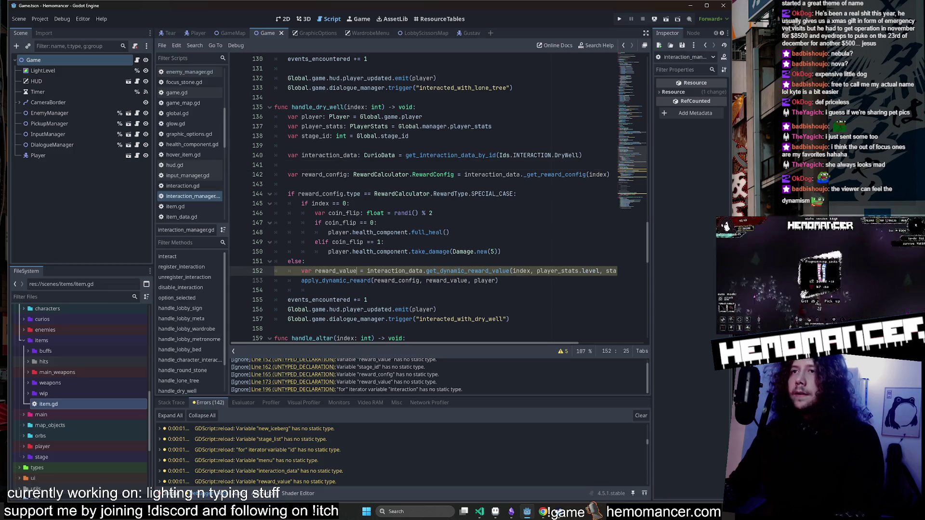
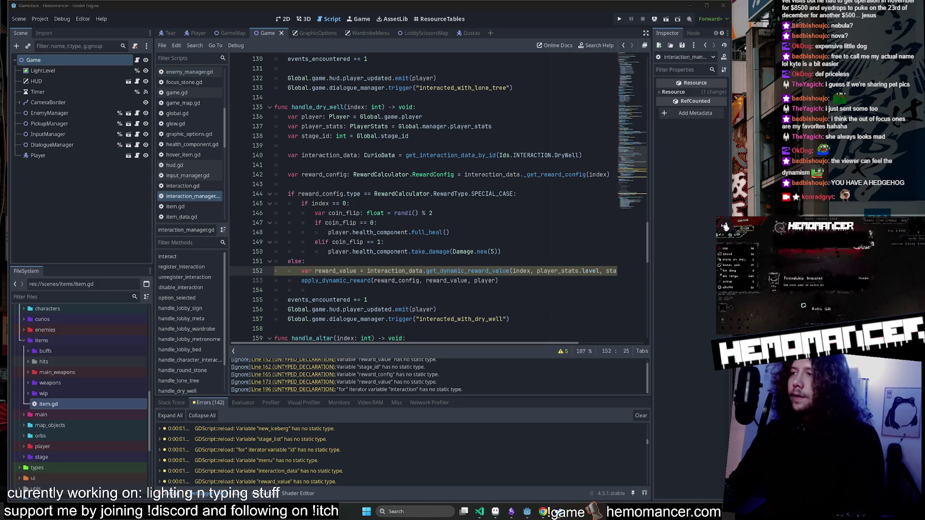
Copy the ': RewardCalculator.RewardConfig' type from line 142 onto reward_config on line 165.
left_click(313, 271)
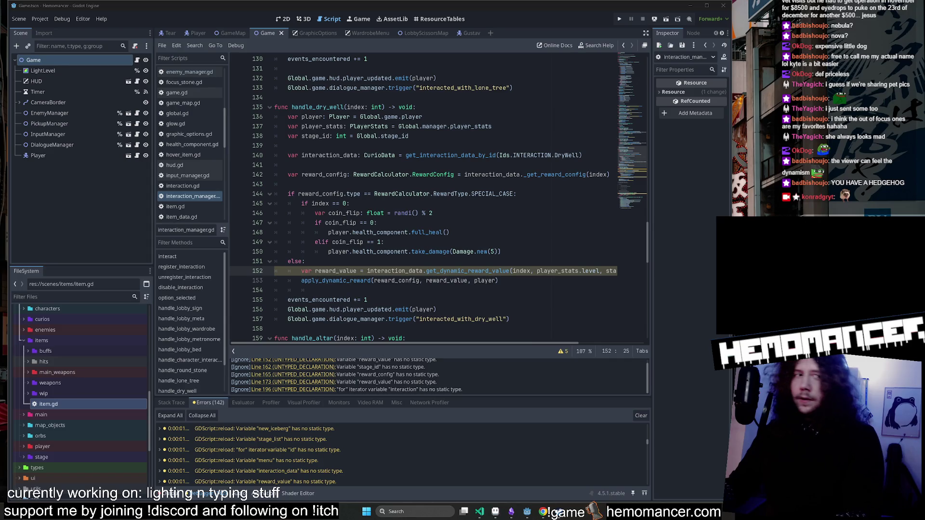
left_click(467, 270)
scroll(424, 197, "down", 2)
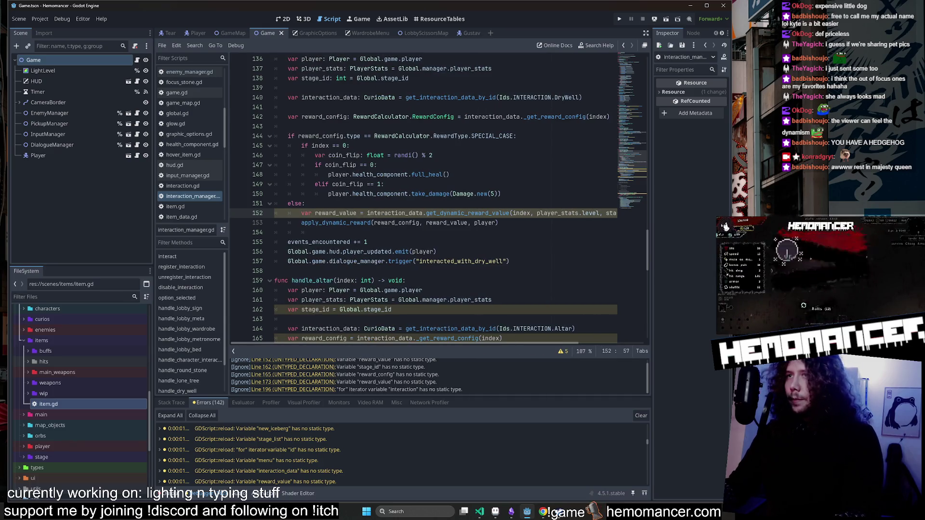
scroll(424, 198, "down", 2)
scroll(424, 198, "up", 3)
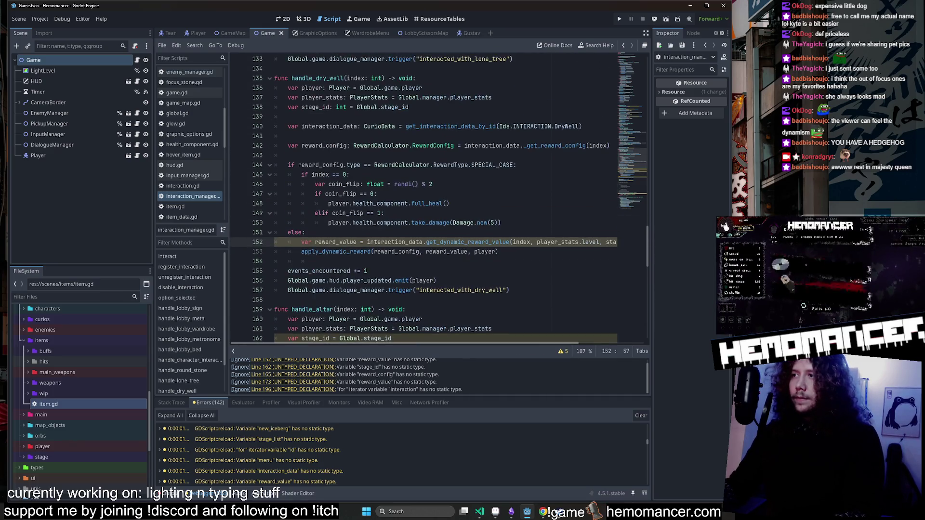
scroll(424, 197, "down", 1)
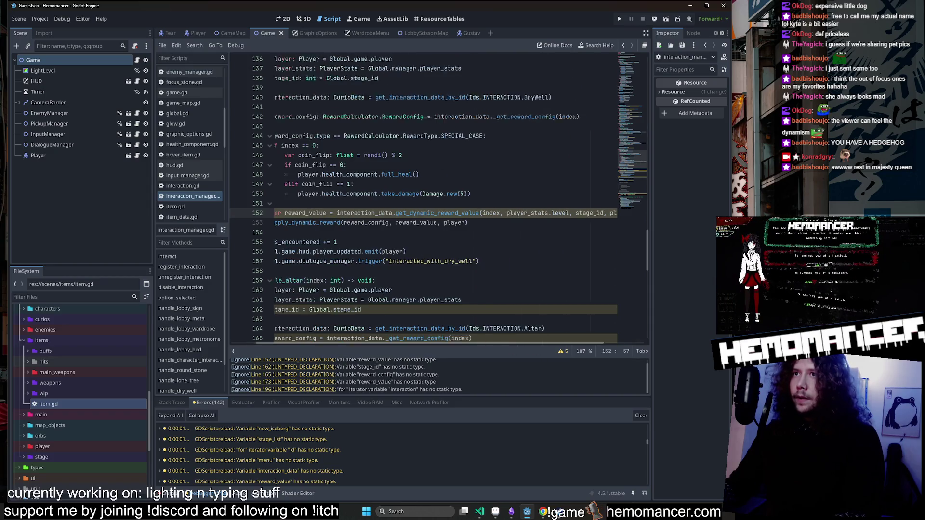
mouse_move(467, 212)
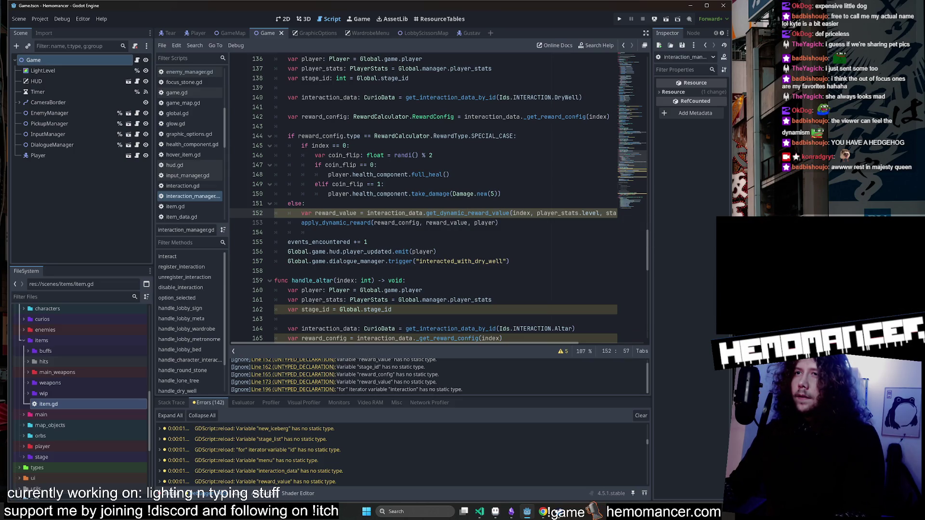
scroll(433, 200, "down", 2)
scroll(434, 200, "up", 3)
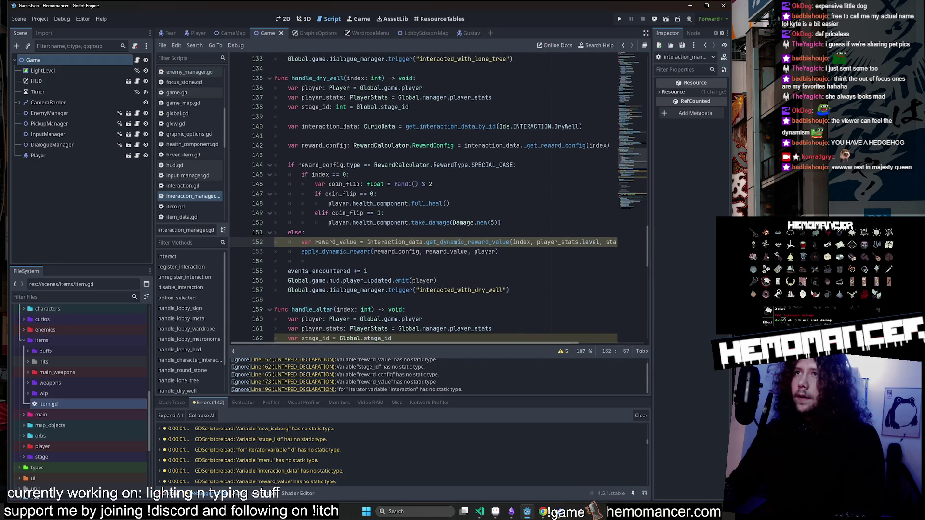
left_click_drag(454, 145, 348, 146)
scroll(433, 198, "down", 2)
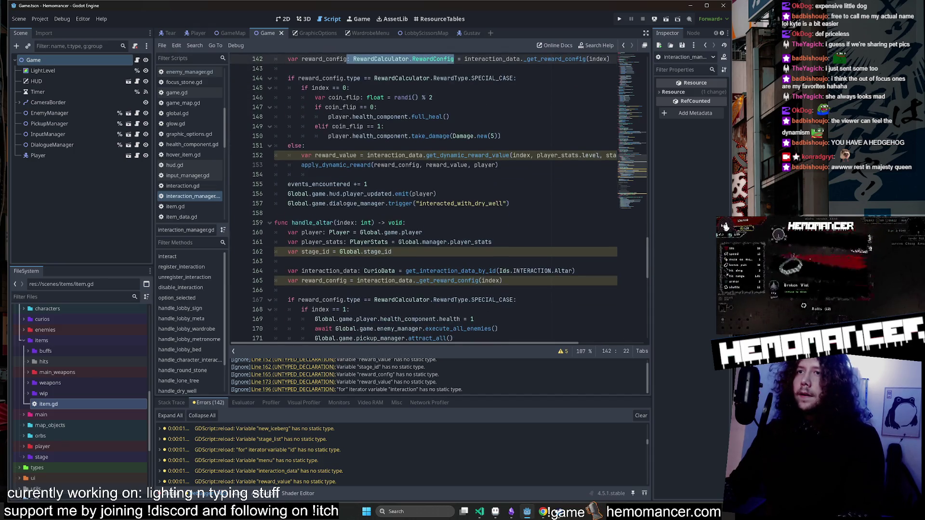
left_click(347, 281)
type(": RewardCalculator.RewardConfig")
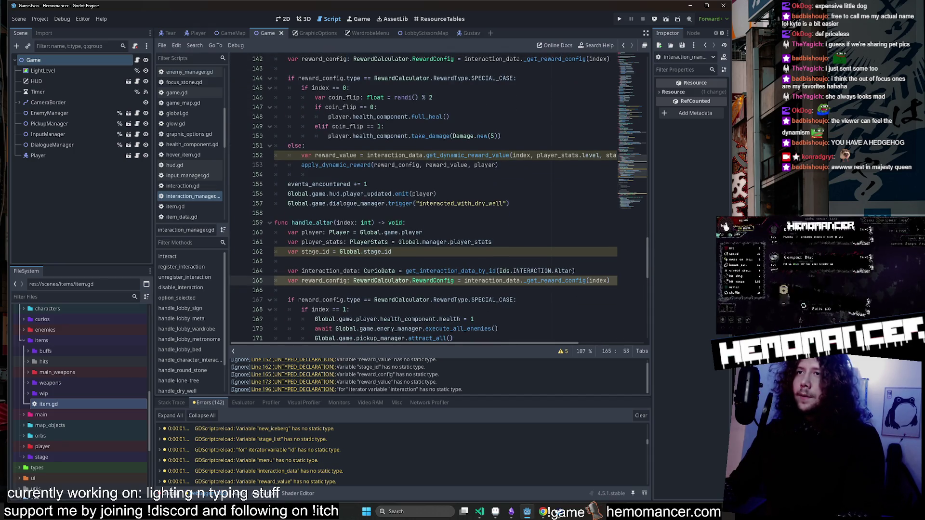
Copy ': float' from line 126 and paste it after reward_value on line 152.
scroll(434, 197, "down", 4)
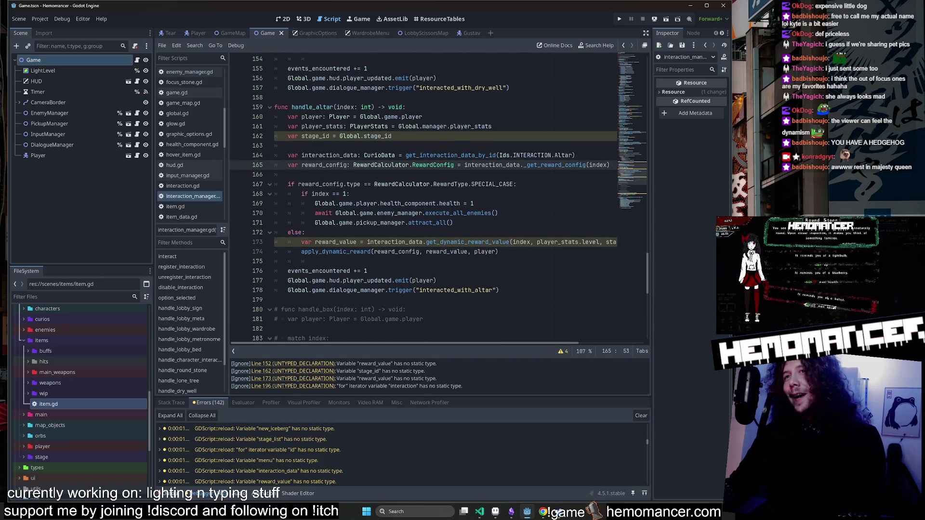
scroll(434, 197, "up", 14)
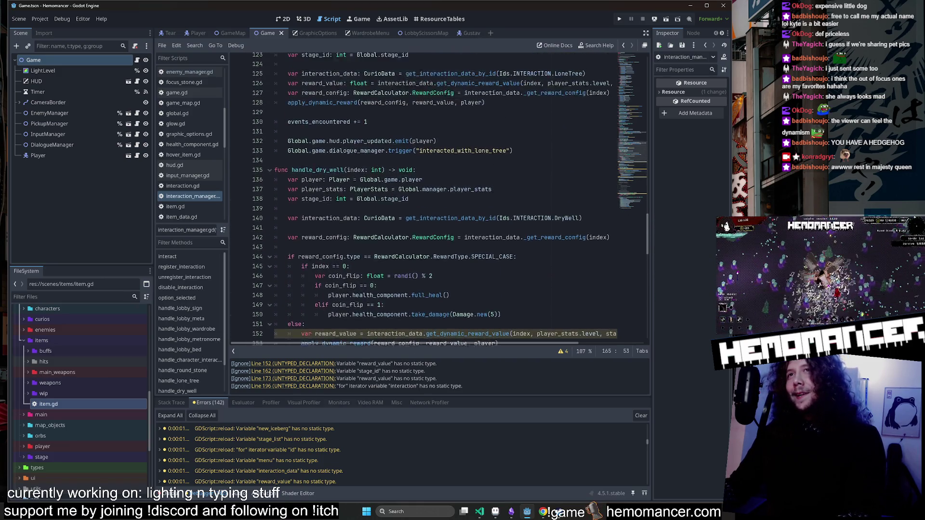
scroll(433, 197, "up", 1)
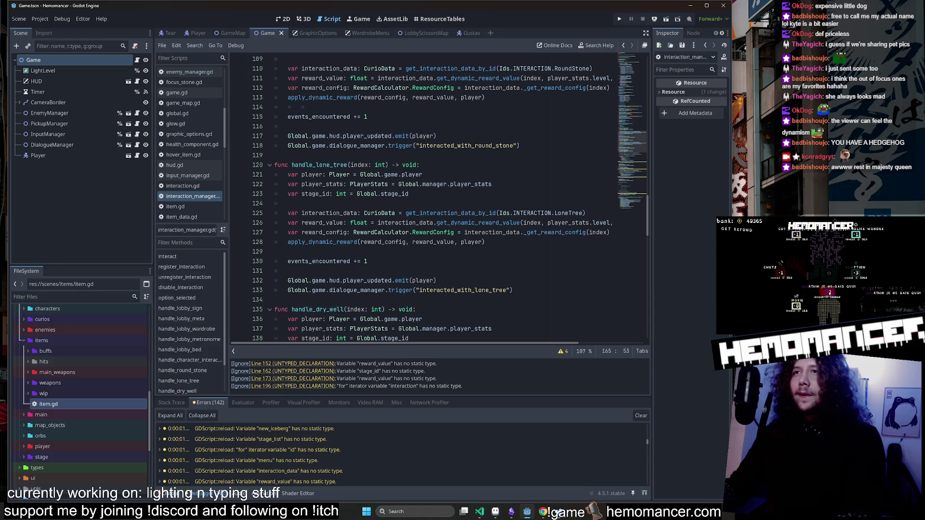
left_click_drag(367, 223, 344, 223)
key("ctrl+c")
scroll(357, 222, "down", 6)
scroll(433, 197, "down", 2)
scroll(434, 197, "up", 2)
scroll(433, 197, "down", 3)
left_click(371, 213)
key("ctrl+v")
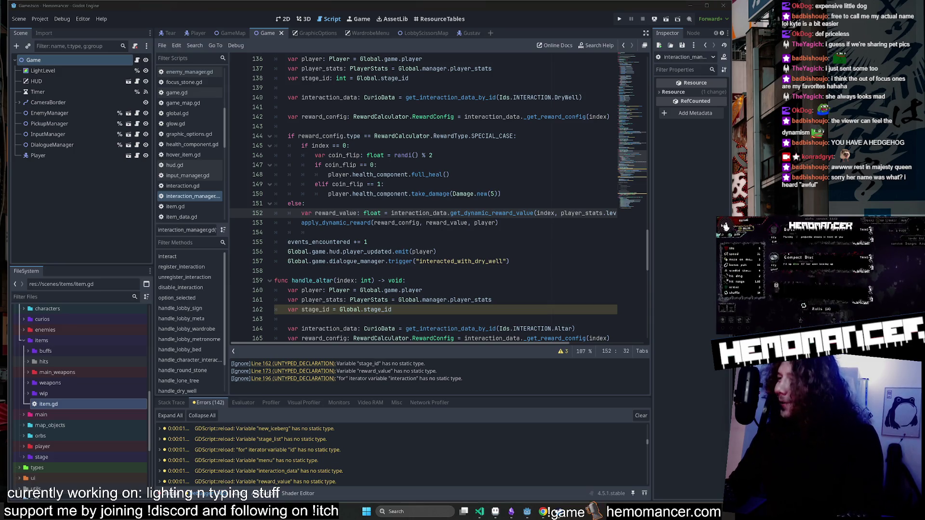
Type ': float' after handle_altar's reward_value declaration on line 173.
scroll(424, 198, "down", 6)
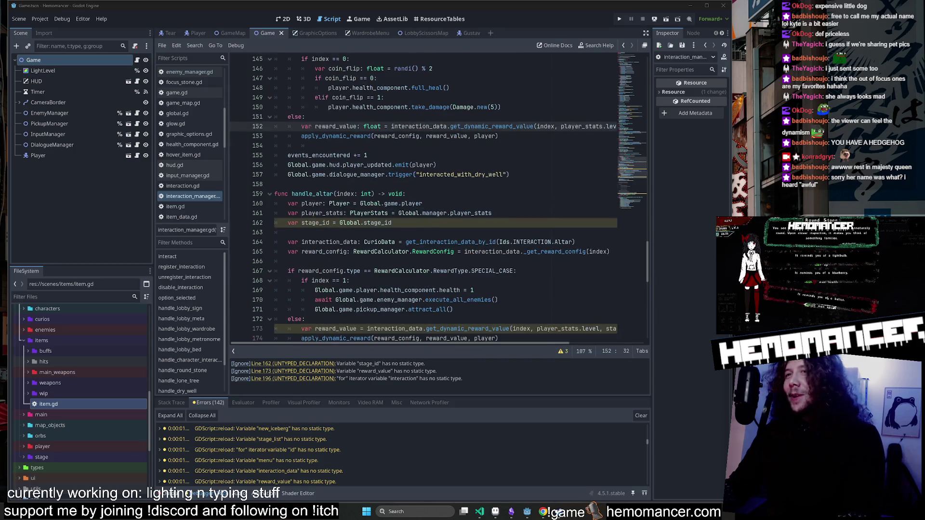
left_click(360, 242)
left_click(356, 242)
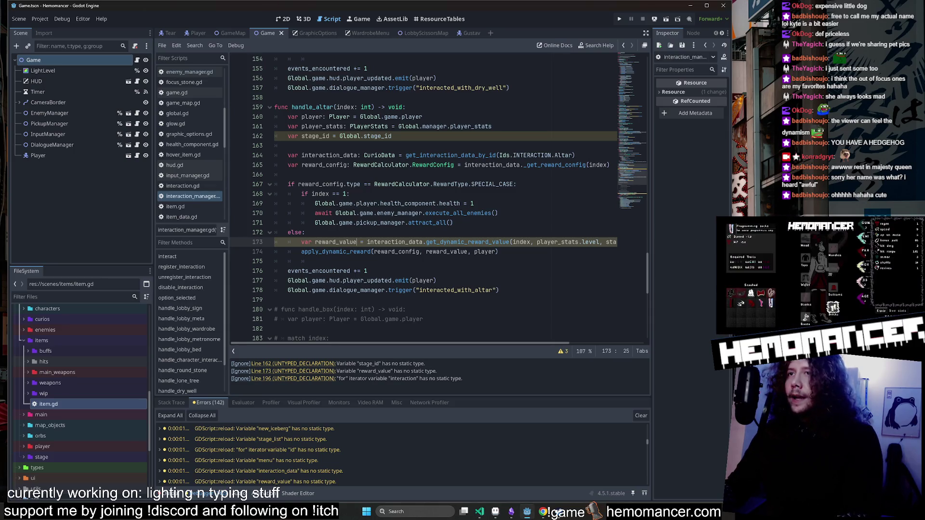
left_click(305, 232)
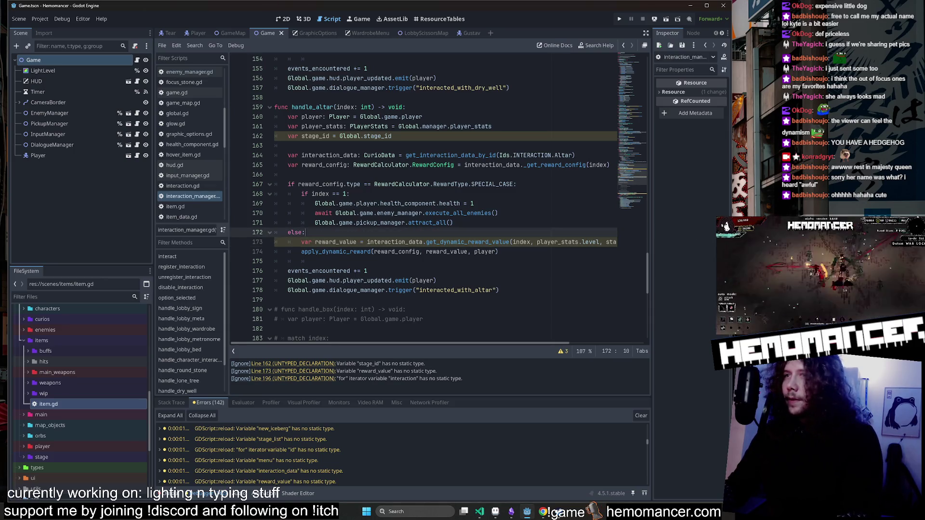
left_click(369, 242)
type(": float")
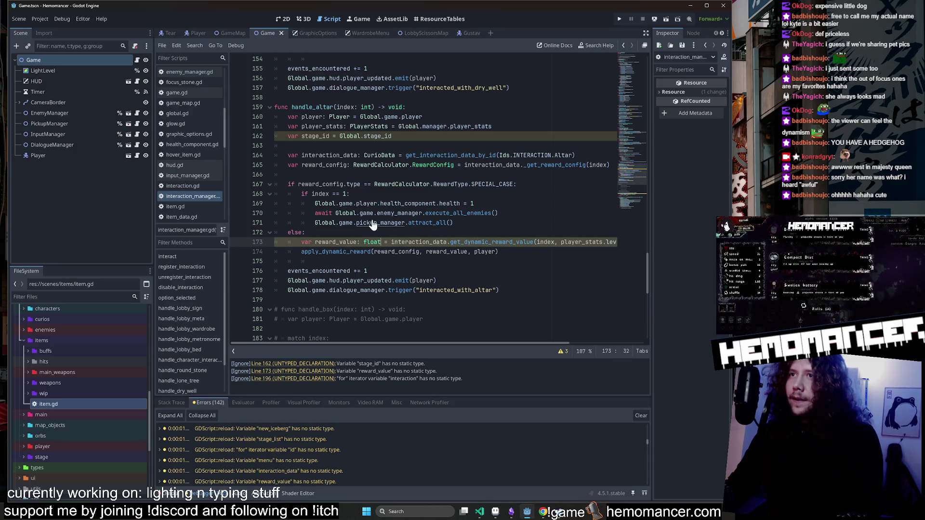
scroll(434, 200, "down", 5)
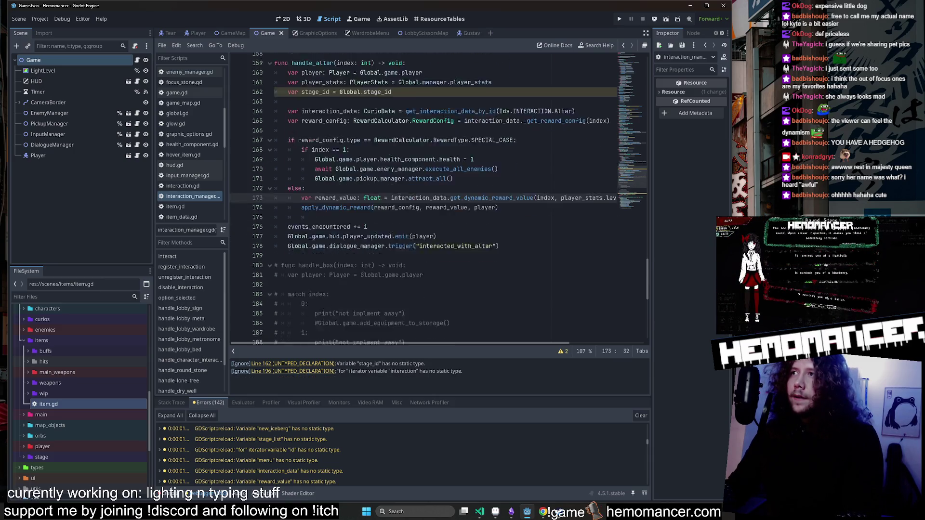
scroll(434, 200, "down", 3)
scroll(433, 200, "up", 5)
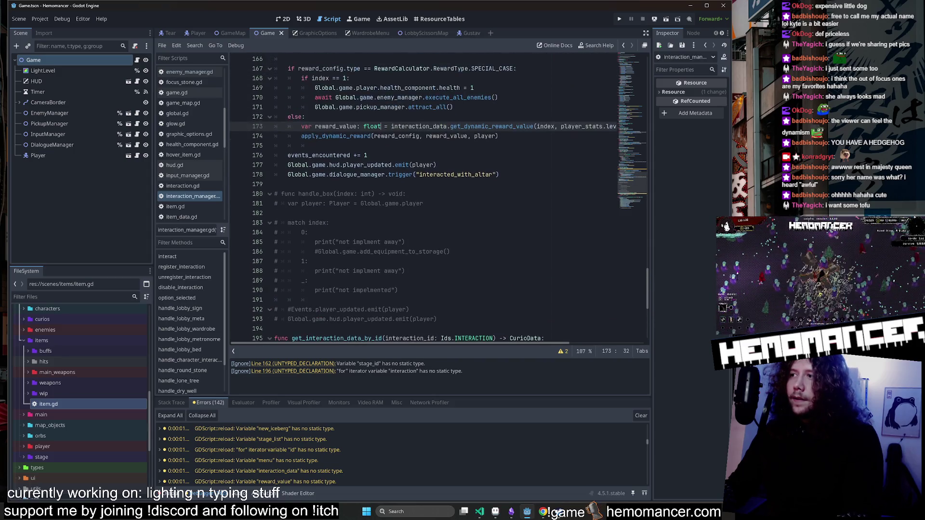
scroll(433, 200, "up", 3)
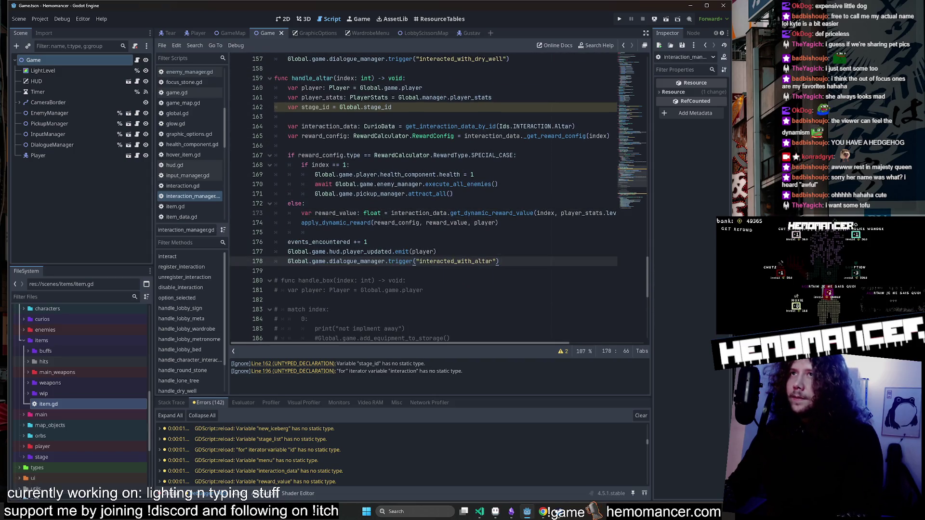
left_click(500, 319)
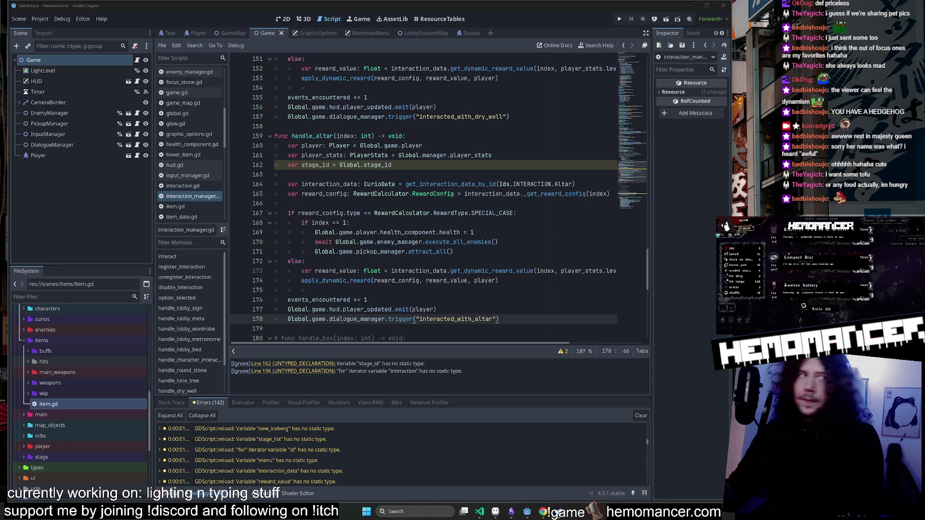
left_click(382, 146)
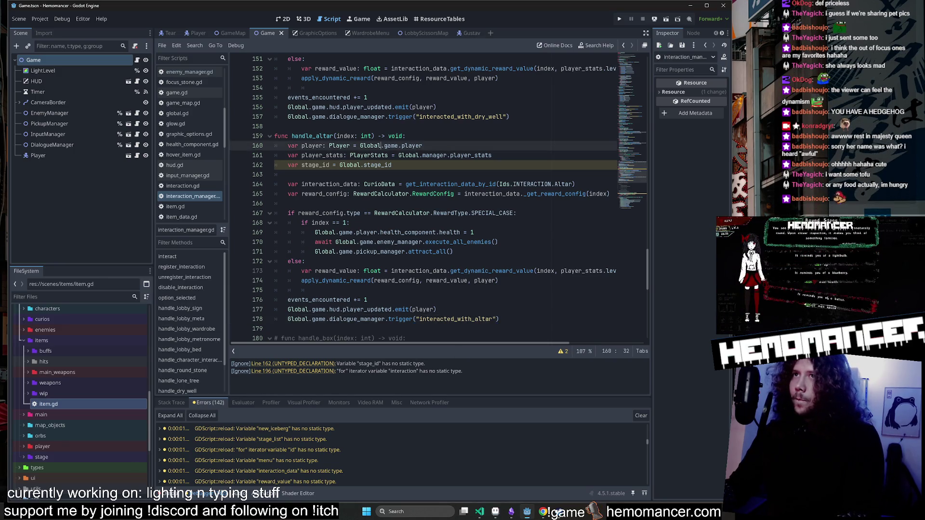
Type stage_id on line 162 as Ids.STAGE, removing the extra spaces.
mouse_move(385, 165)
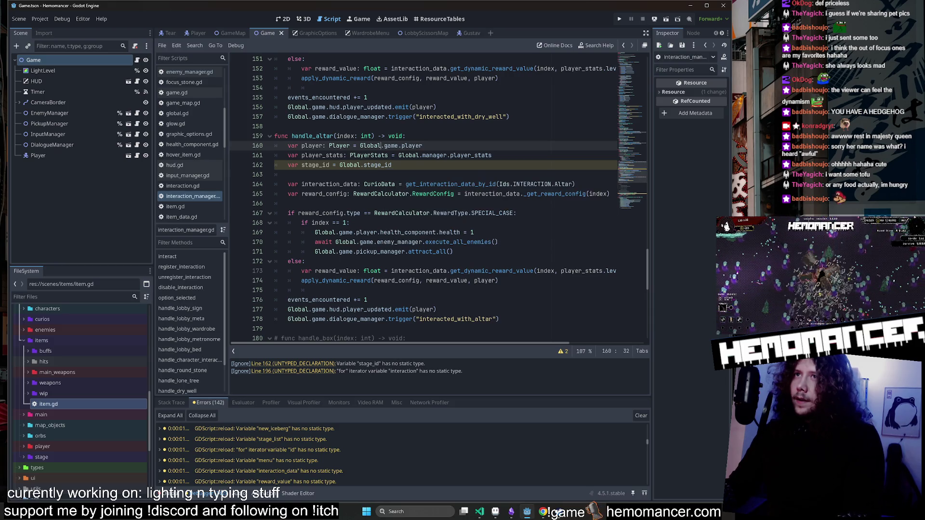
left_click(330, 165)
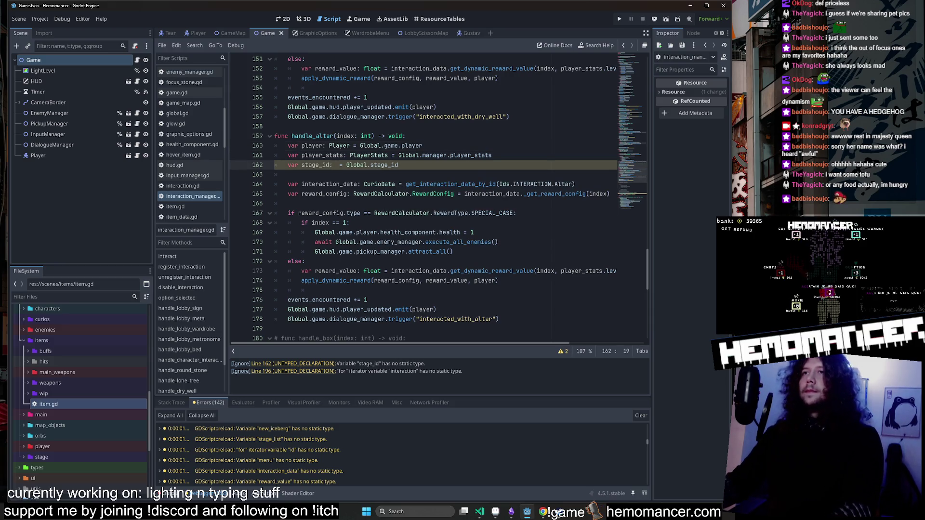
type(":")
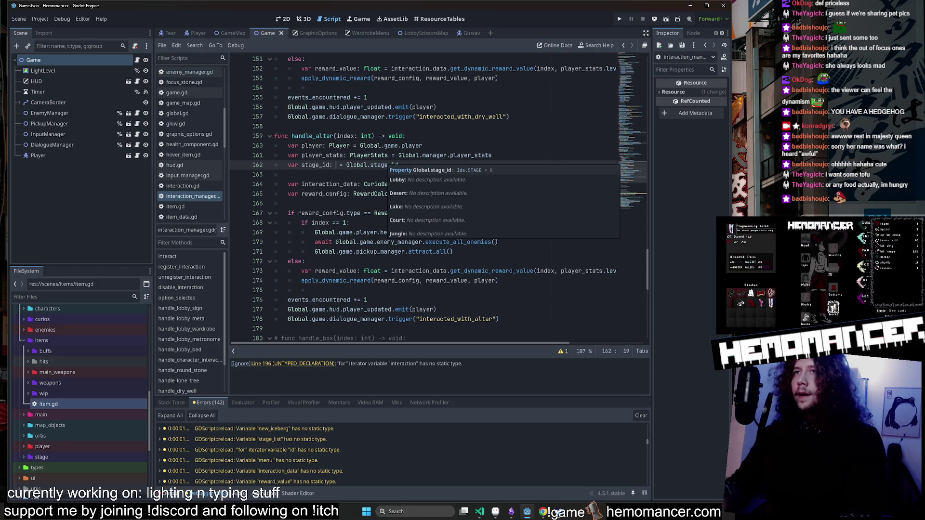
left_click(332, 165)
mouse_move(383, 166)
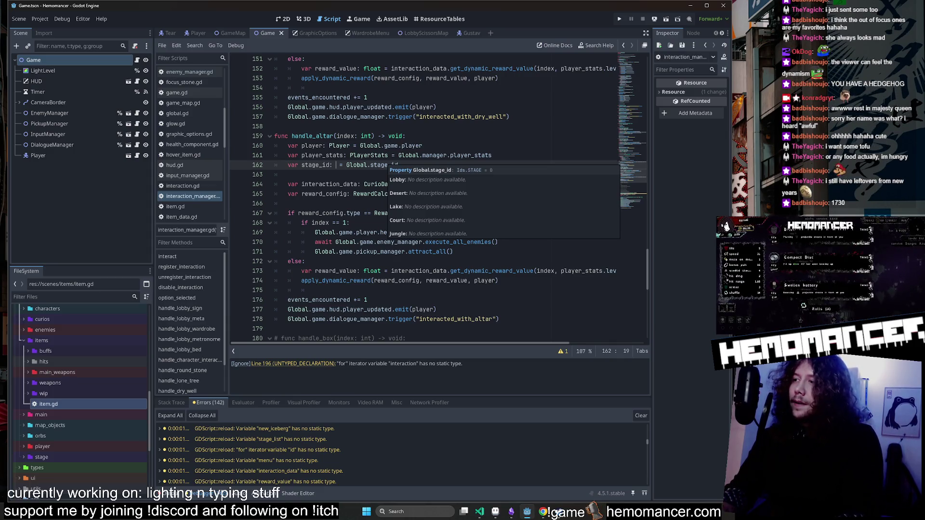
key("BackSpace")
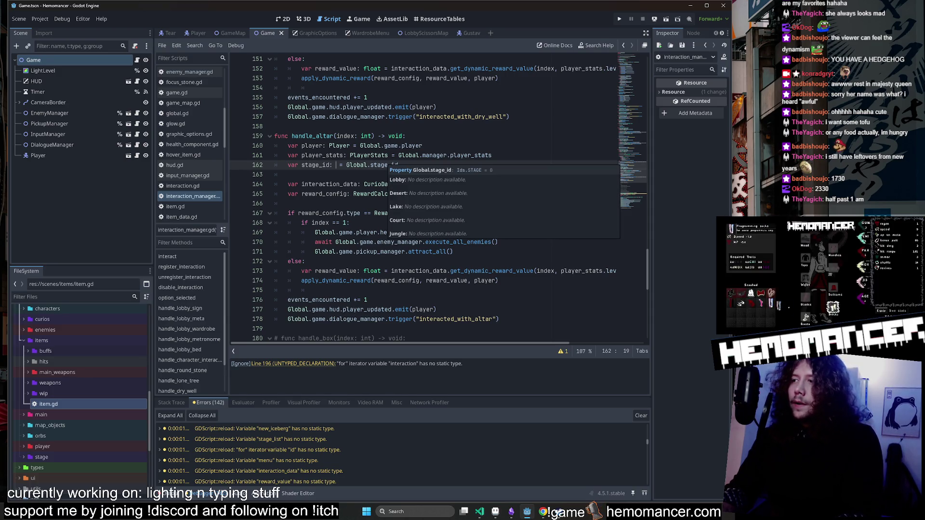
key("BackSpace")
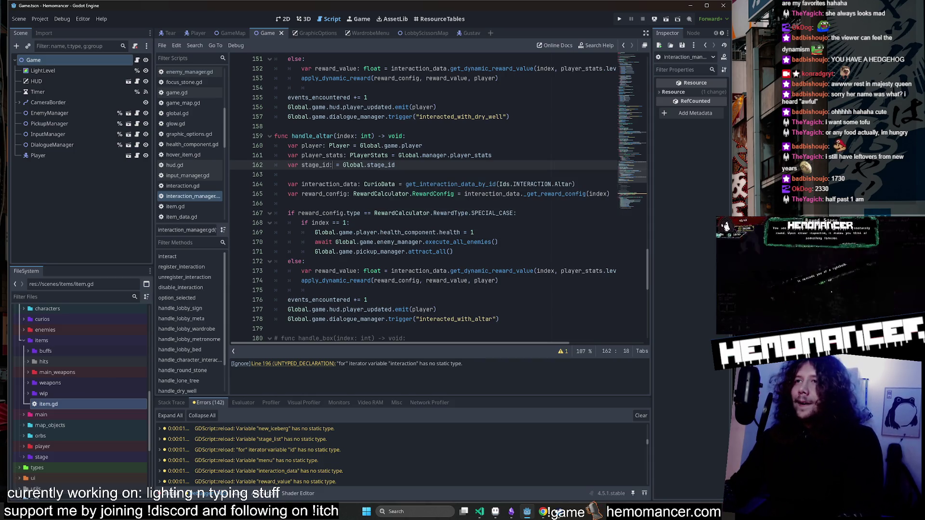
type("Ids.STA")
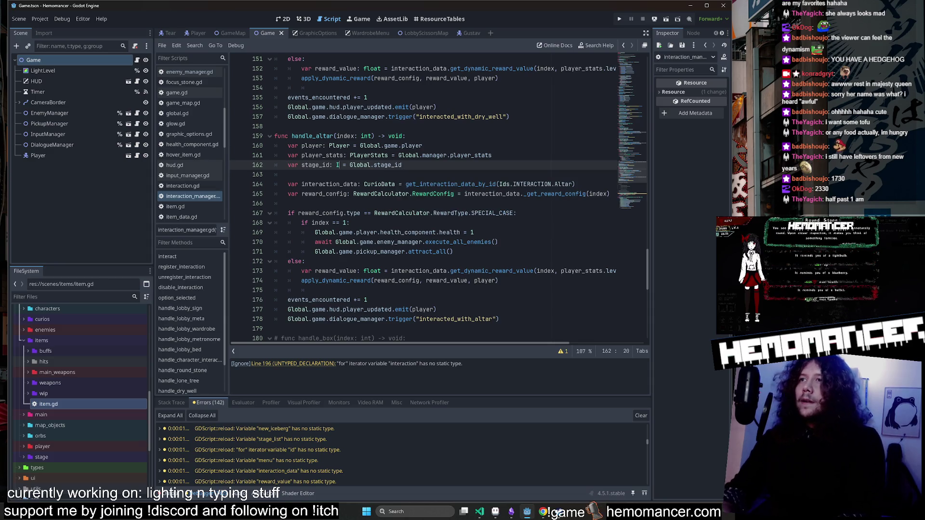
type("GE")
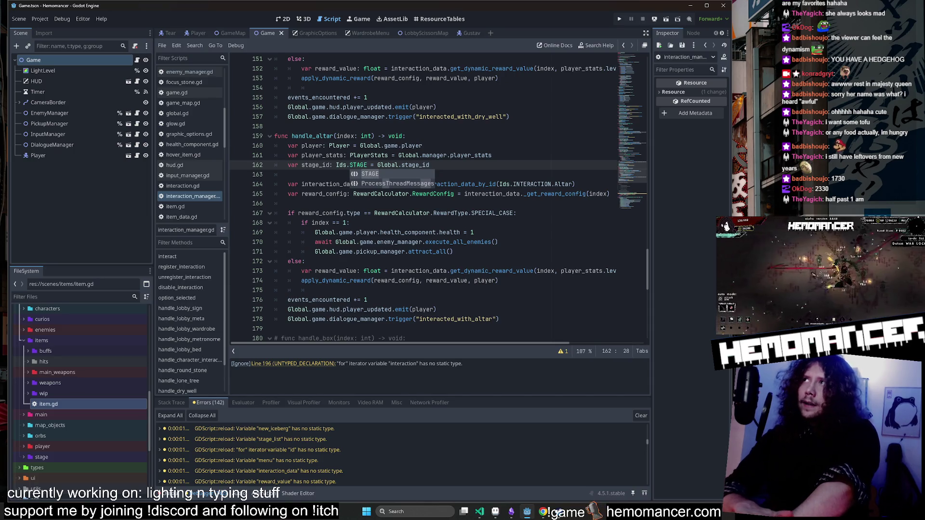
Jump down the script to blank line 194 near get_interaction_data_by_id.
left_click(423, 146)
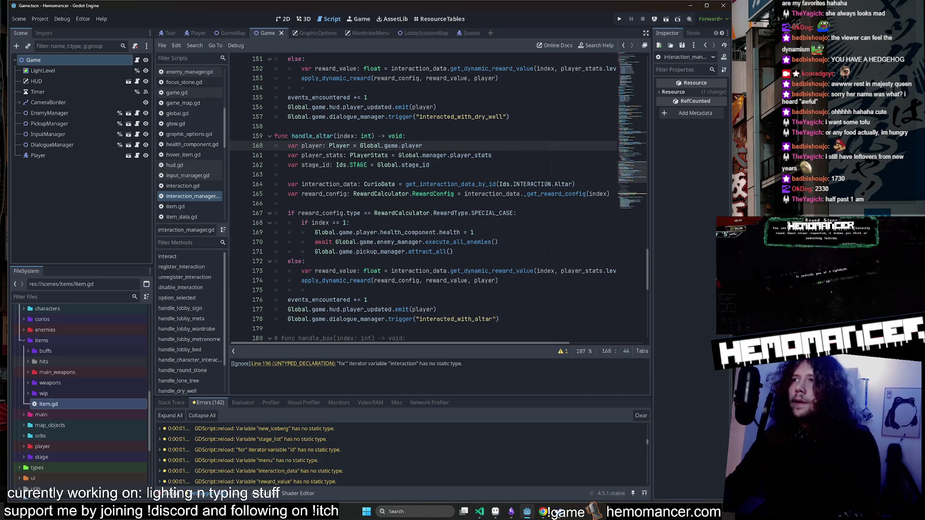
left_click(638, 189)
left_click(277, 174)
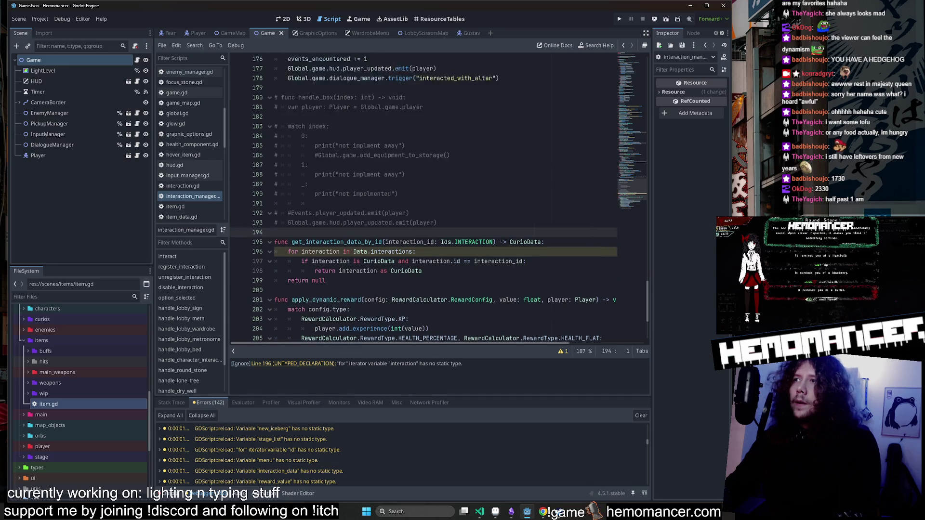
scroll(631, 146, "up", 10)
mouse_move(632, 146)
left_mouse_down()
mouse_move(626, 60)
mouse_move(619, 223)
left_mouse_up()
scroll(620, 223, "up", 2)
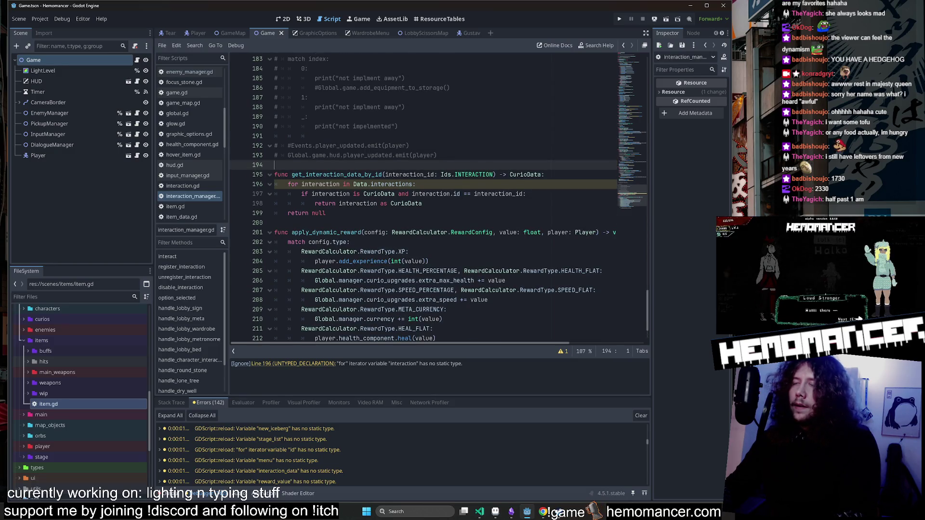
left_click(394, 194)
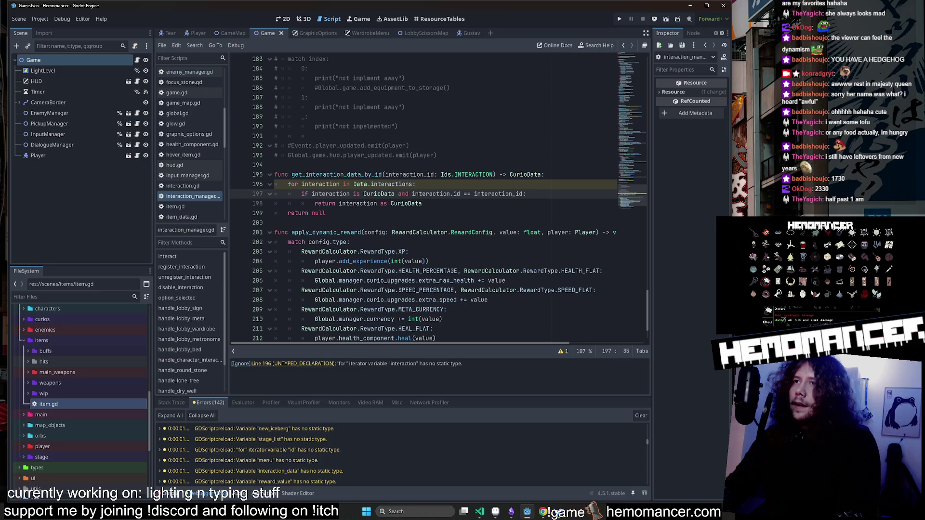
scroll(439, 200, "up", 1)
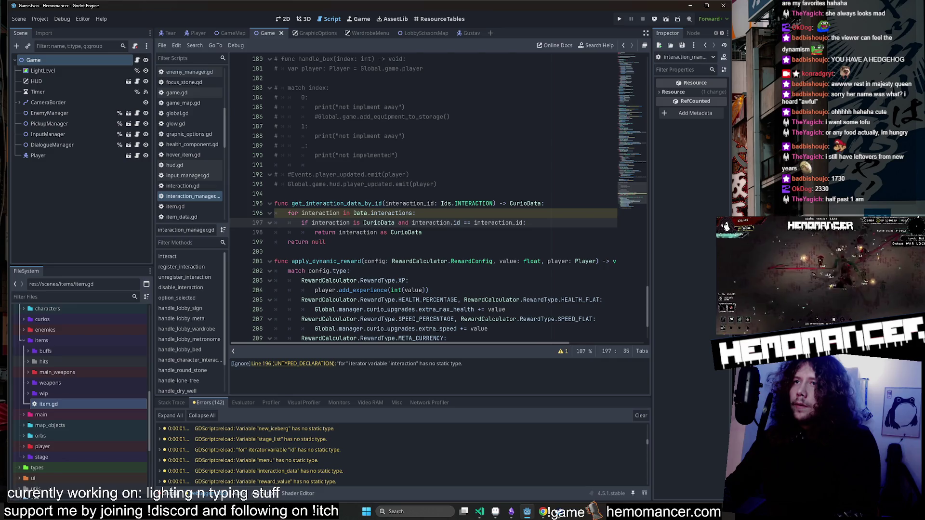
left_click(339, 213)
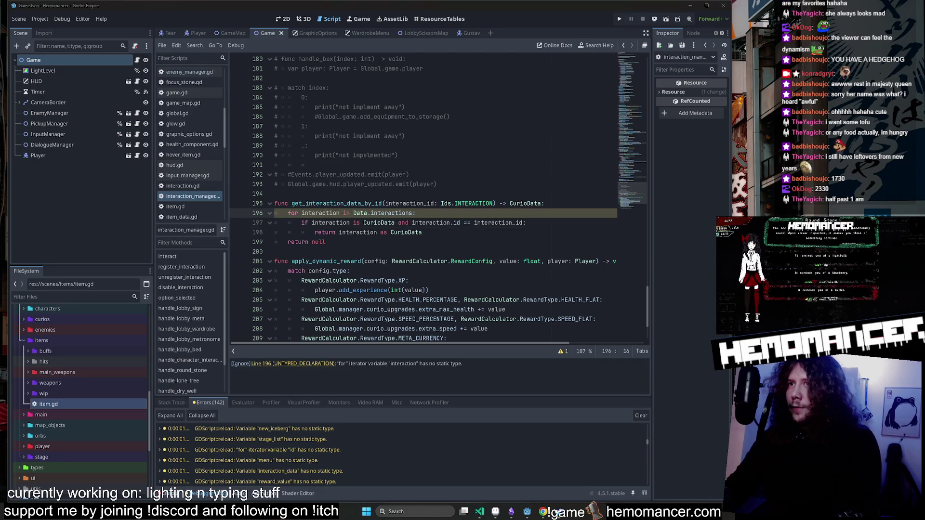
left_click(410, 213)
left_click(322, 213)
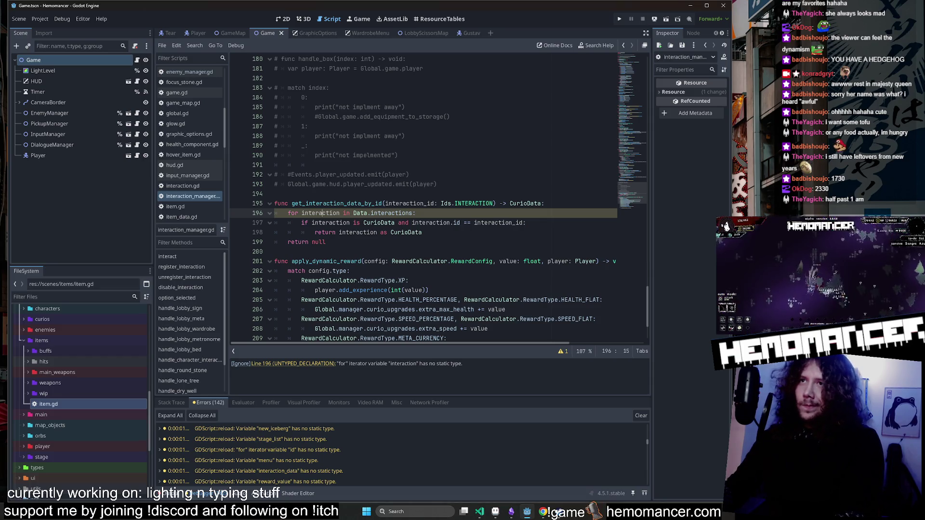
scroll(322, 213, "down", 1)
left_click(328, 213)
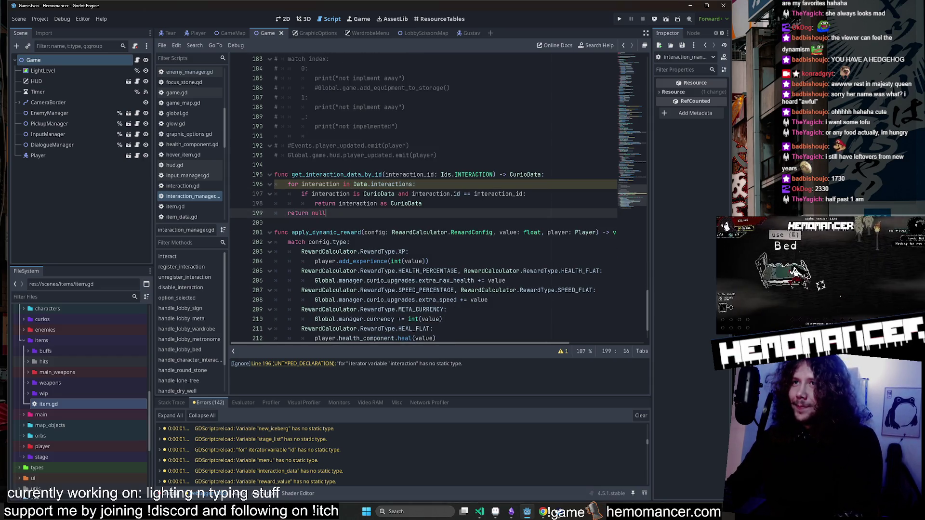
mouse_move(392, 185)
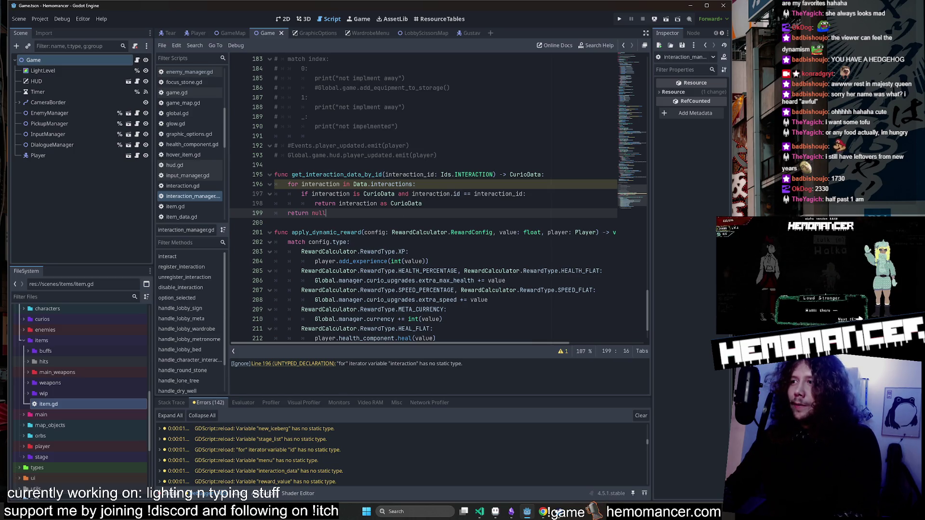
left_click(318, 184)
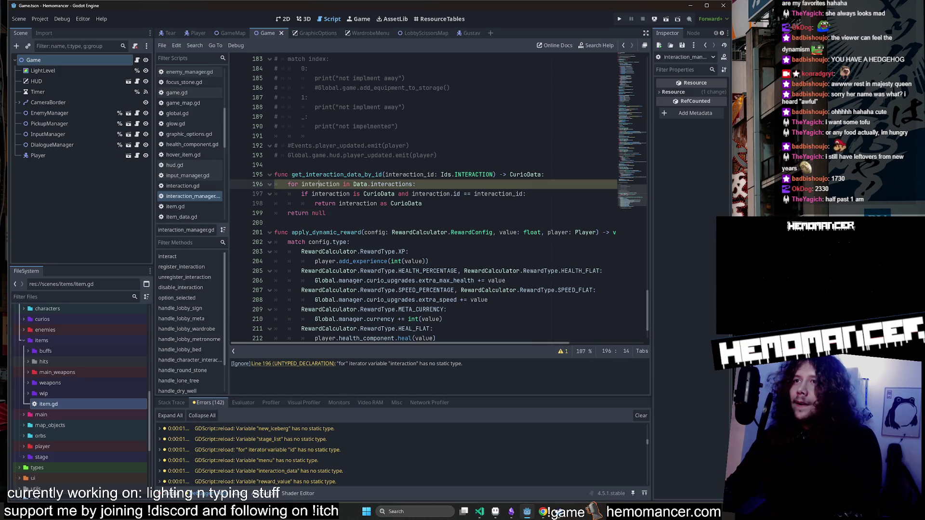
mouse_move(393, 185)
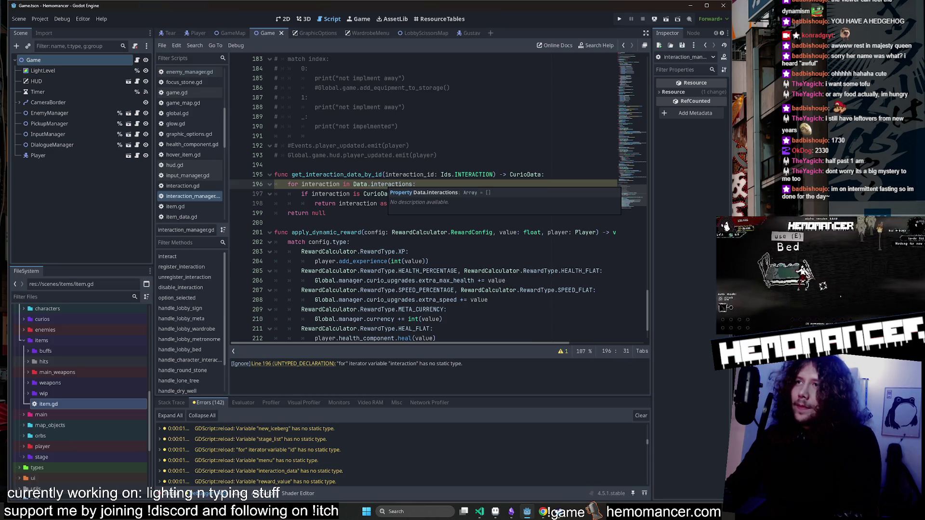
double_click(320, 184)
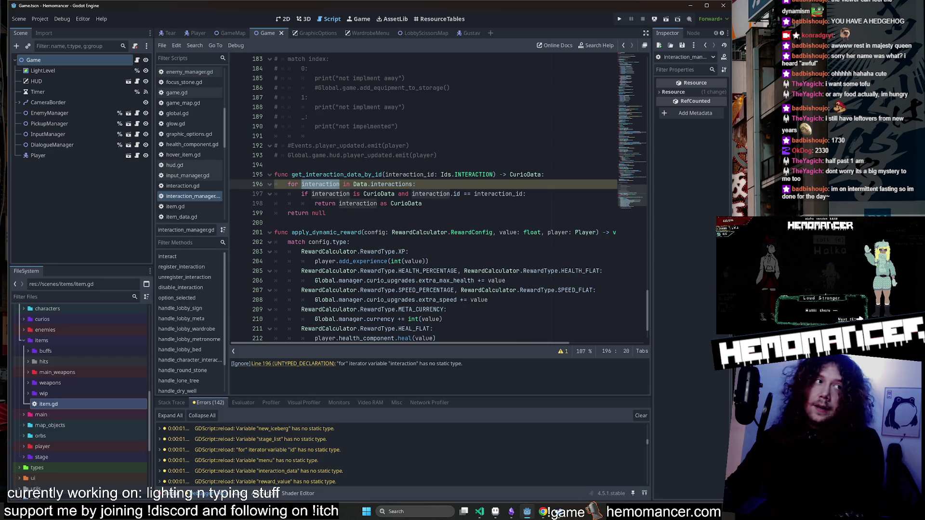
scroll(424, 197, "down", 2)
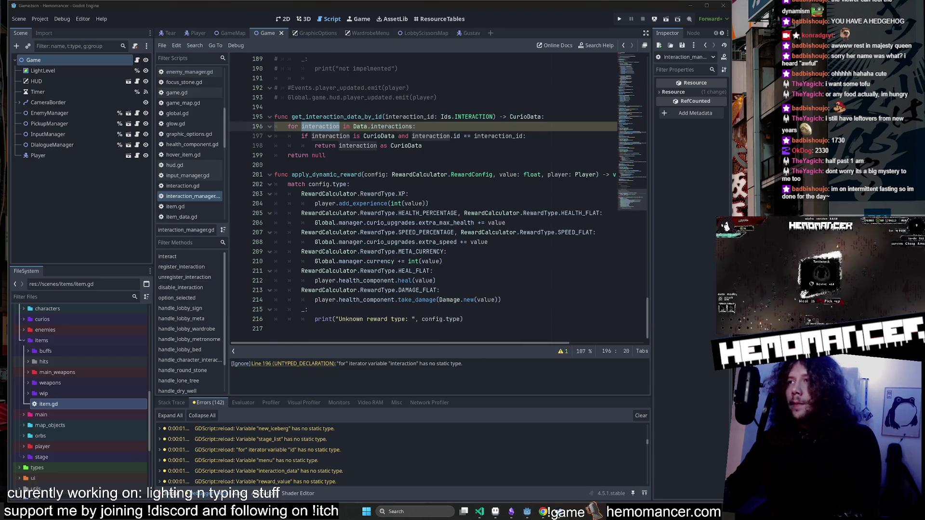
left_click(453, 252)
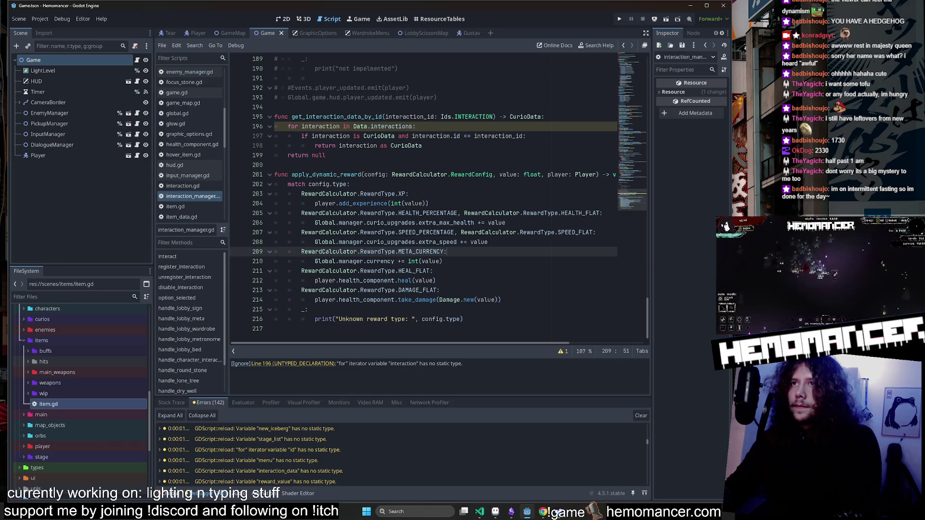
scroll(439, 198, "up", 1)
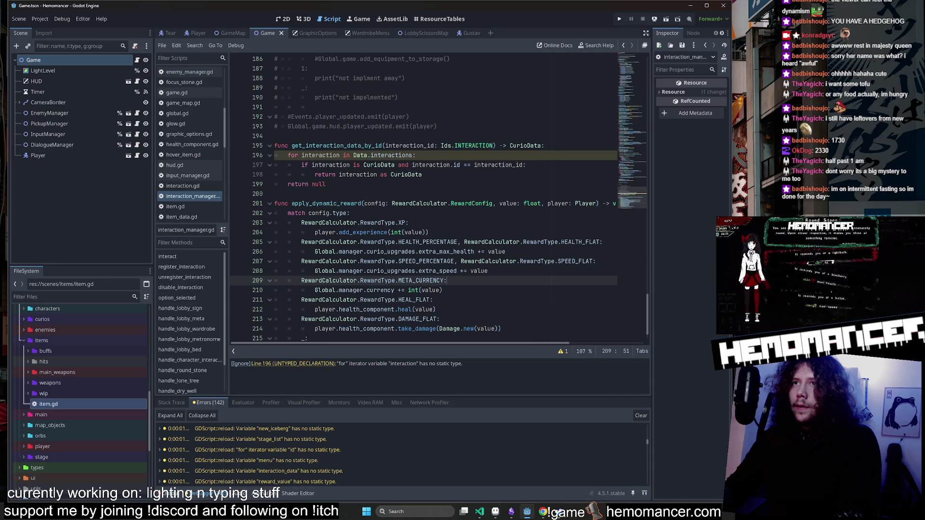
mouse_move(385, 156)
left_click(340, 156)
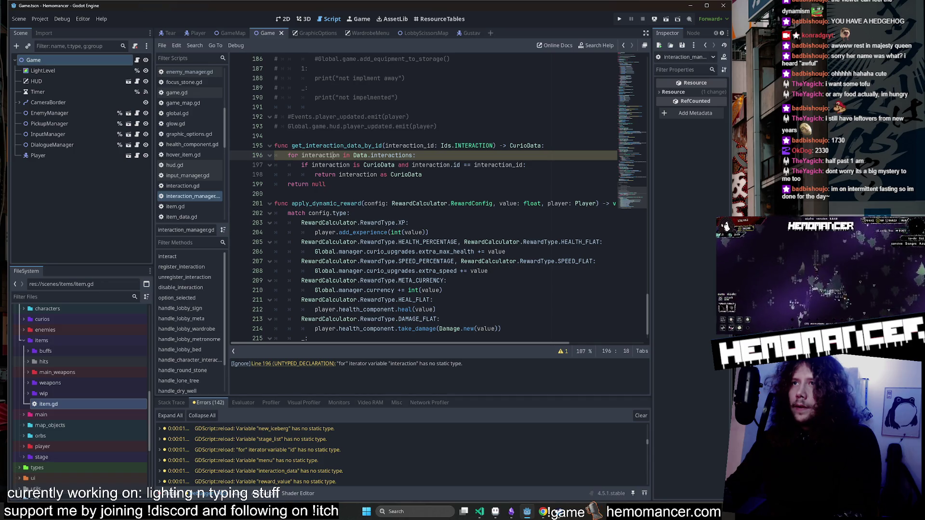
double_click(391, 155)
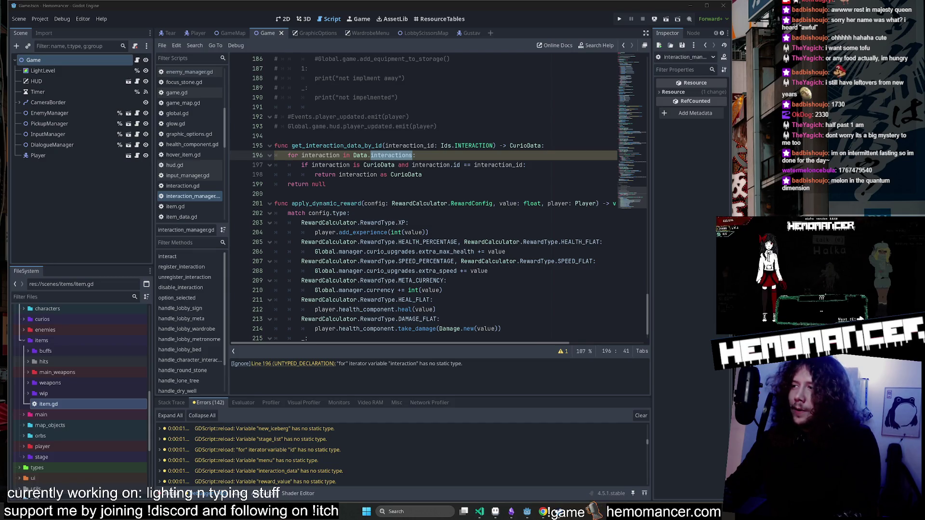
left_click(415, 155)
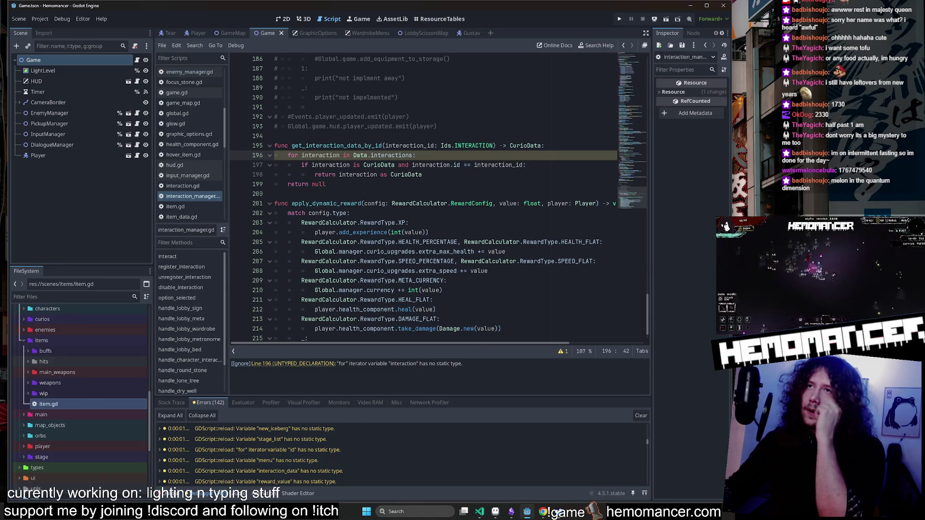
left_click(317, 155)
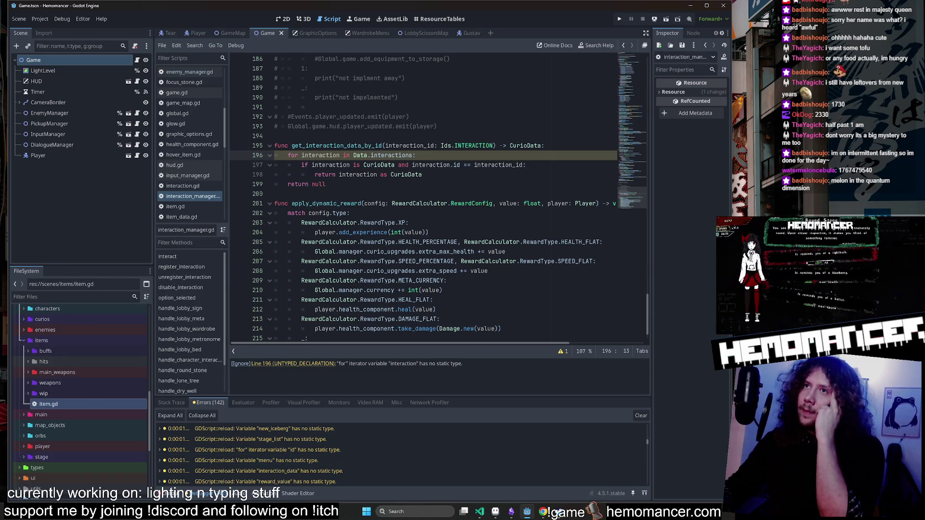
double_click(320, 155)
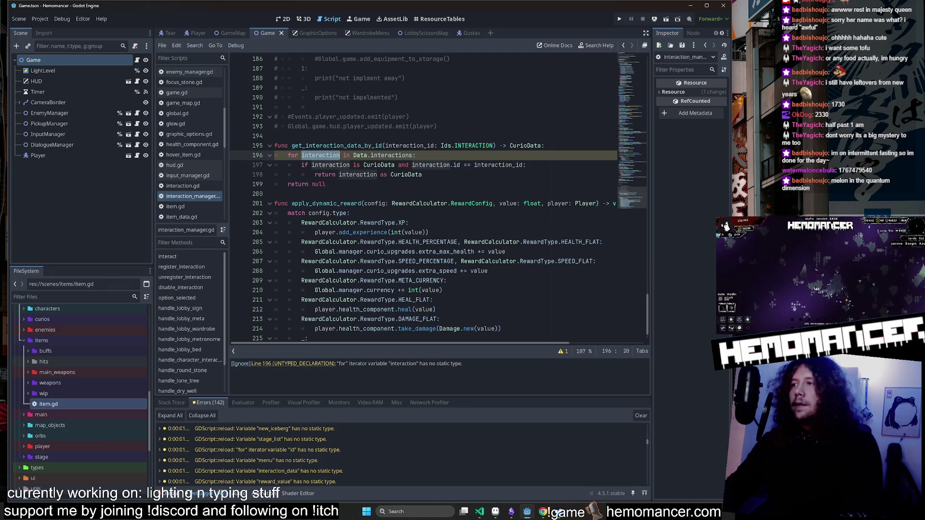
left_click(386, 157)
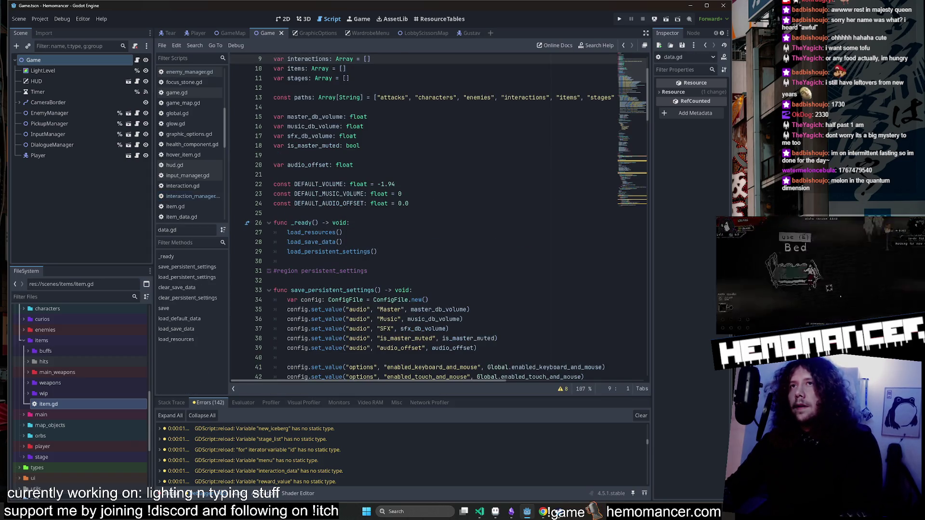
Search data.gd for 'interactions' and step through its matches.
scroll(439, 216, "up", 1)
scroll(318, 144, "up", 2)
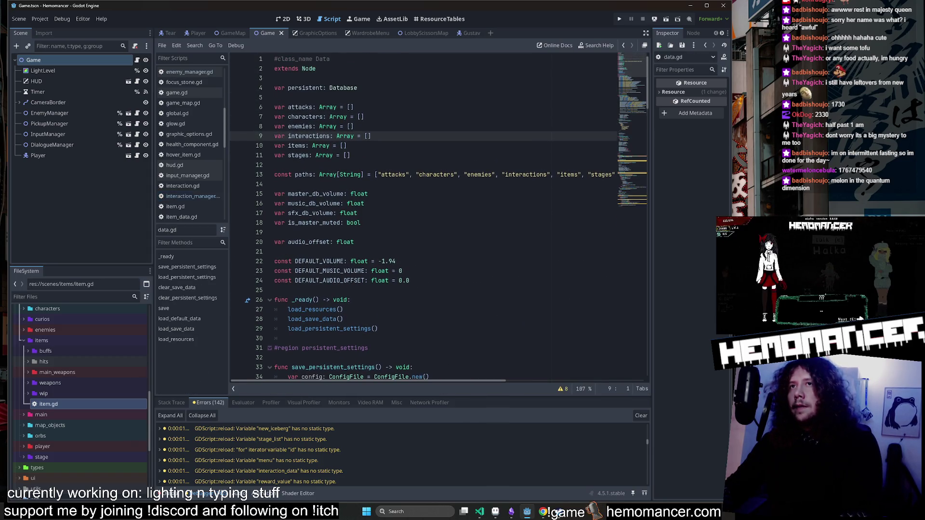
double_click(311, 136)
key("ctrl+f")
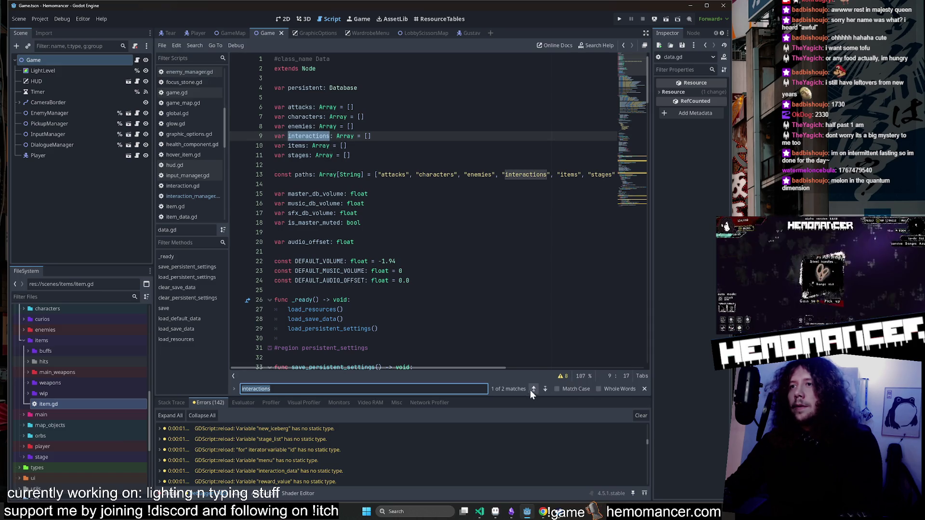
mouse_move(344, 136)
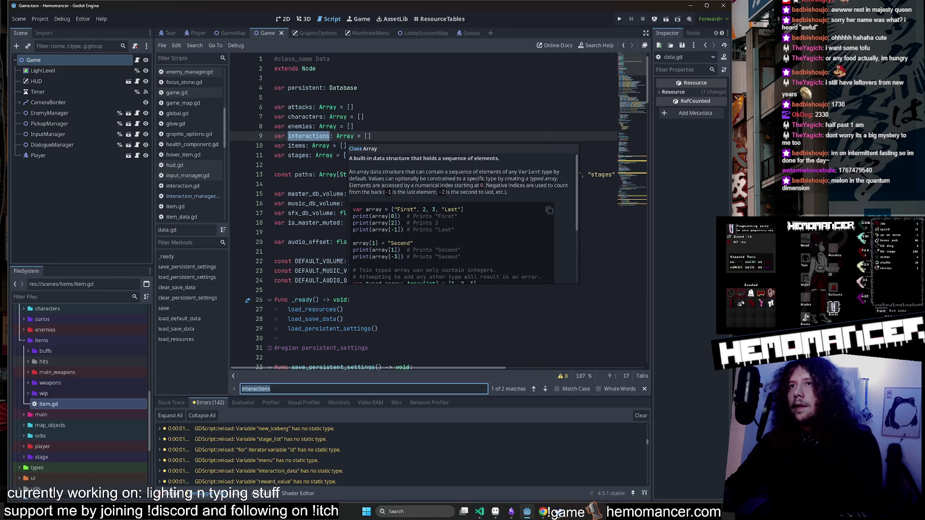
left_click(533, 389)
left_click(534, 389)
left_click(533, 388)
left_click(533, 389)
left_click(534, 389)
left_click(533, 389)
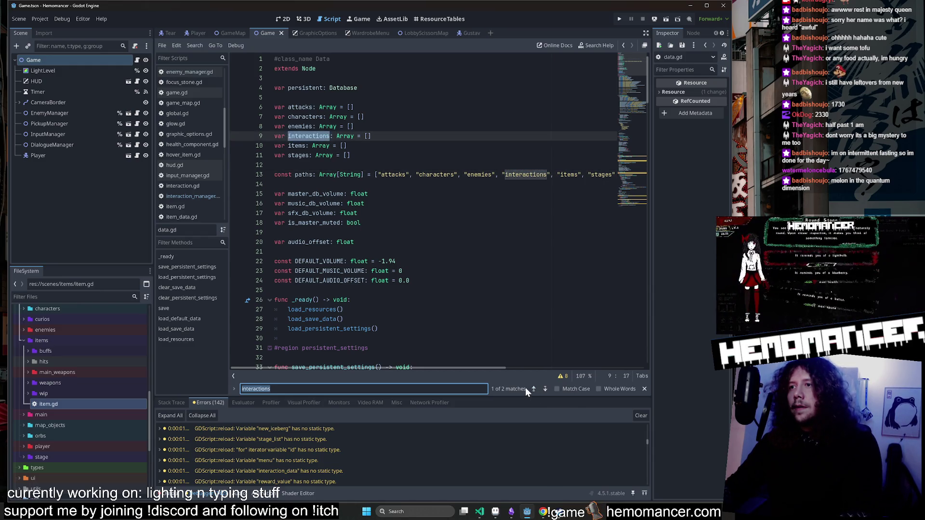
scroll(424, 212, "down", 6)
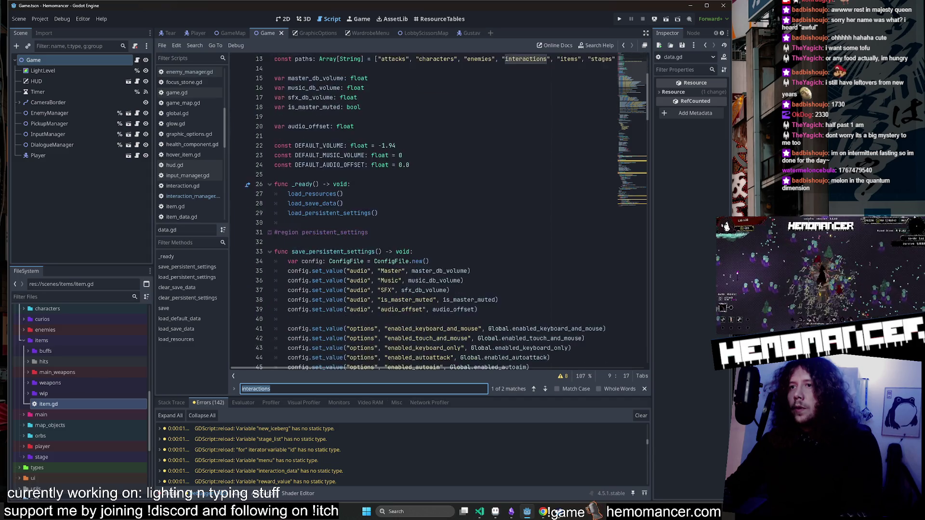
Close the search and launch the game with F5 for a test run.
left_click(645, 389)
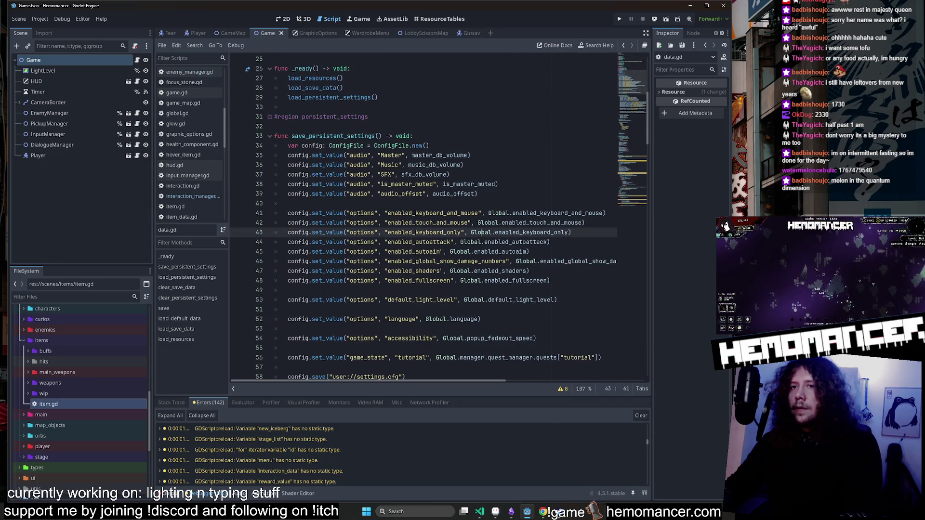
left_click(499, 232)
key("F5")
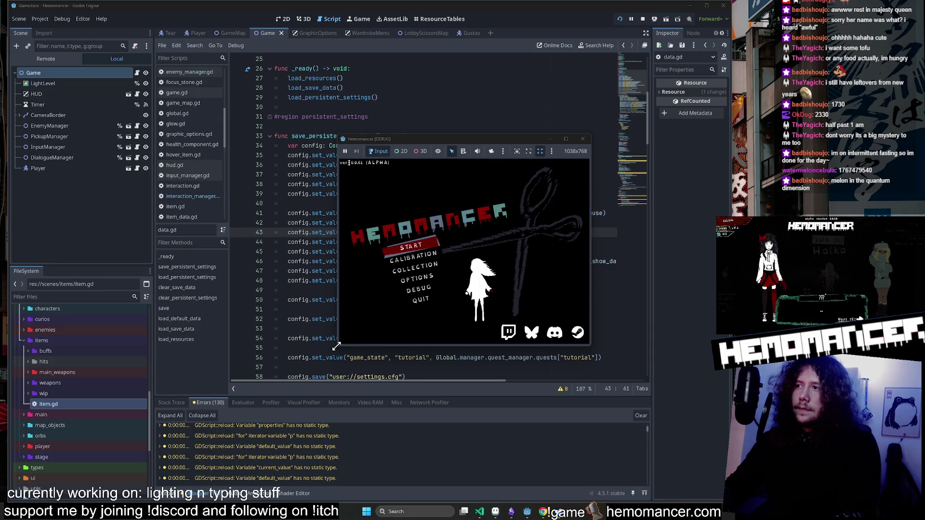
Enlarge the Hemomancer debug window, then close it to stop the run.
mouse_move(337, 347)
left_mouse_down()
mouse_move(258, 450)
mouse_move(239, 451)
left_mouse_up()
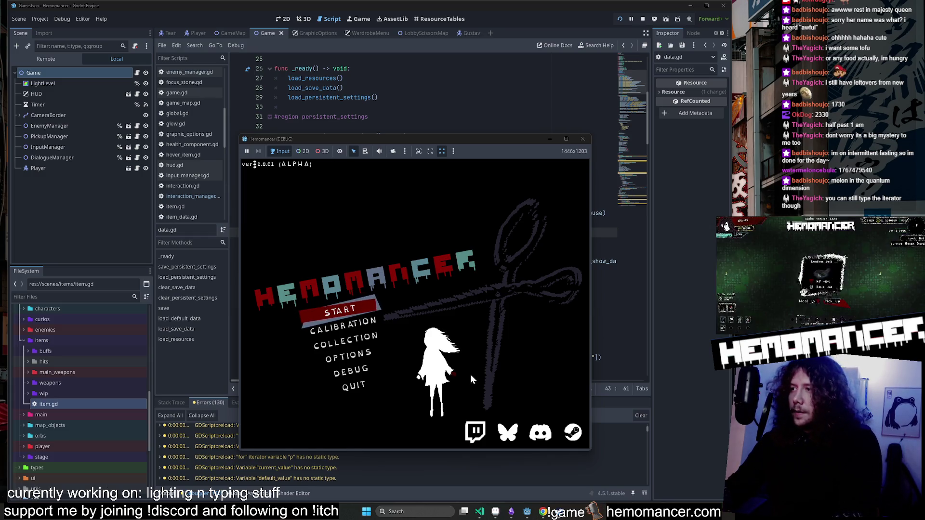
left_click(583, 138)
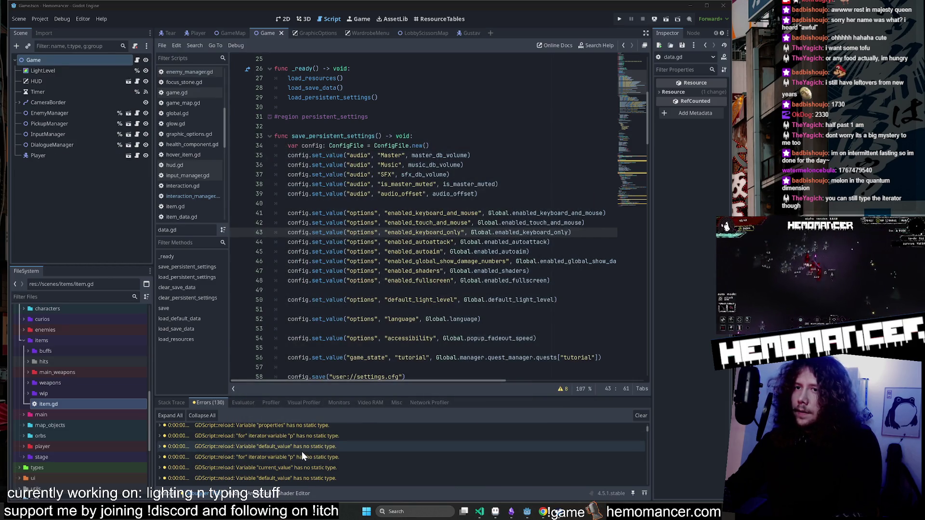
Review untyped-declaration warnings in clothes_service.gd, clothes_manager.gd, hover_item.gd and enemy_manager.gd.
left_click(302, 452)
scroll(298, 459, "down", 2)
left_click(298, 452)
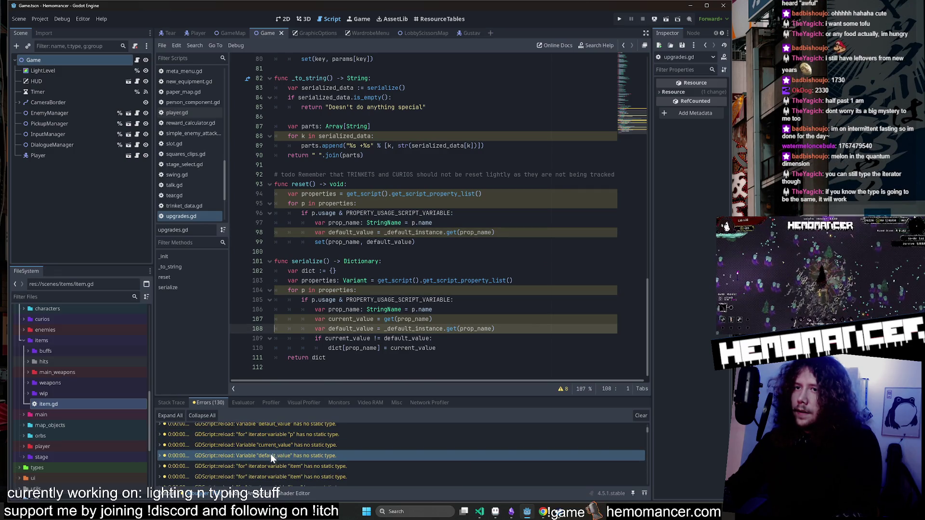
left_click(268, 466)
scroll(268, 458, "down", 3)
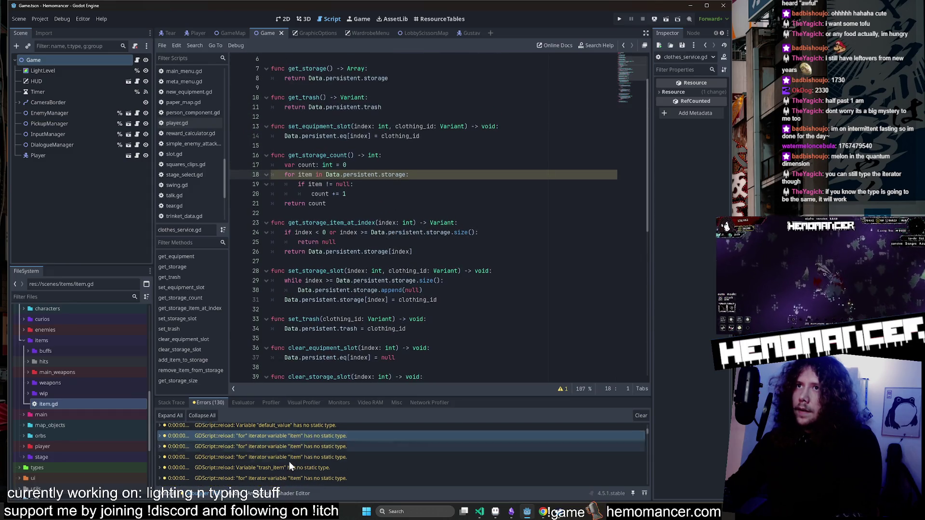
scroll(289, 461, "down", 2)
left_click(285, 473)
left_click(287, 462)
scroll(287, 464, "down", 2)
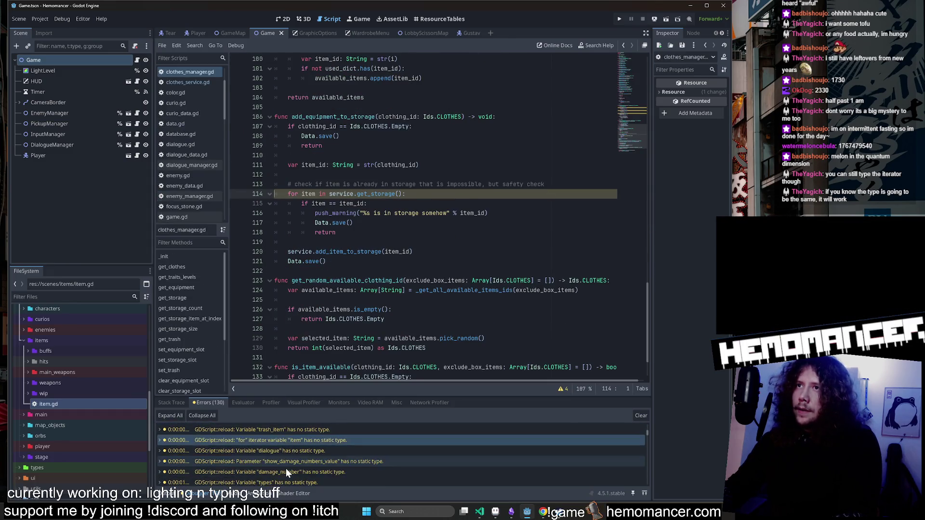
scroll(286, 467, "down", 2)
left_click(287, 468)
scroll(286, 467, "down", 2)
left_click(286, 467)
scroll(287, 468, "down", 2)
left_click(286, 468)
scroll(287, 465, "down", 3)
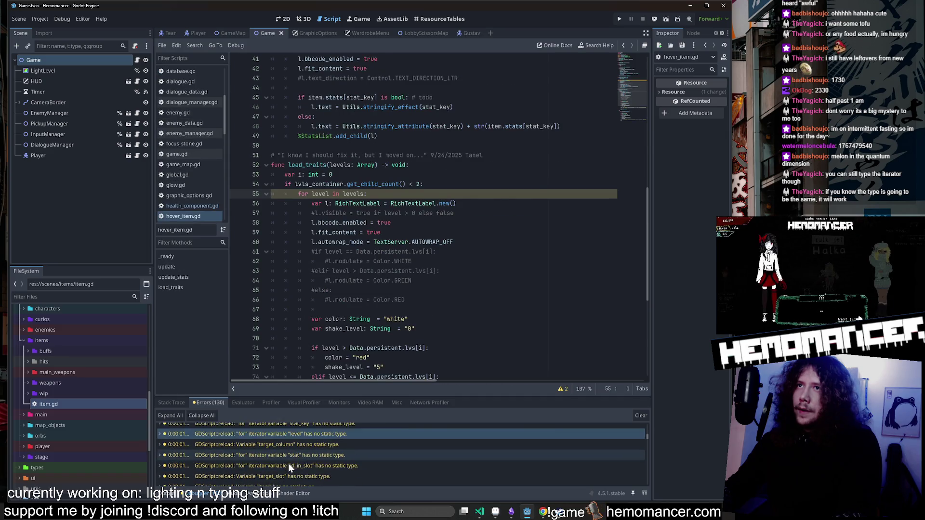
scroll(288, 463, "down", 2)
left_click(288, 462)
scroll(288, 462, "down", 2)
left_click(289, 463)
scroll(288, 462, "down", 2)
left_click(288, 463)
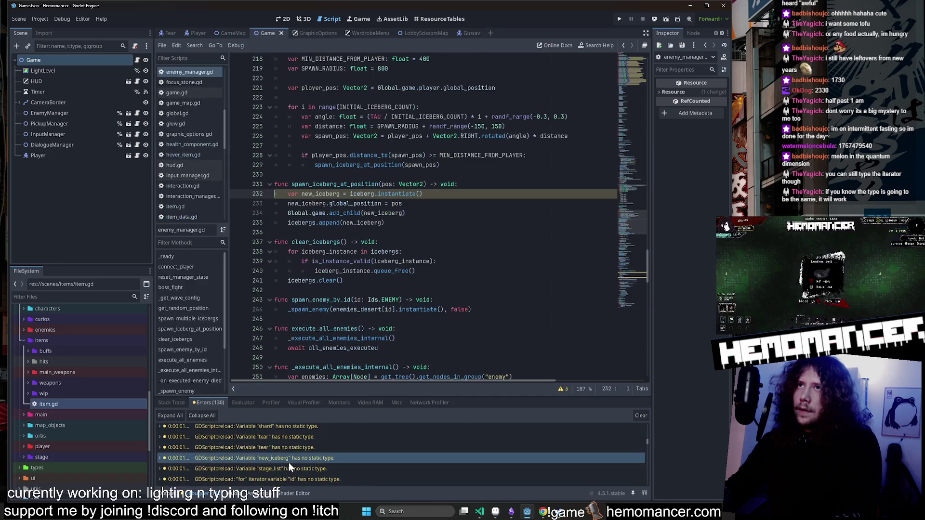
Open interaction_manager.gd's untyped loop on line 196 and select 'interactions' in Data.interactions.
scroll(288, 463, "down", 2)
left_click(288, 463)
scroll(288, 463, "down", 2)
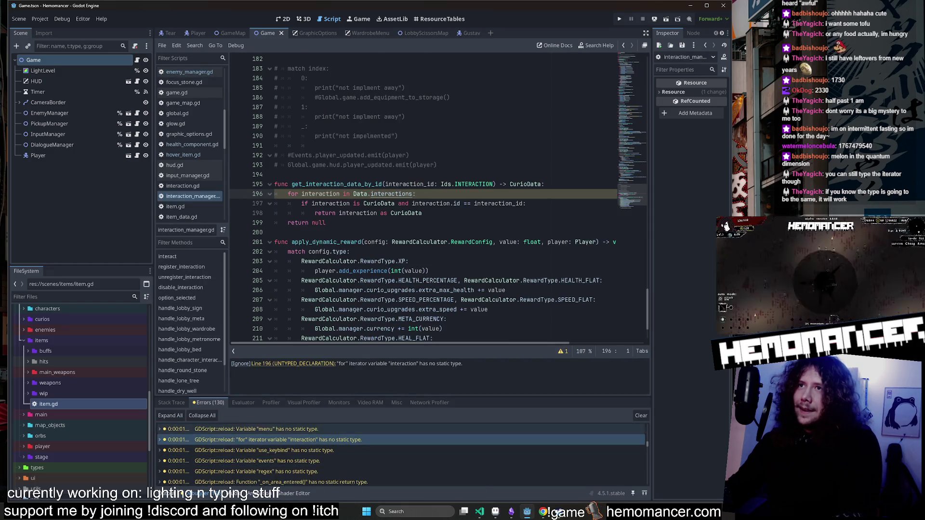
double_click(391, 194)
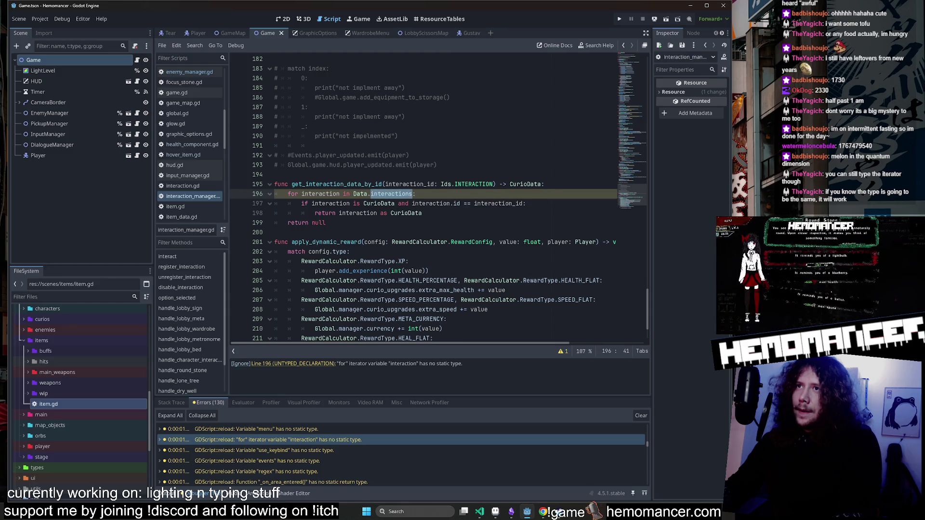
left_click(388, 193)
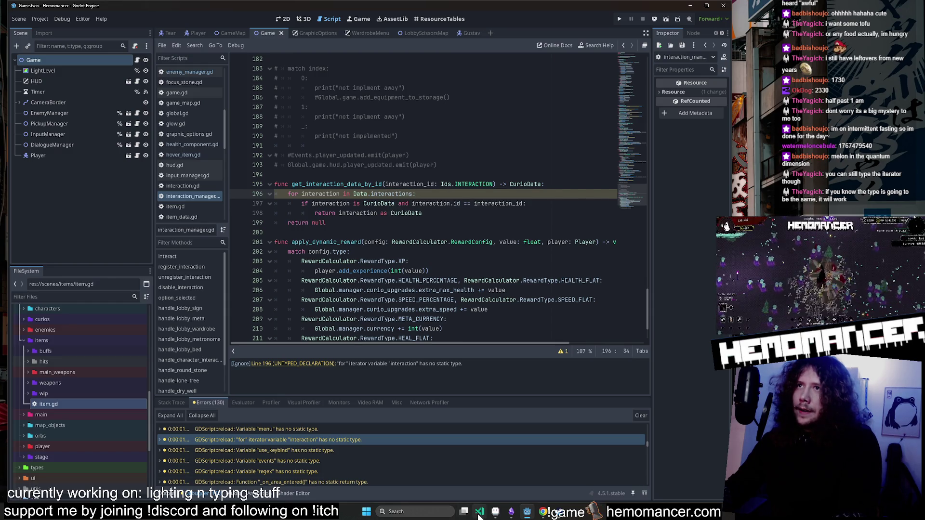
key("ctrl+d")
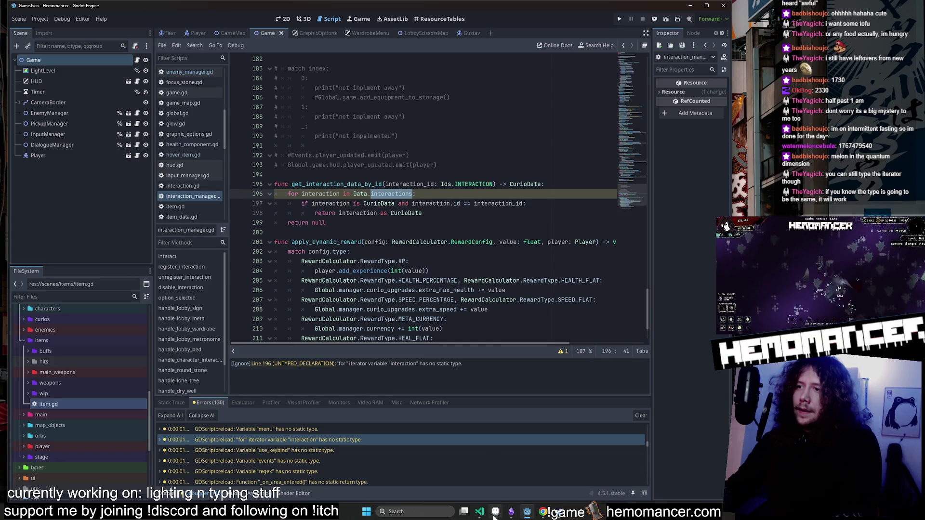
left_click(494, 514)
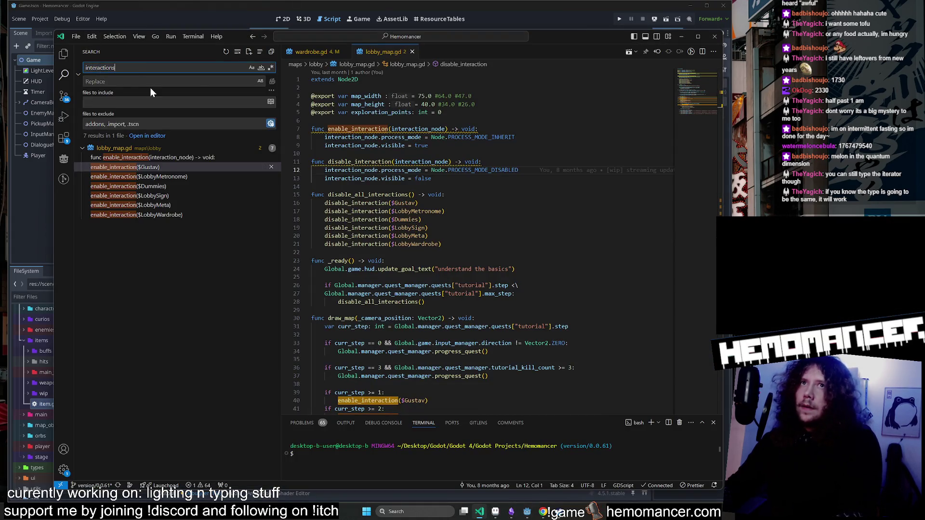
Open the interactions declaration on data.gd line 9 and try a file lookup for 'interactions'.
left_click(178, 157)
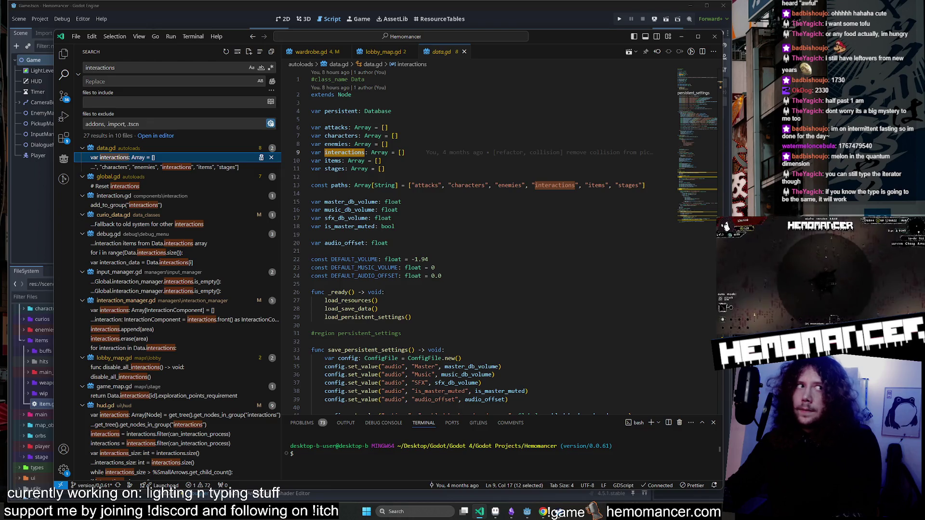
left_click(404, 153)
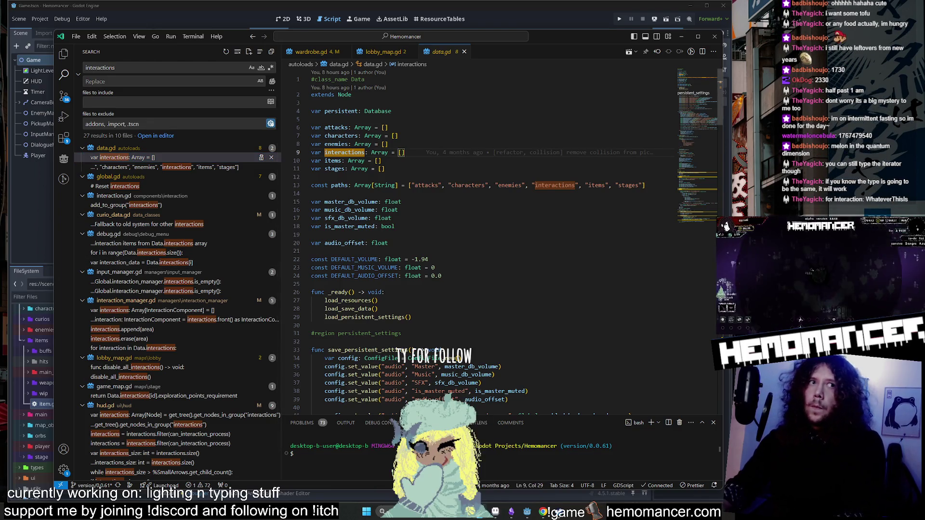
key("ctrl+p")
type("interactions")
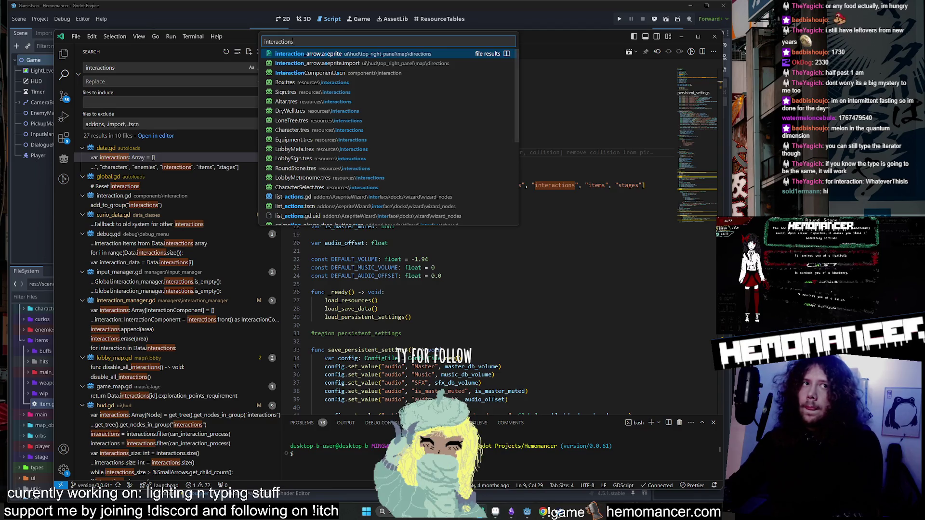
key("Escape")
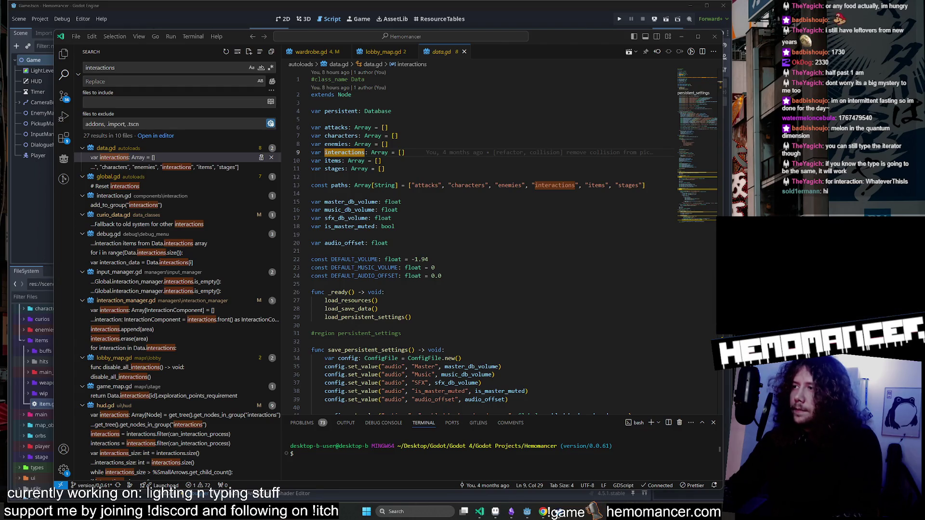
Search the project for 'interactions' and review matches in data.gd, curio_data.gd, debug.gd and global.gd.
key("ctrl+shift+f")
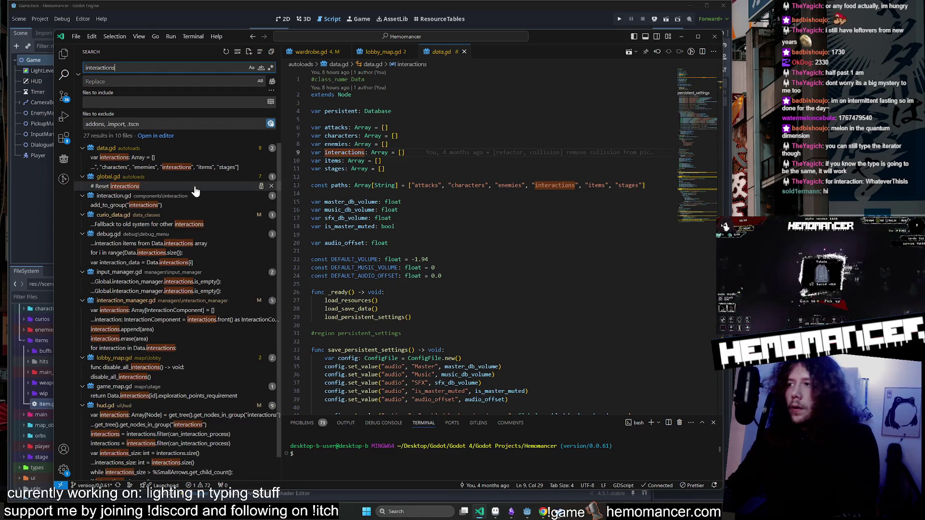
left_click(162, 206)
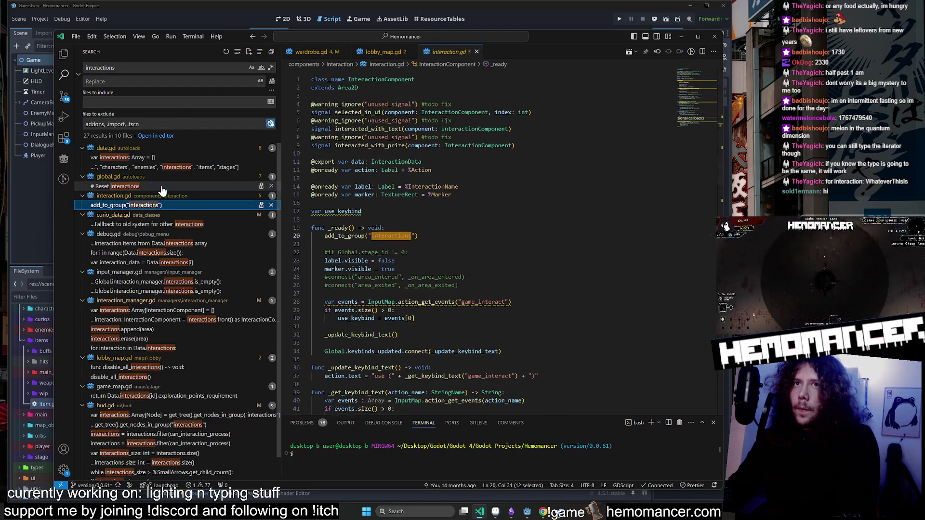
left_click(165, 159)
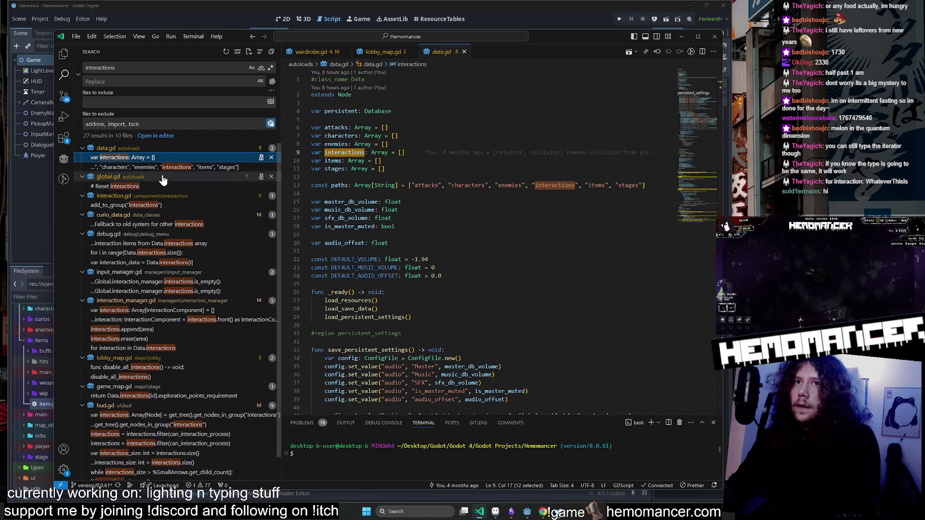
left_click(164, 226)
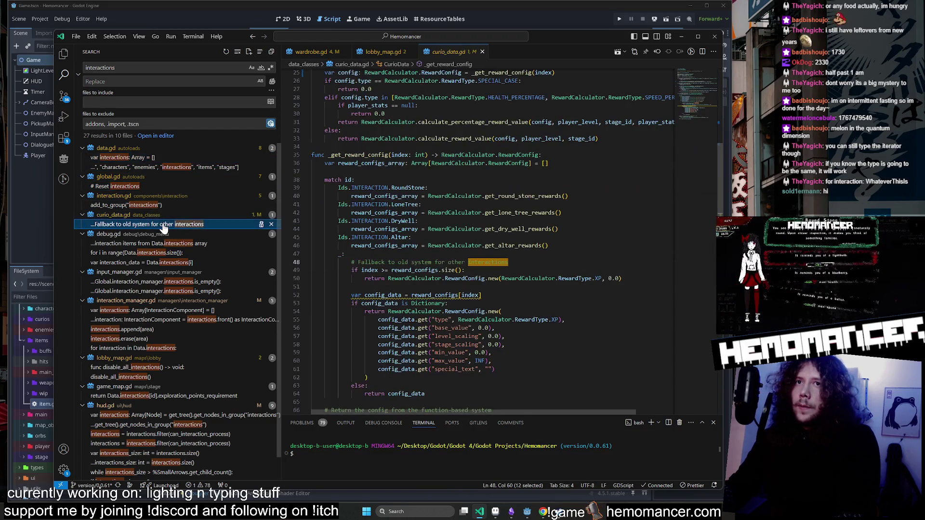
scroll(381, 289, "down", 1)
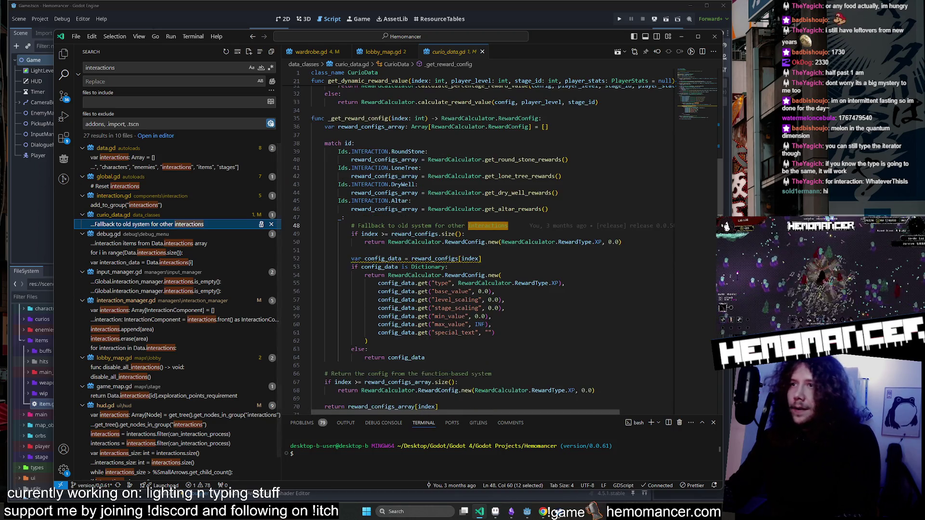
mouse_move(380, 260)
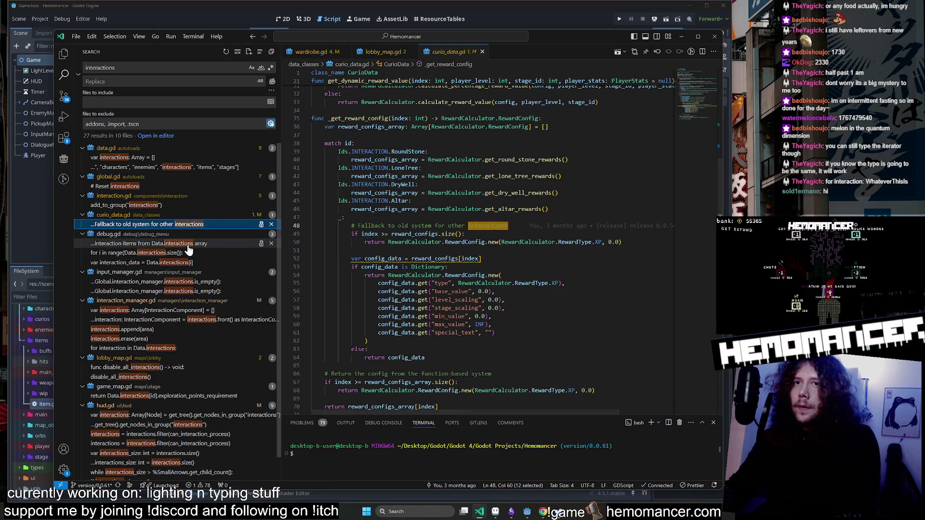
left_click(188, 244)
left_click(186, 226)
left_click(169, 206)
left_click(165, 187)
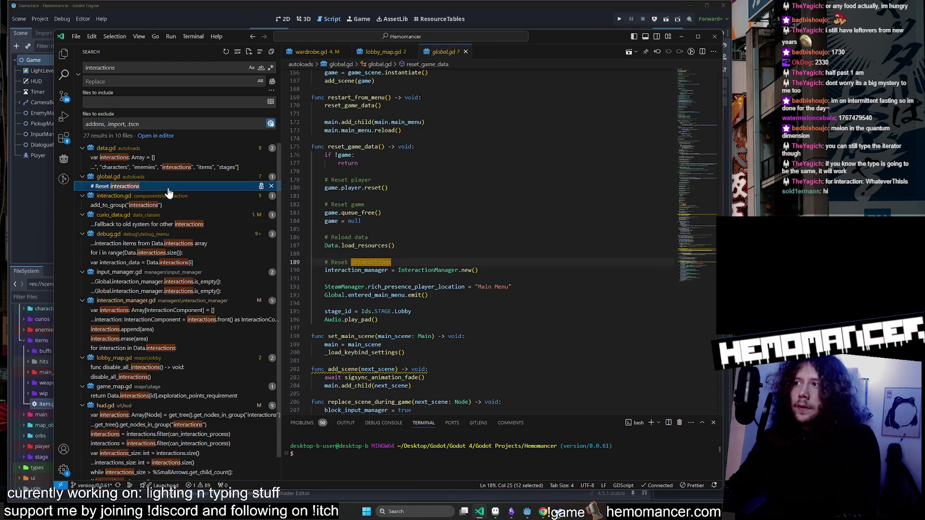
left_click(207, 167)
left_click(202, 159)
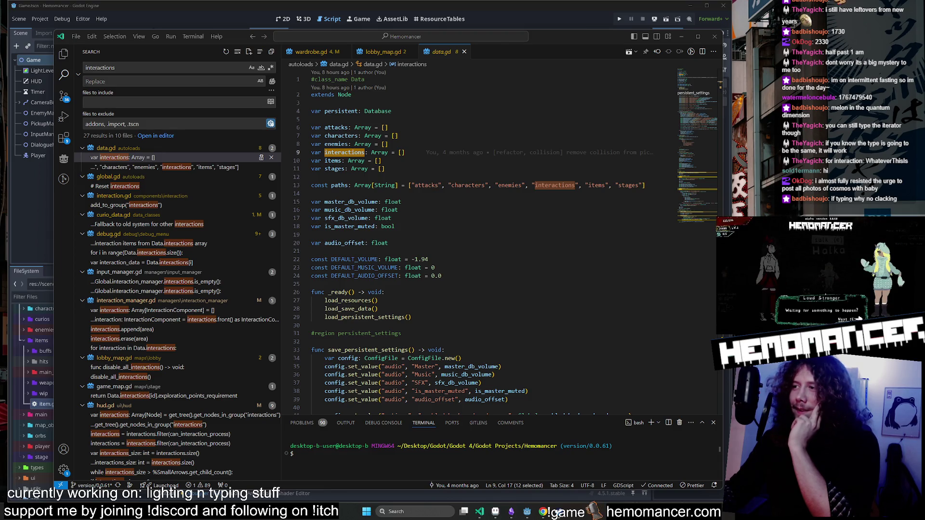
key("alt+Tab")
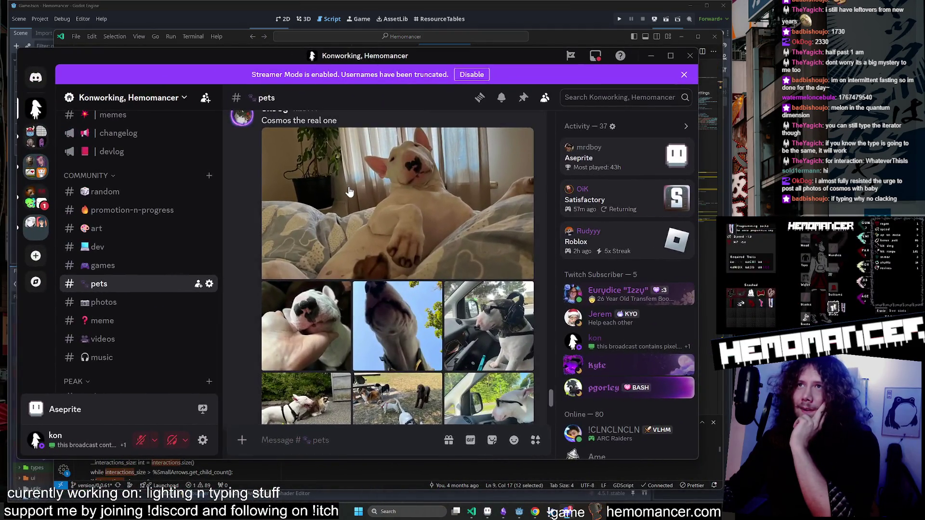
Open the #pets photos full size, zooming into the sunglasses dog and dog-and-cat pictures.
left_click(349, 191)
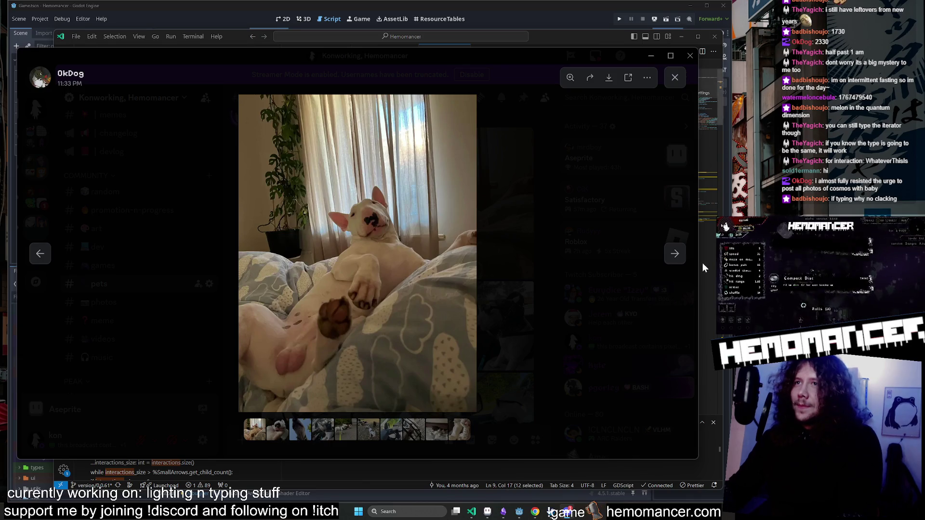
left_click(674, 255)
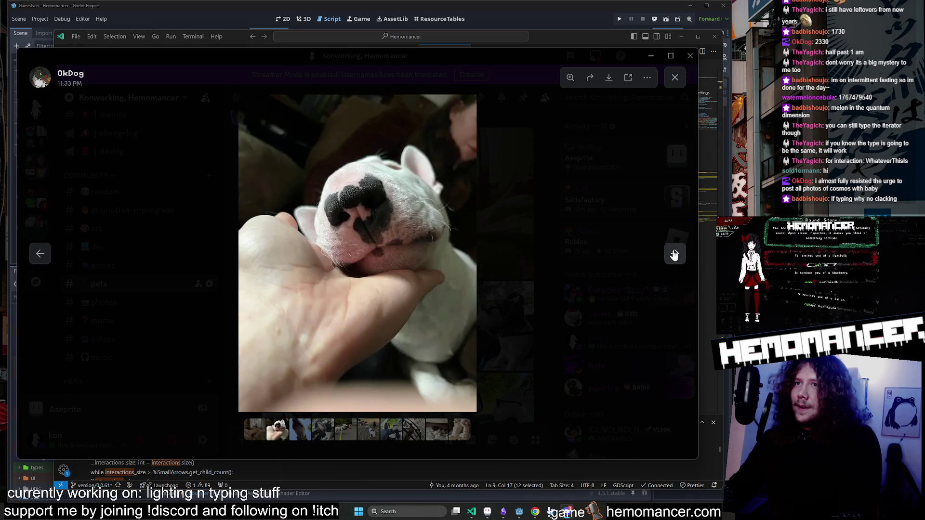
left_click(674, 255)
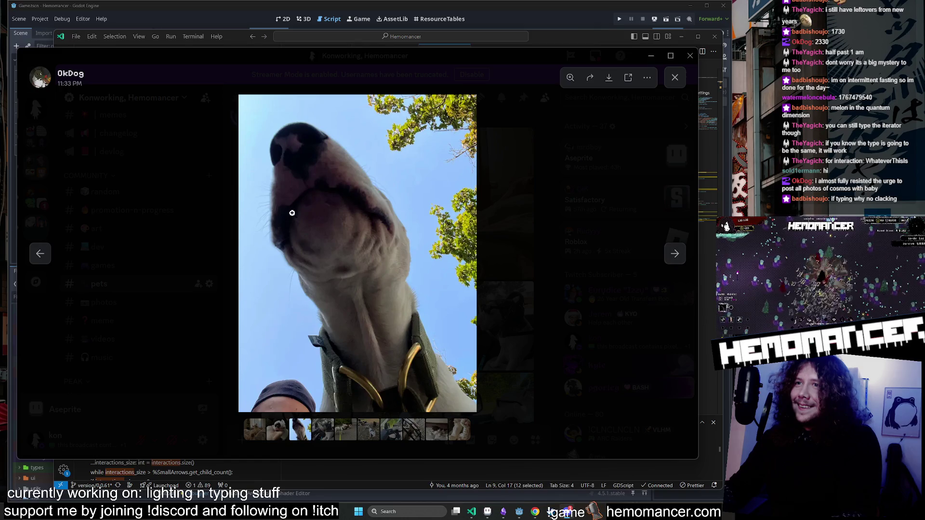
left_click(309, 195)
left_click(313, 188)
left_click(672, 260)
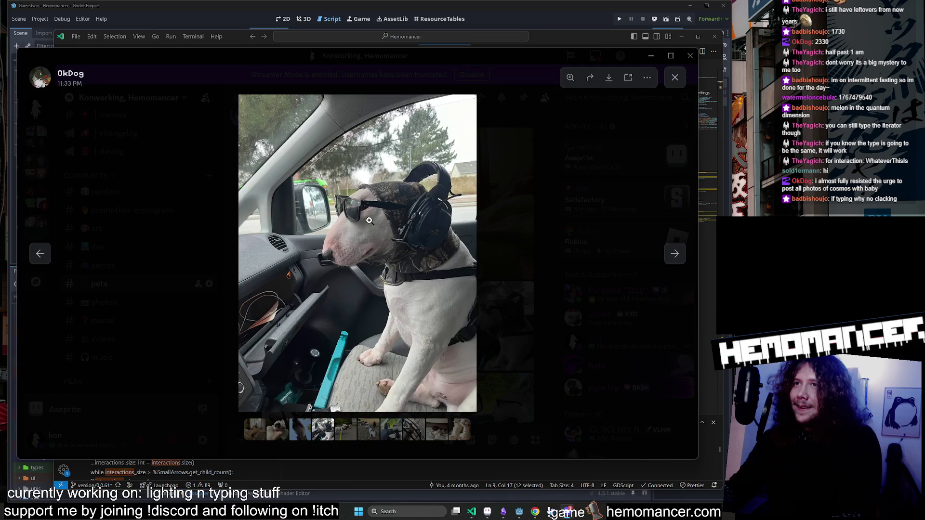
left_click(369, 220)
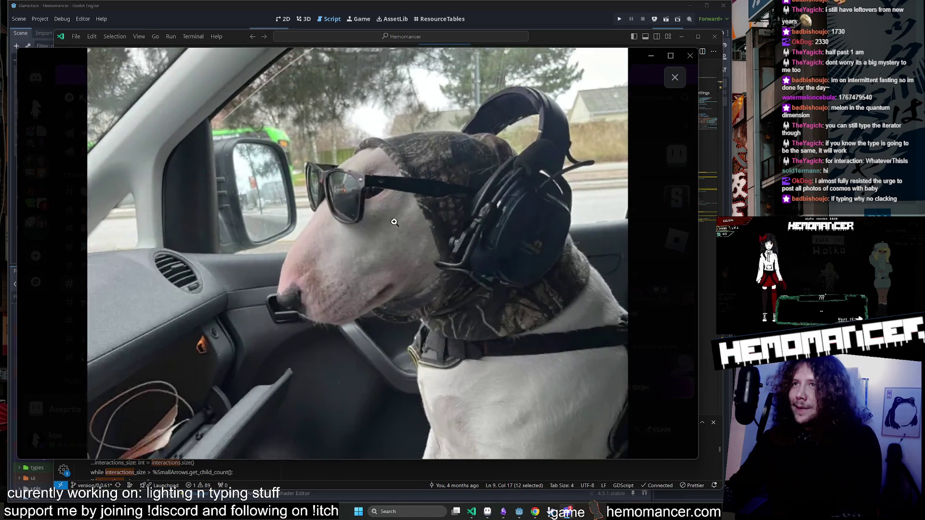
left_click(394, 221)
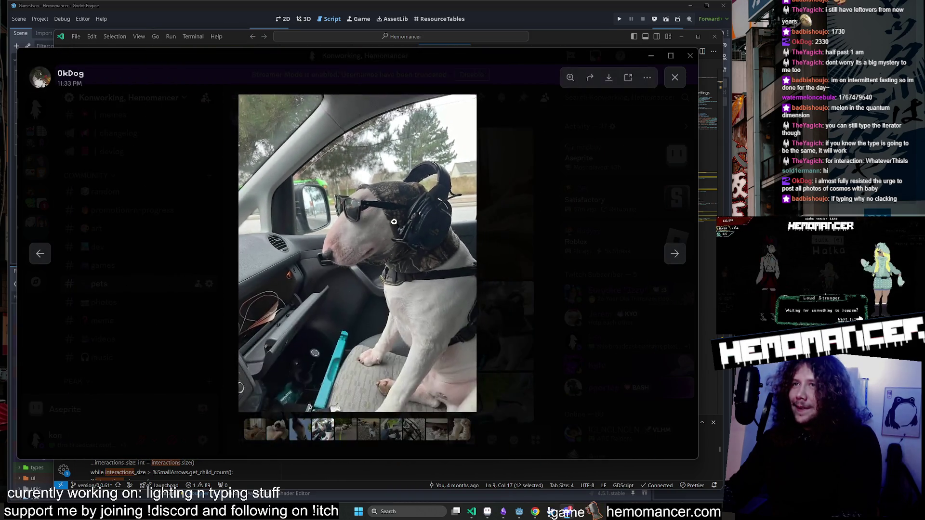
left_click(394, 221)
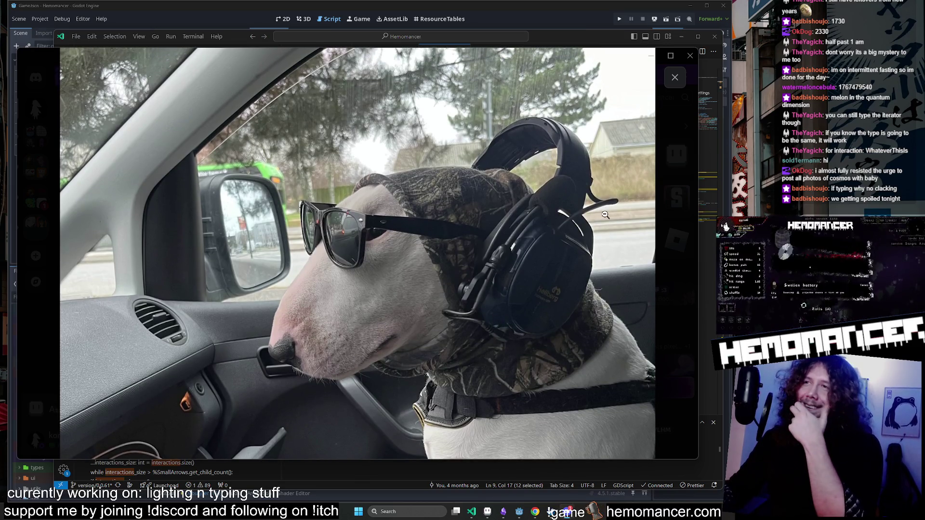
left_click(501, 199)
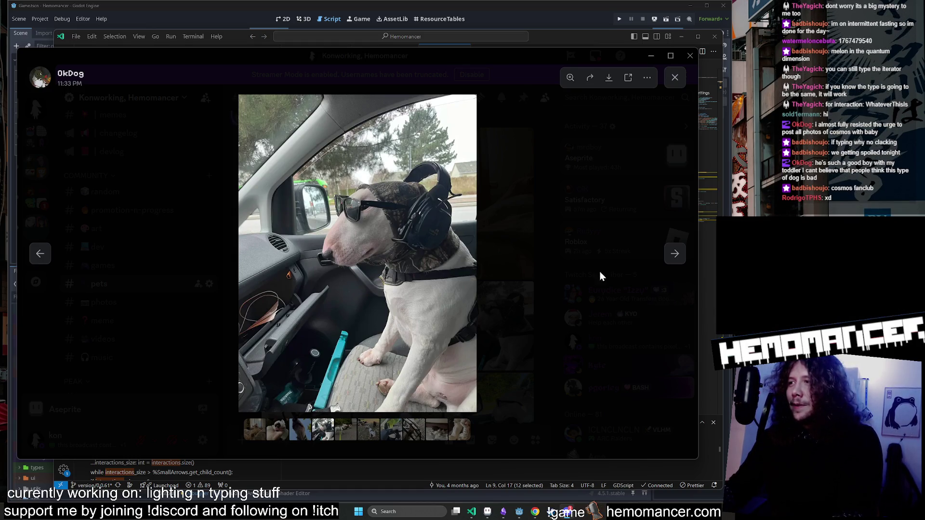
left_click(676, 258)
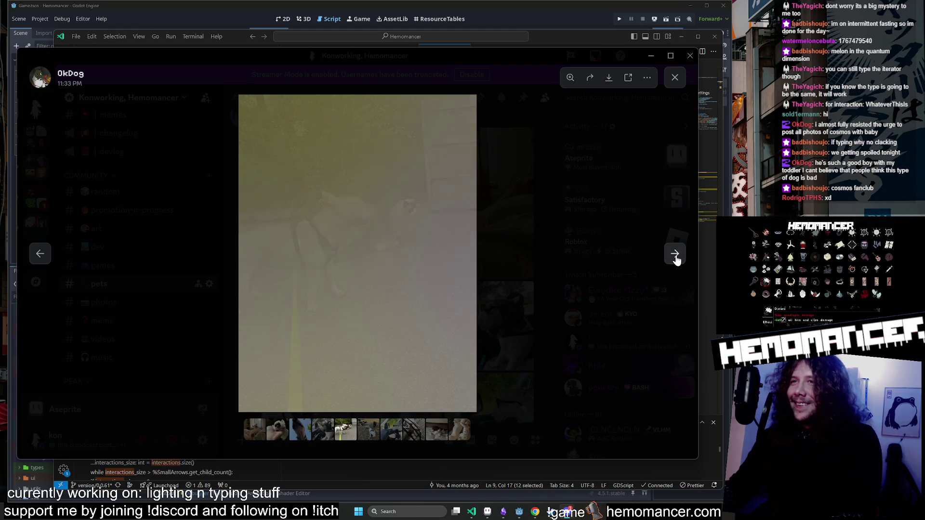
left_click(369, 244)
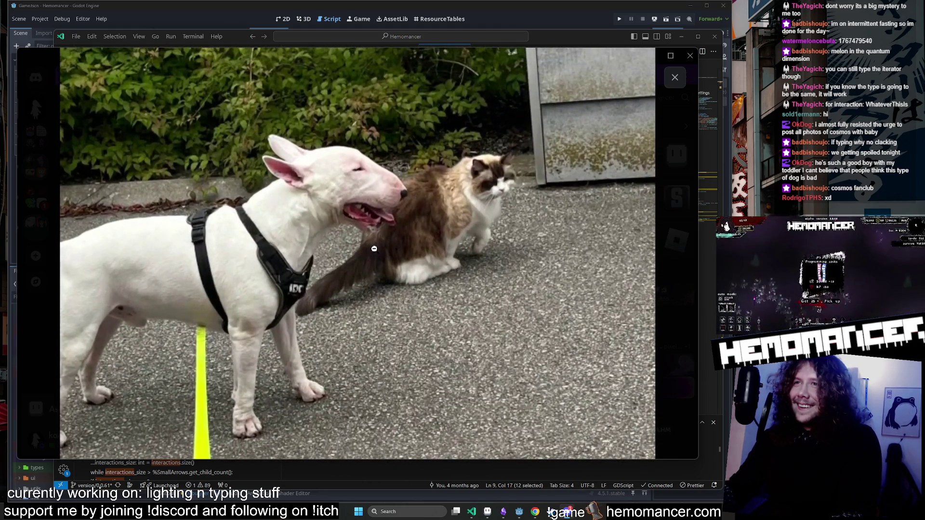
left_click(385, 224)
left_click(410, 208)
left_click(412, 206)
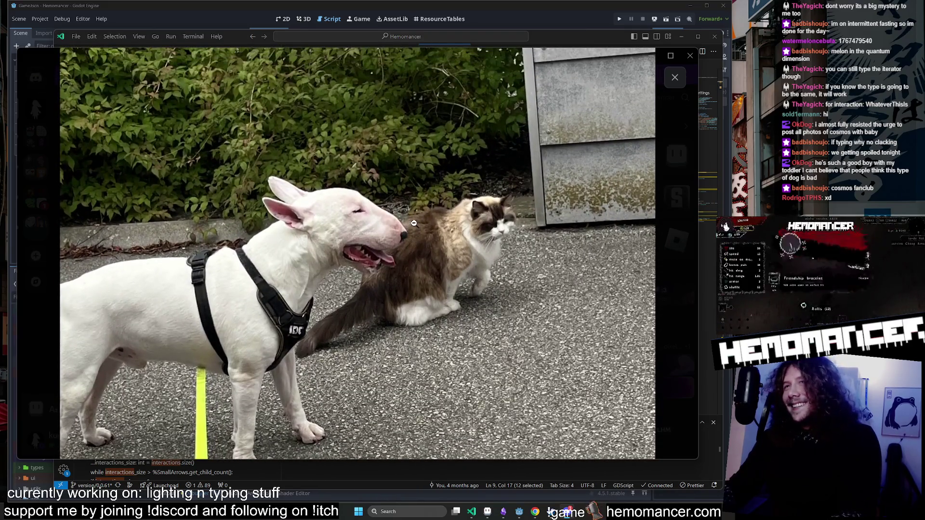
scroll(385, 204, "down", 1)
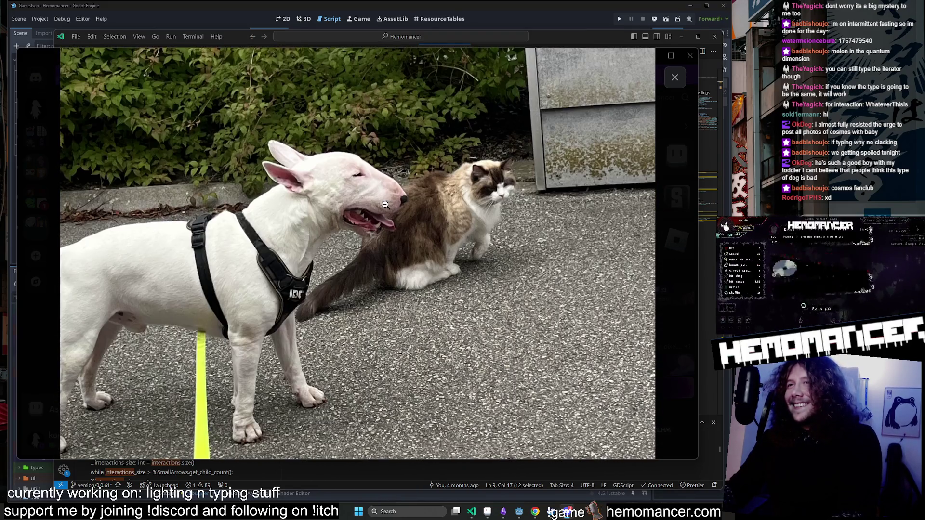
left_click(385, 205)
Zoom into the park, sunglasses and dog-on-bed photos, then close the photo viewer.
left_click(675, 254)
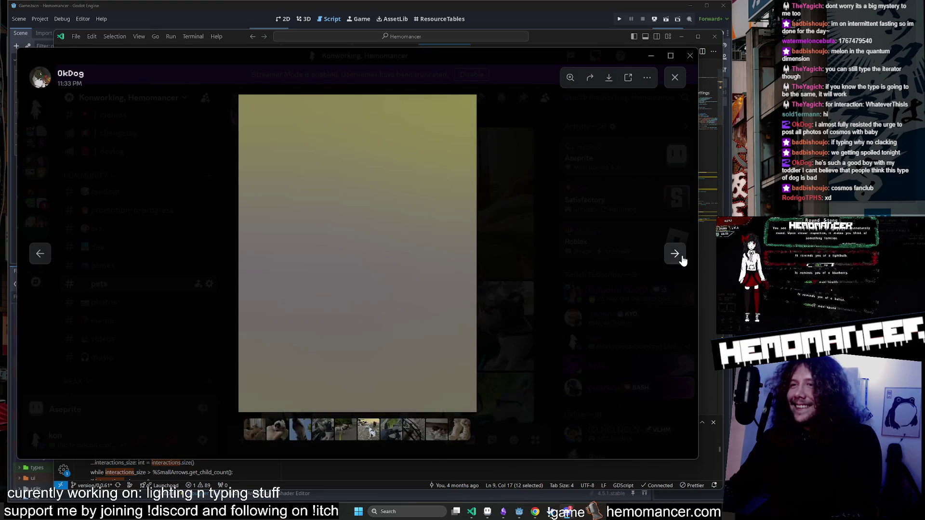
left_click(391, 211)
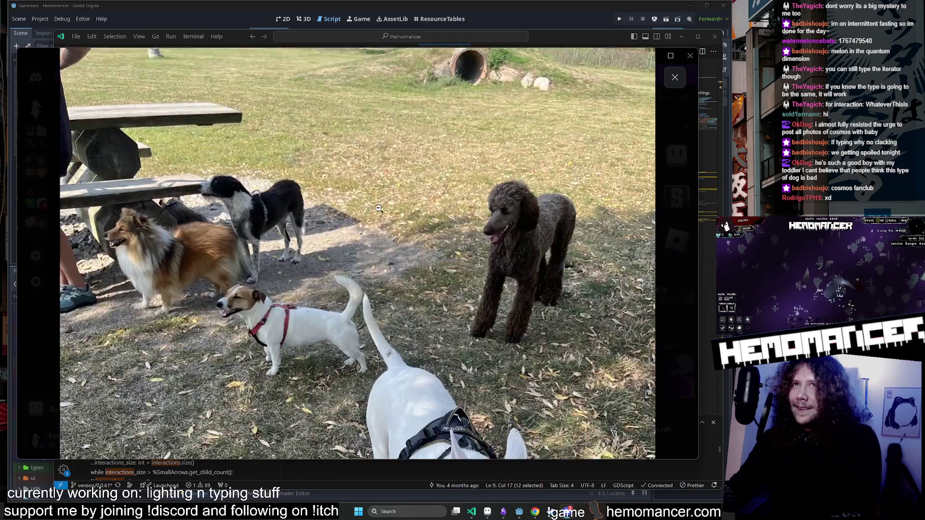
left_click(379, 208)
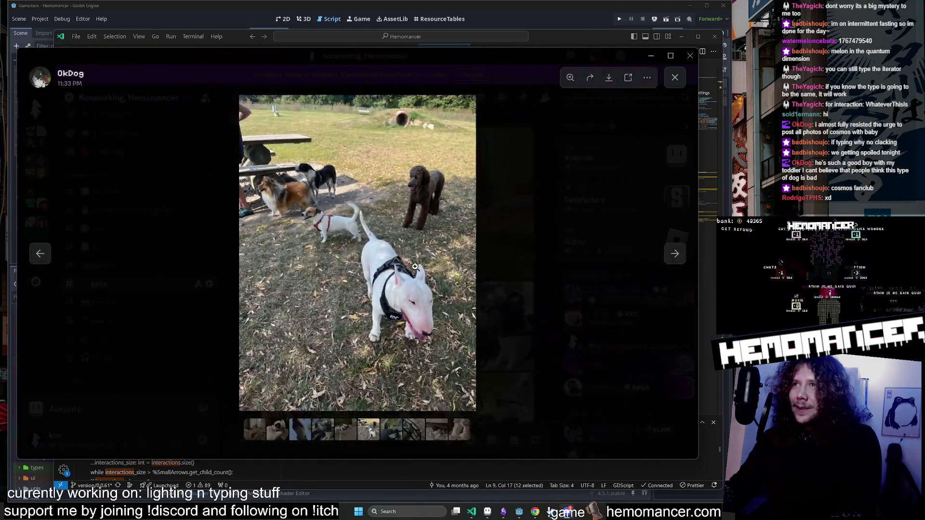
left_click(400, 303)
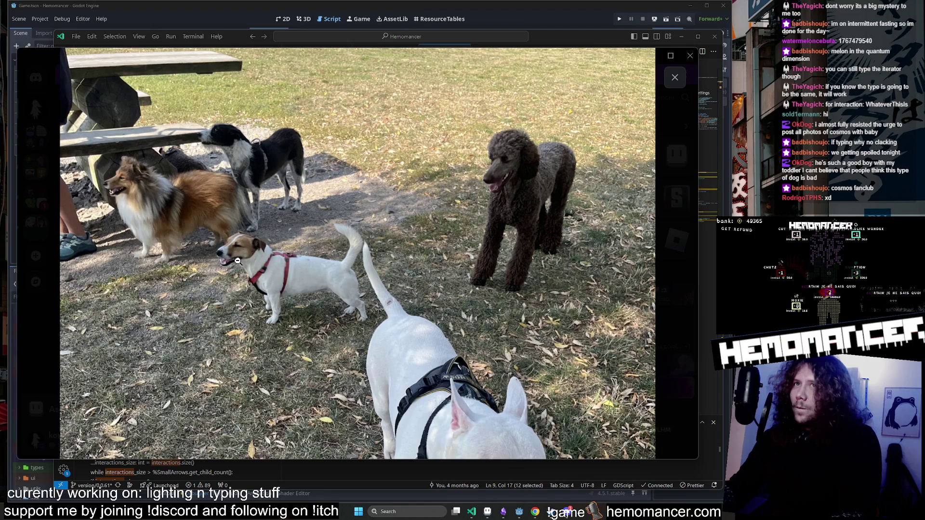
left_click(139, 197)
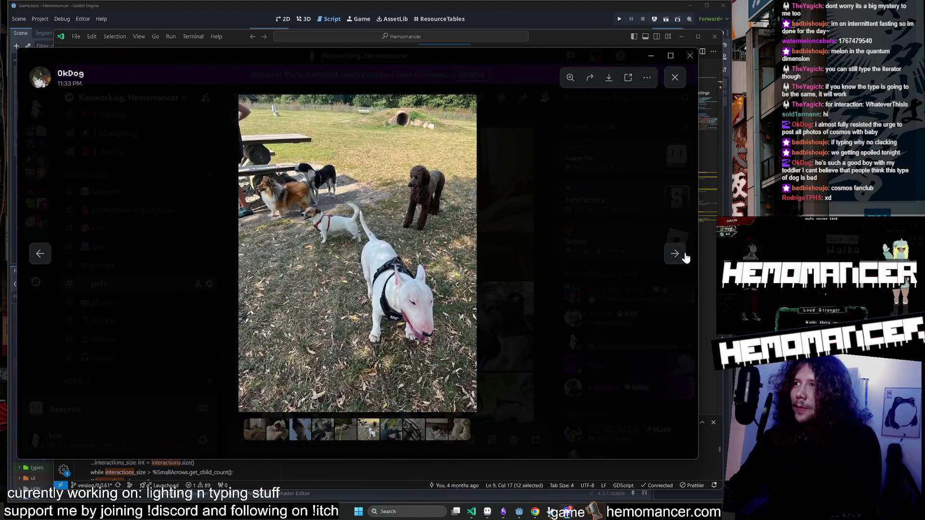
left_click(684, 256)
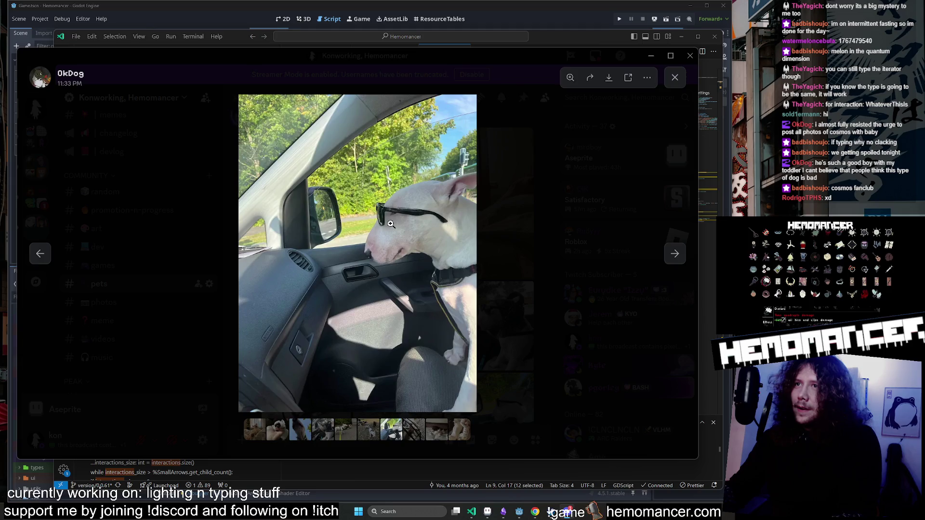
left_click(390, 225)
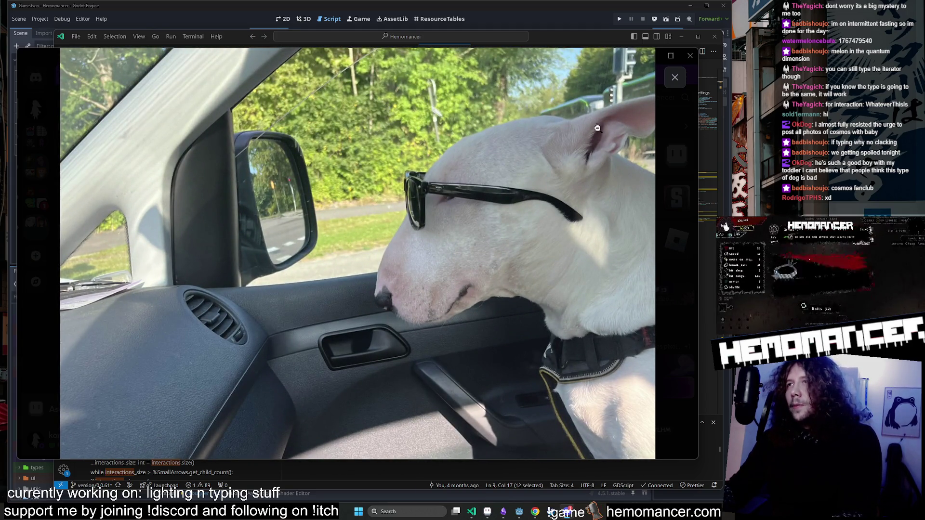
left_click(387, 109)
left_click(675, 254)
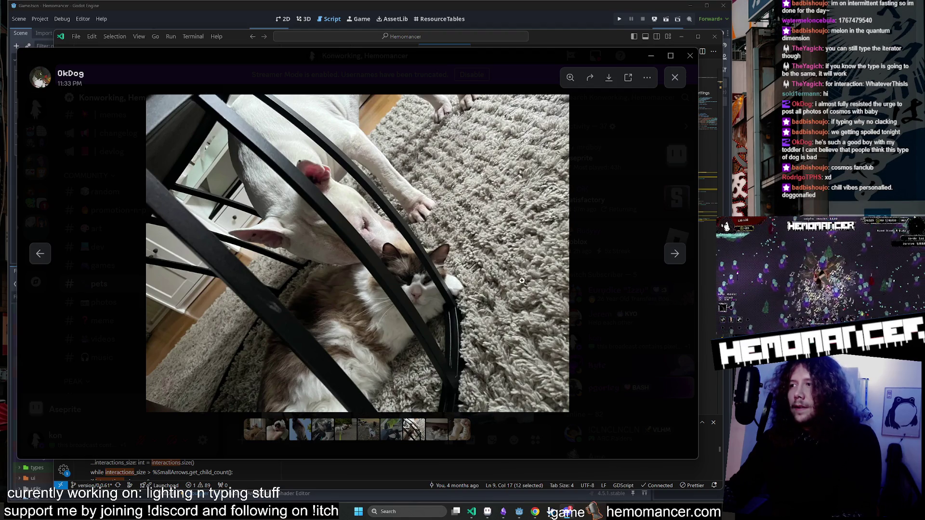
left_click(675, 254)
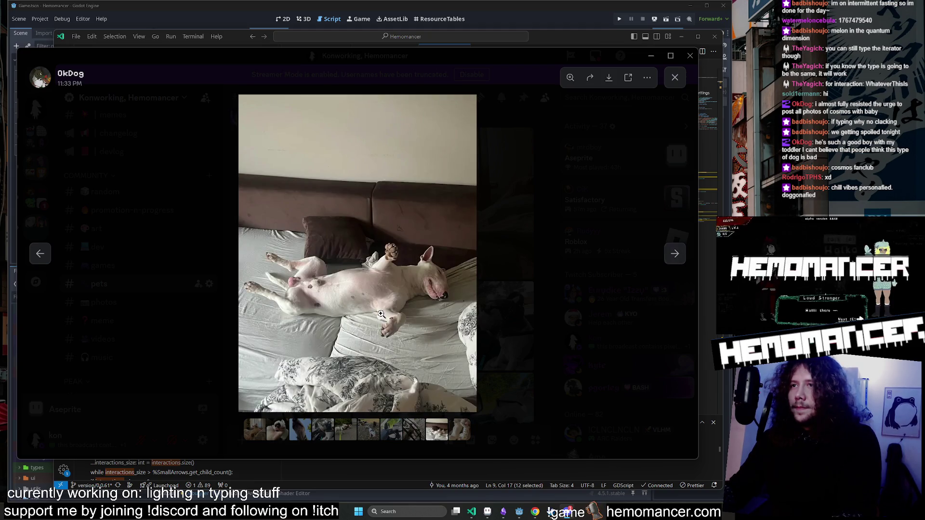
left_click(381, 314)
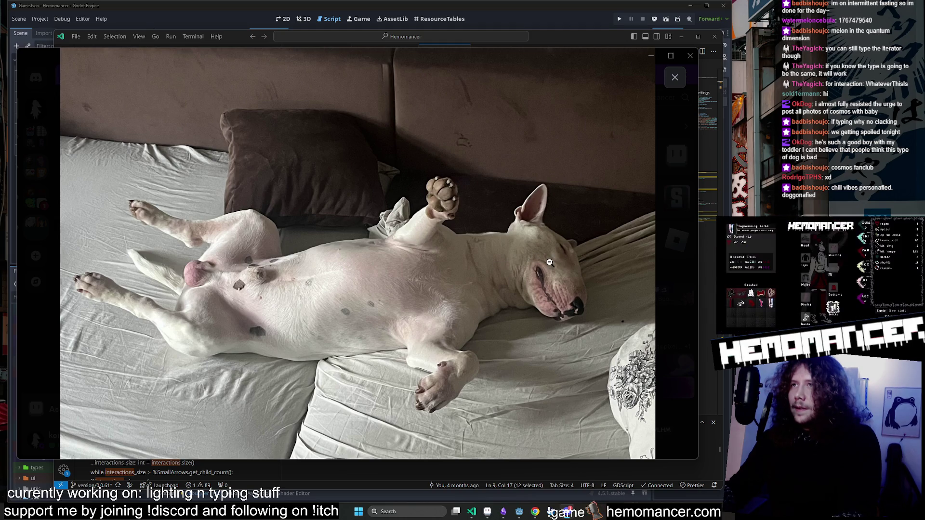
left_click(527, 262)
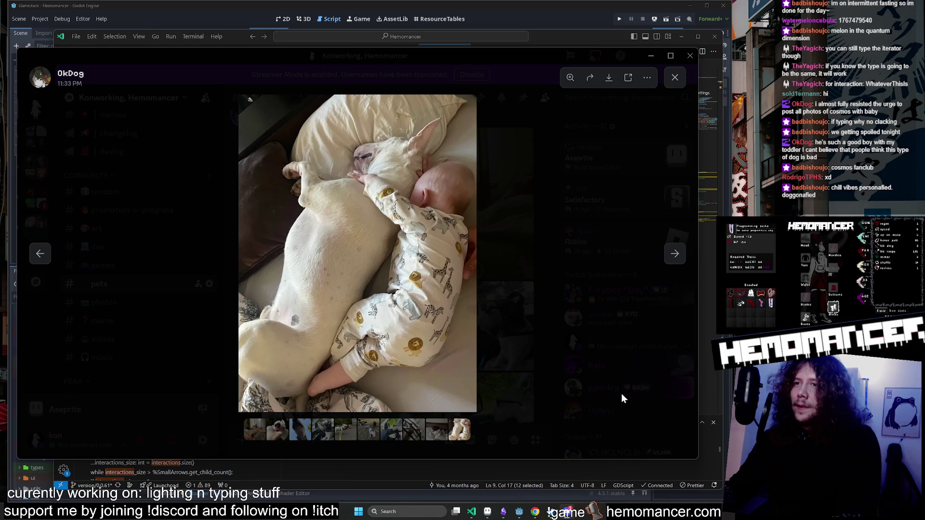
left_click(541, 223)
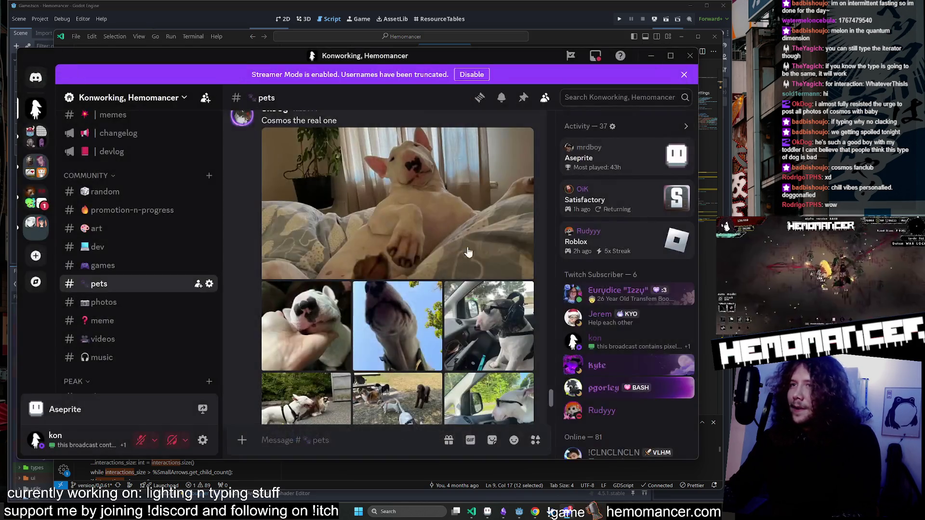
Scroll the #pets channel and close the Discord window.
scroll(460, 252, "down", 5)
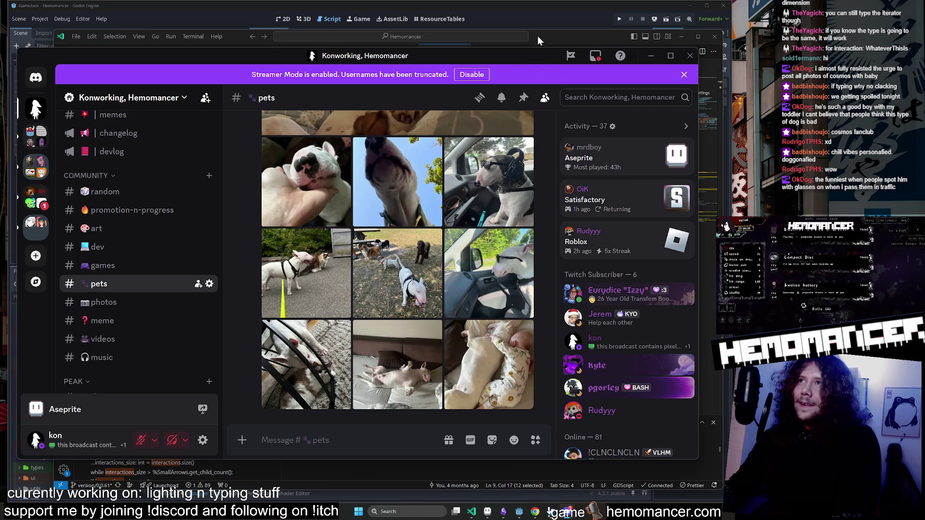
left_click(690, 56)
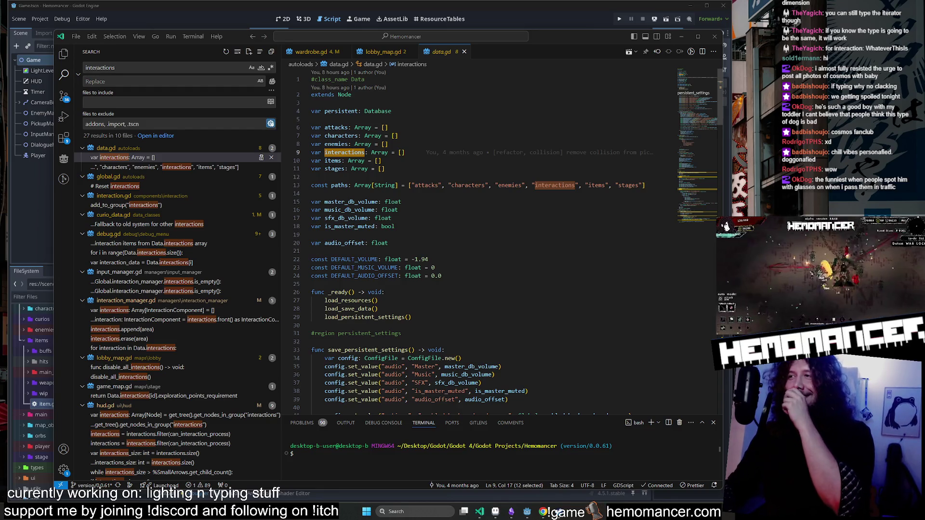
Review data.gd's declarations, glance at lobby_map.gd, and select 'interactions' on line 13.
left_click(381, 160)
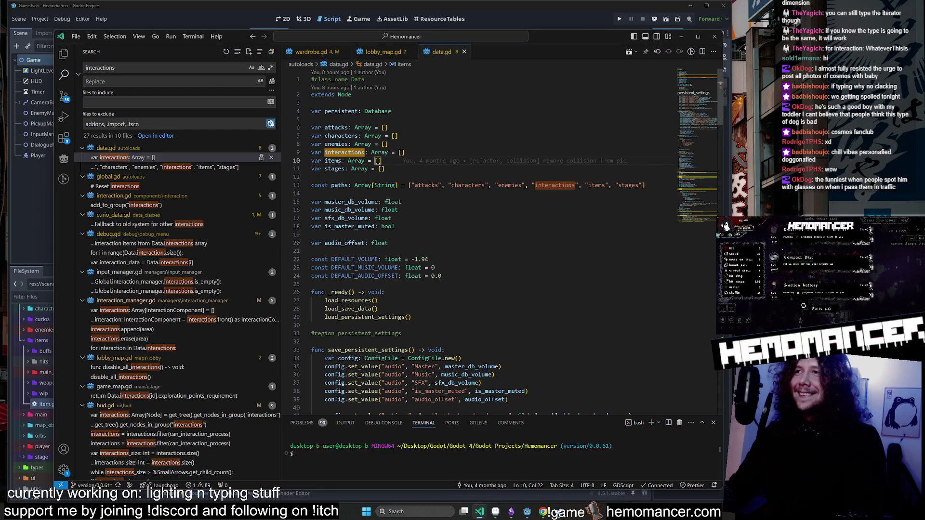
left_click(381, 193)
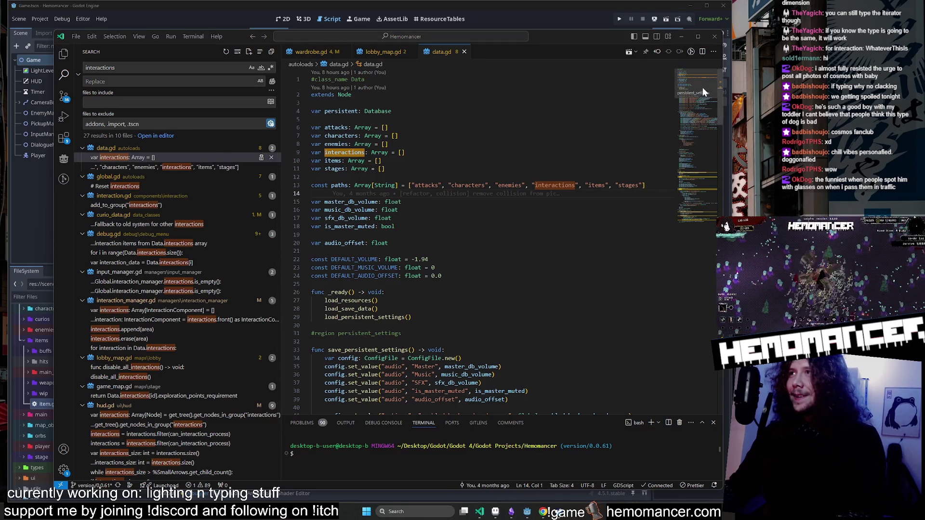
scroll(703, 92, "down", 7)
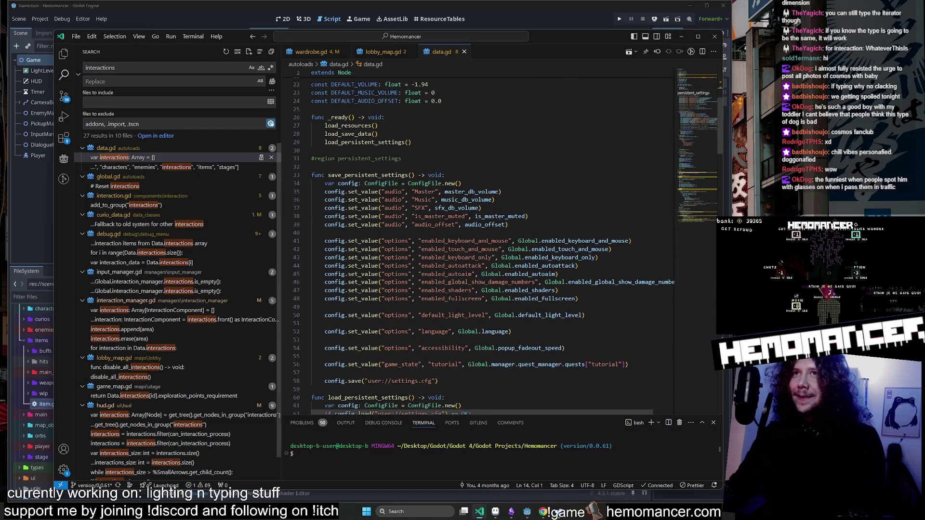
scroll(482, 217, "up", 4)
left_click(383, 52)
left_click(442, 52)
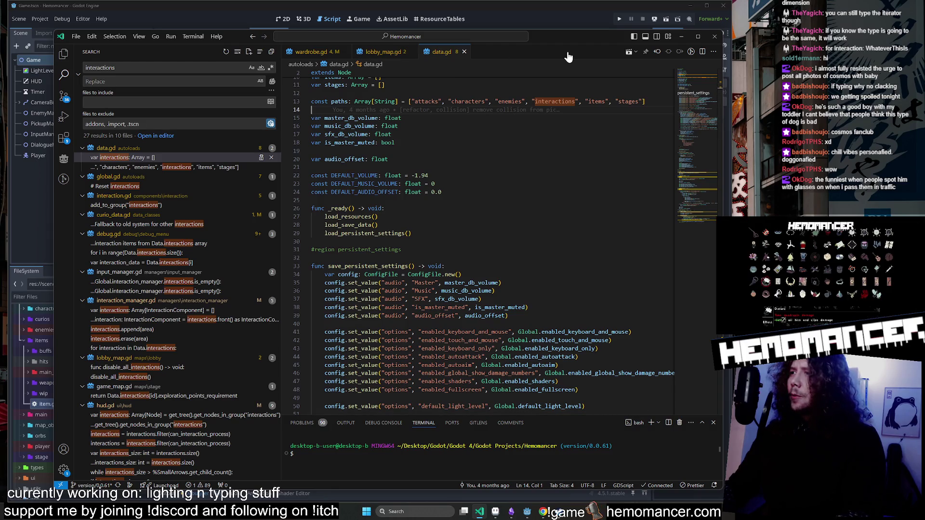
double_click(555, 101)
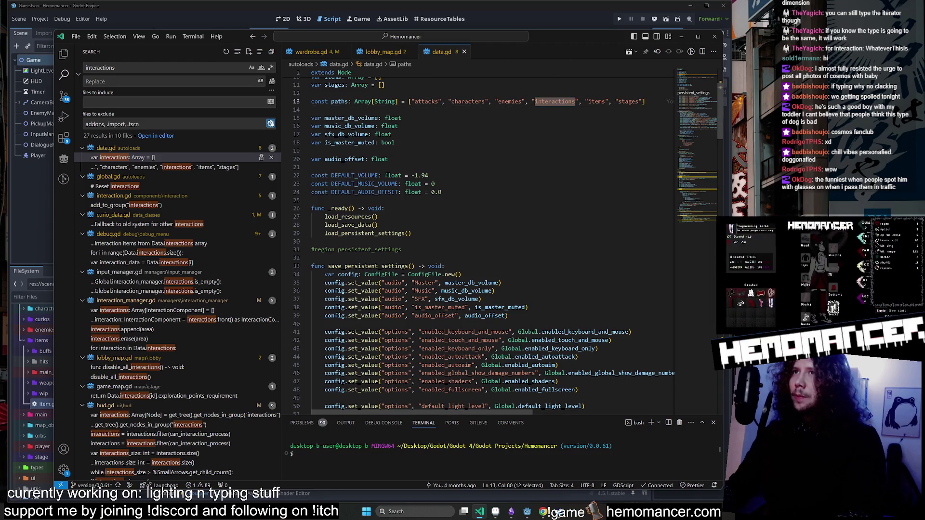
scroll(482, 241, "down", 3)
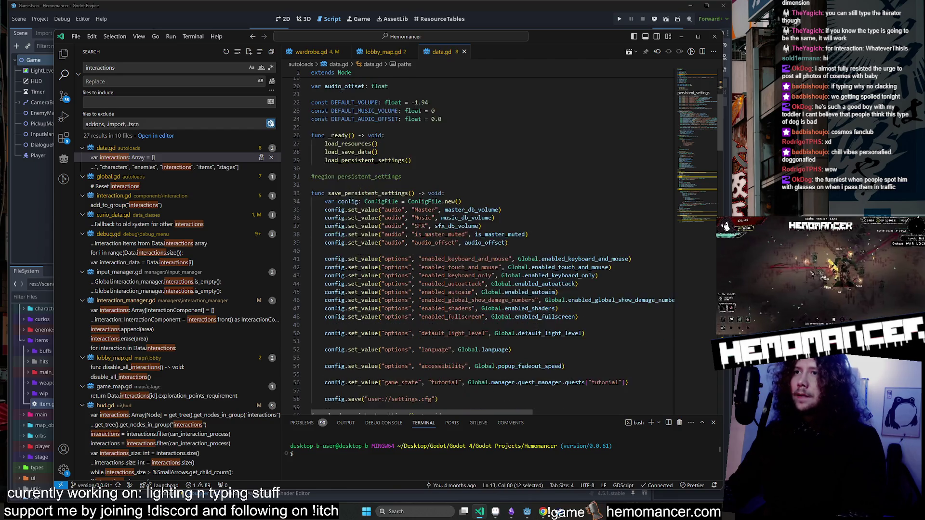
scroll(482, 241, "up", 3)
Search the project for 'interactions', review the results, and return to Godot.
key("ctrl+shift+f")
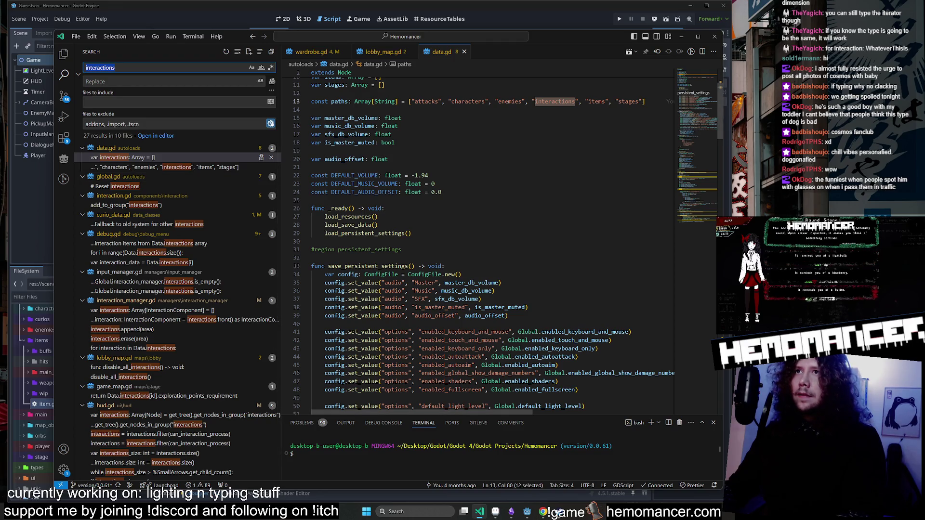
scroll(482, 241, "down", 19)
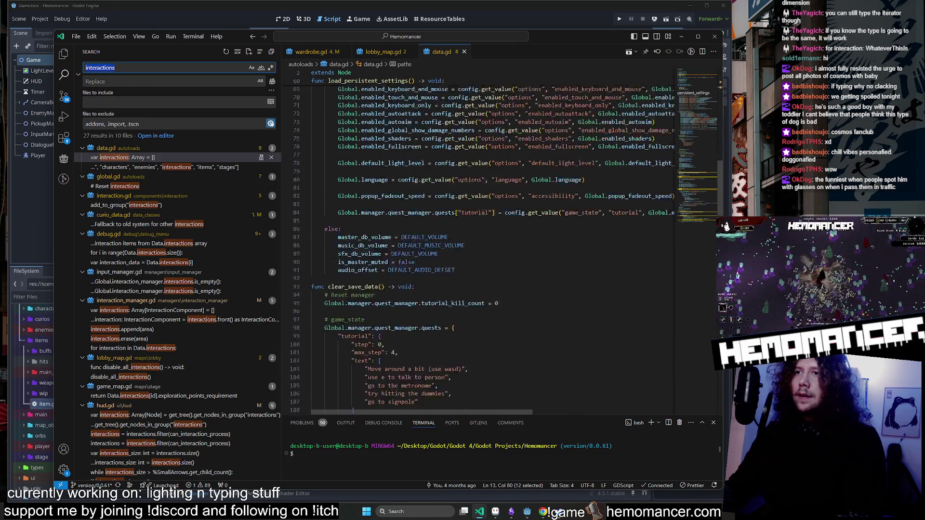
scroll(481, 241, "down", 4)
scroll(482, 241, "up", 20)
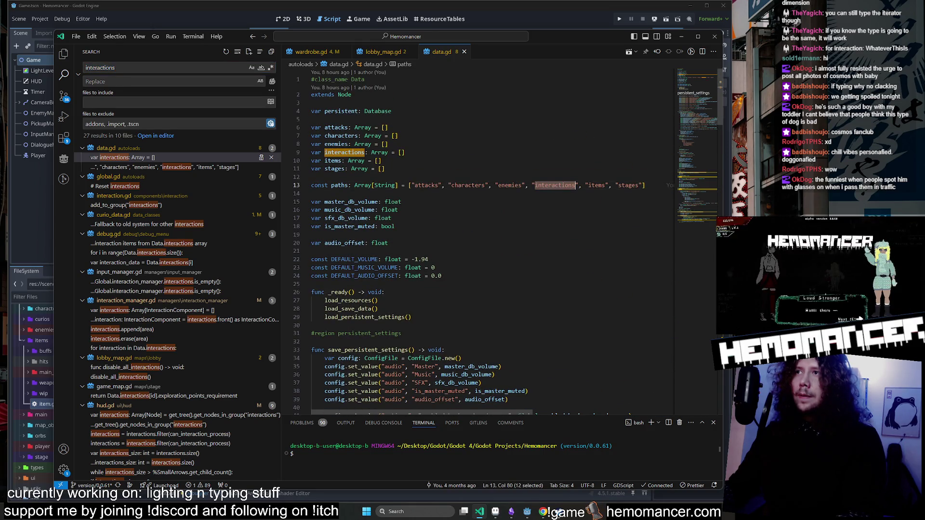
mouse_move(554, 185)
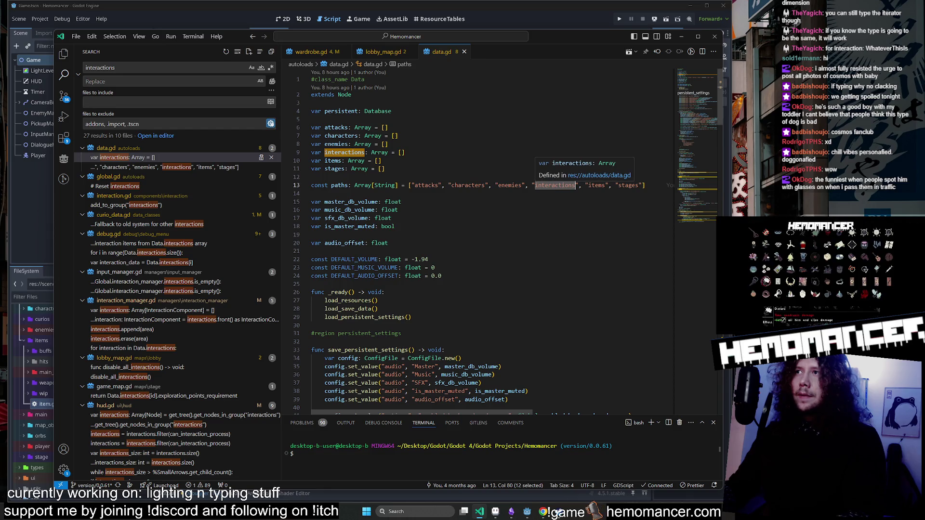
key("alt+Tab")
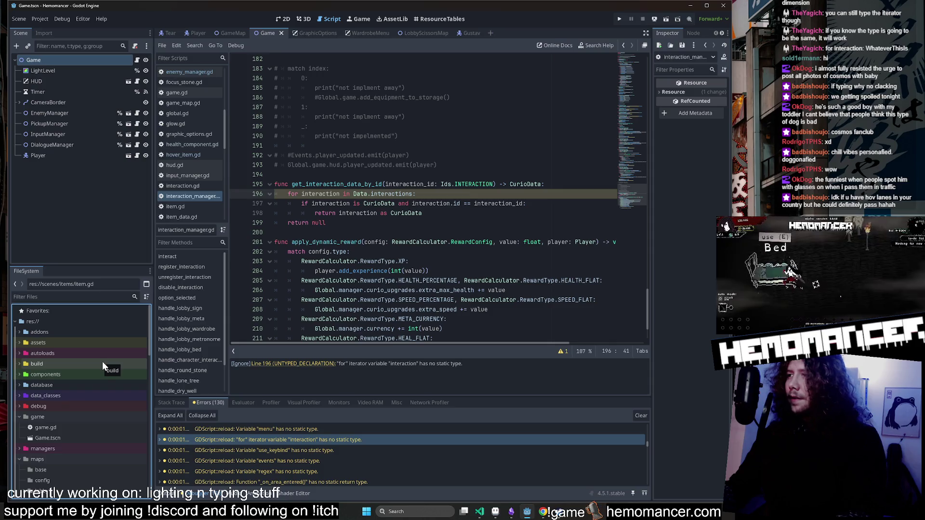
Collapse the game and maps folders in the FileSystem dock.
left_click(67, 416)
left_click(67, 415)
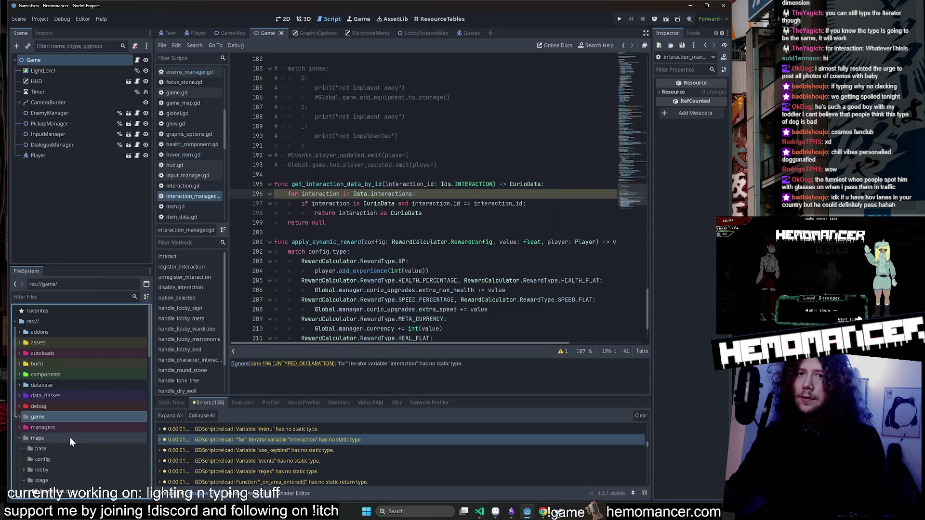
double_click(69, 436)
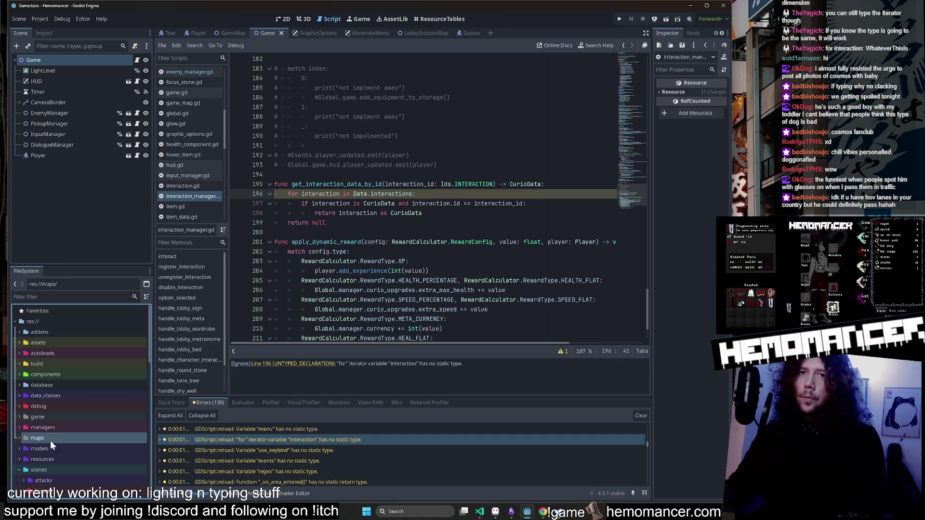
key("alt+Tab")
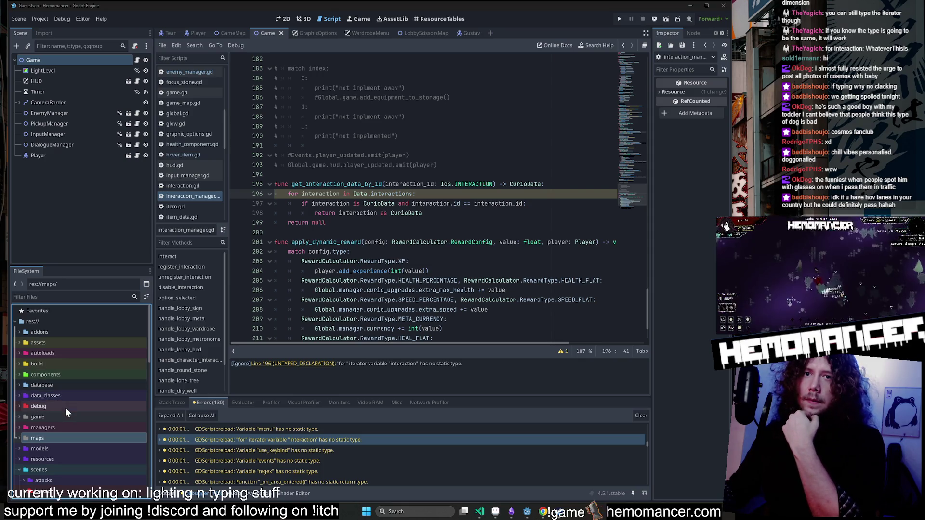
Browse the managers, database and data_classes folders, collapse scenes, then bring VS Code forward.
double_click(67, 430)
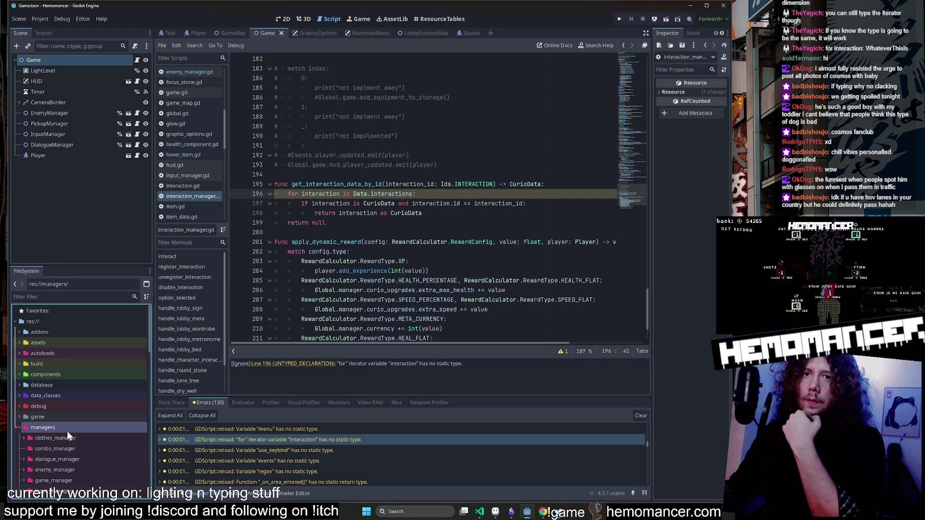
double_click(60, 386)
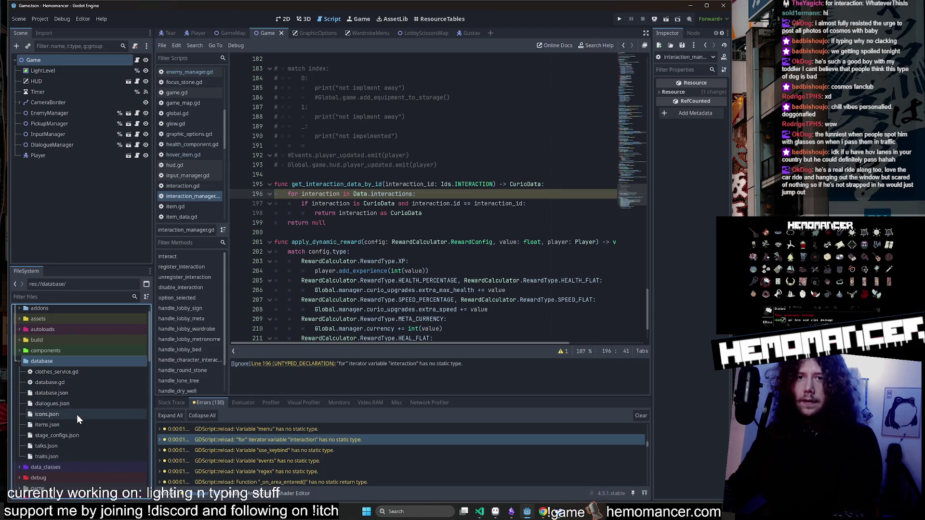
double_click(71, 361)
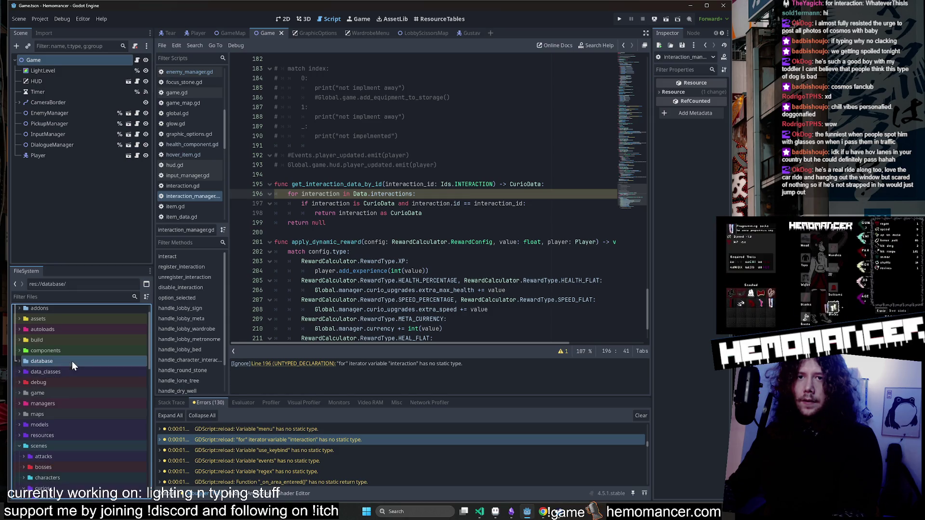
double_click(76, 371)
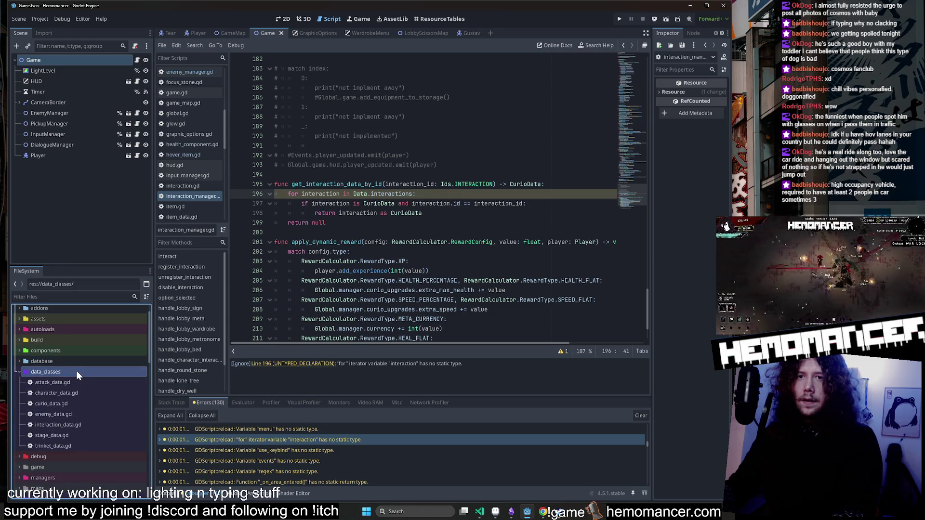
double_click(76, 371)
double_click(69, 447)
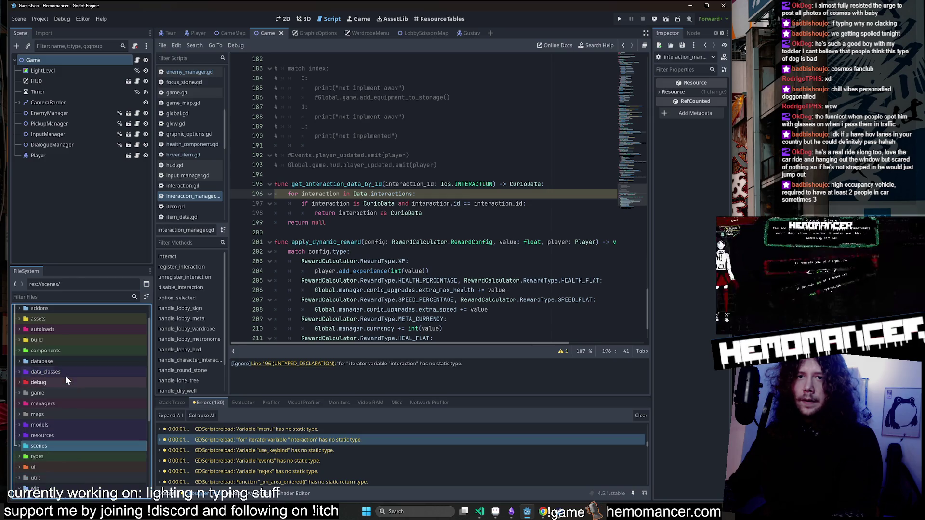
left_click(484, 514)
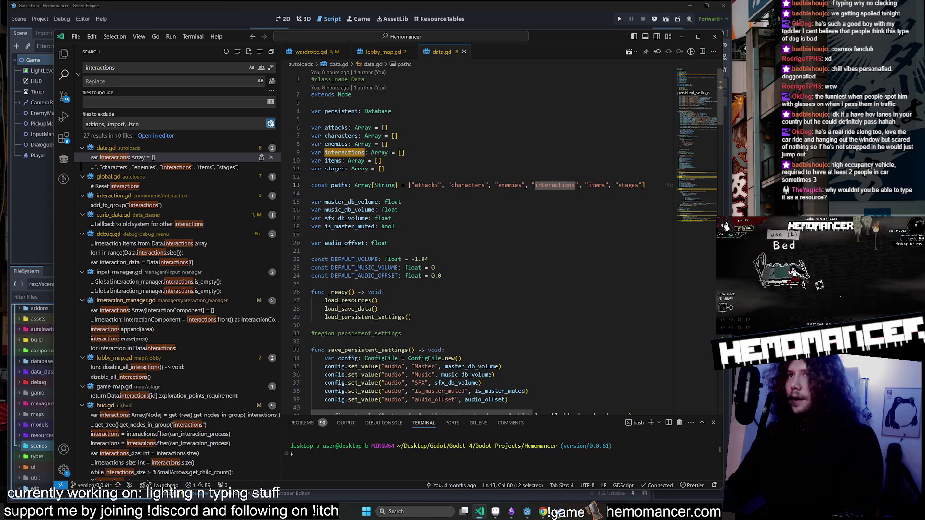
Find the 'interactions' Array declaration on line 9 of data.gd.
mouse_move(344, 153)
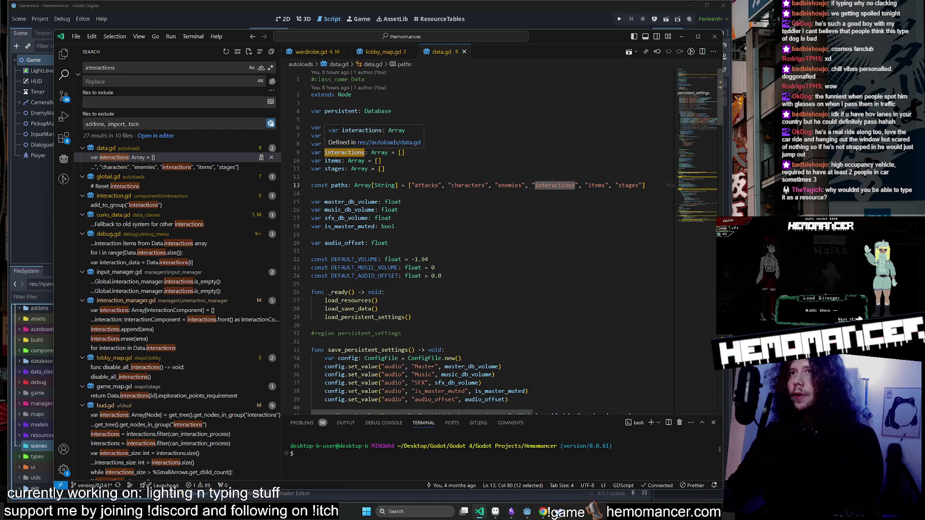
mouse_move(352, 267)
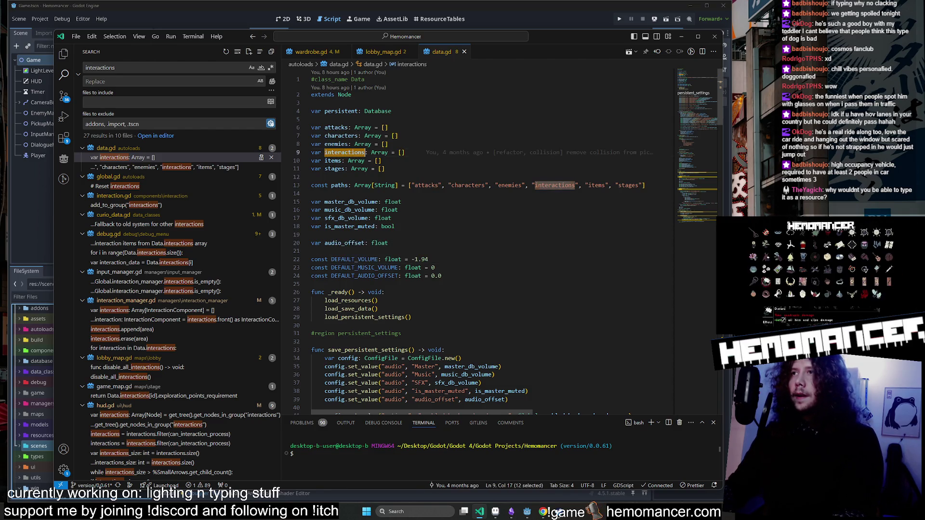
key("ctrl+f")
left_click(629, 76)
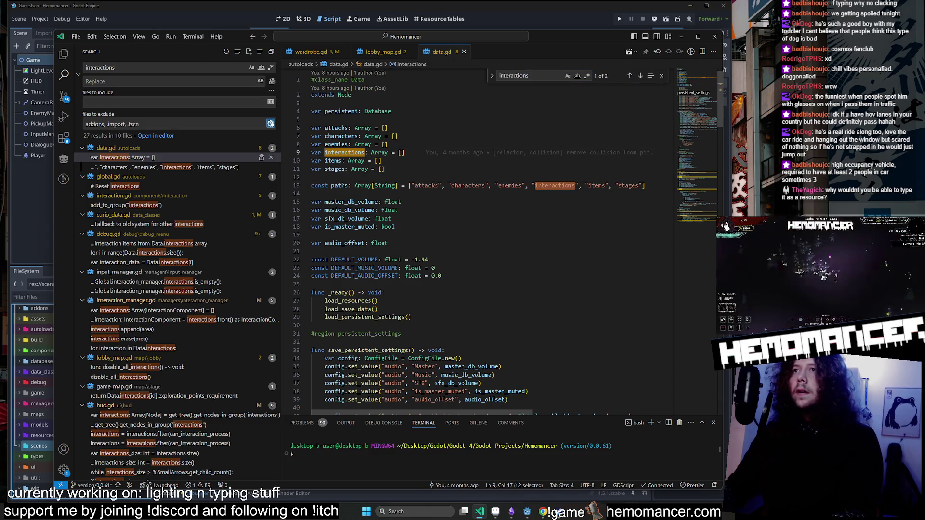
mouse_move(344, 152)
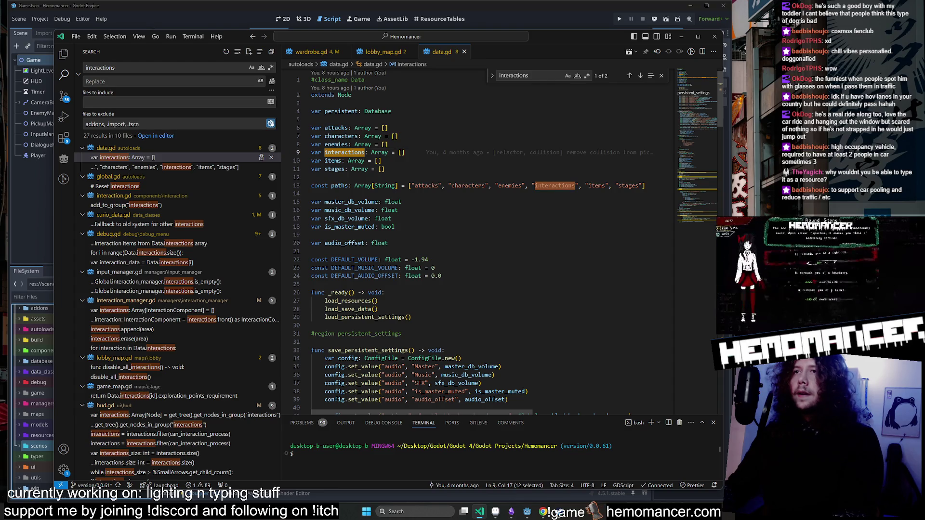
Trace the 'paths' constant to its loop in load_resources, then return to Godot's line 196.
double_click(339, 186)
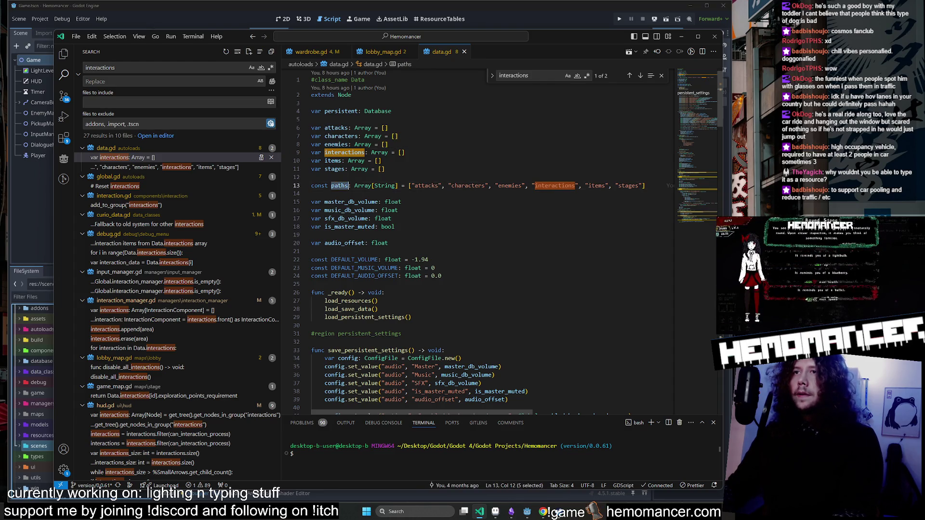
key("ctrl+f")
left_click(629, 77)
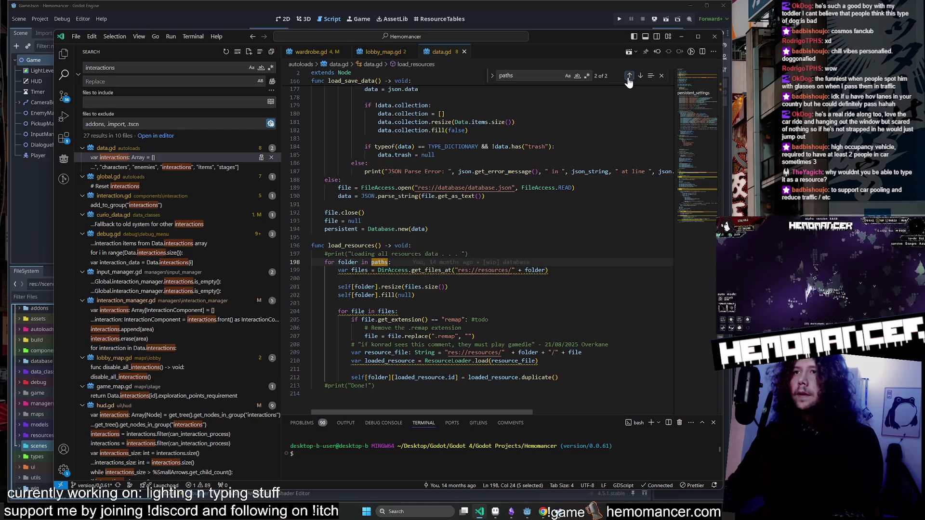
scroll(628, 81, "down", 2)
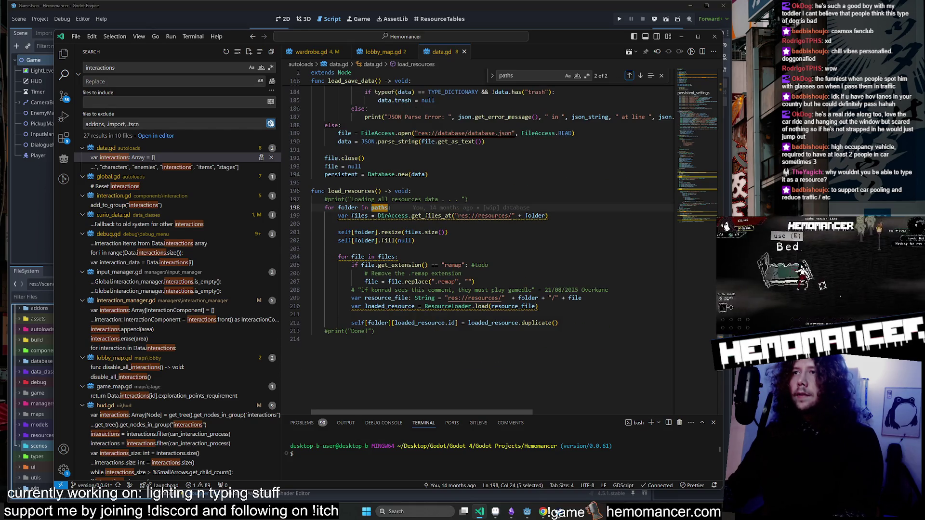
scroll(482, 223, "up", 1)
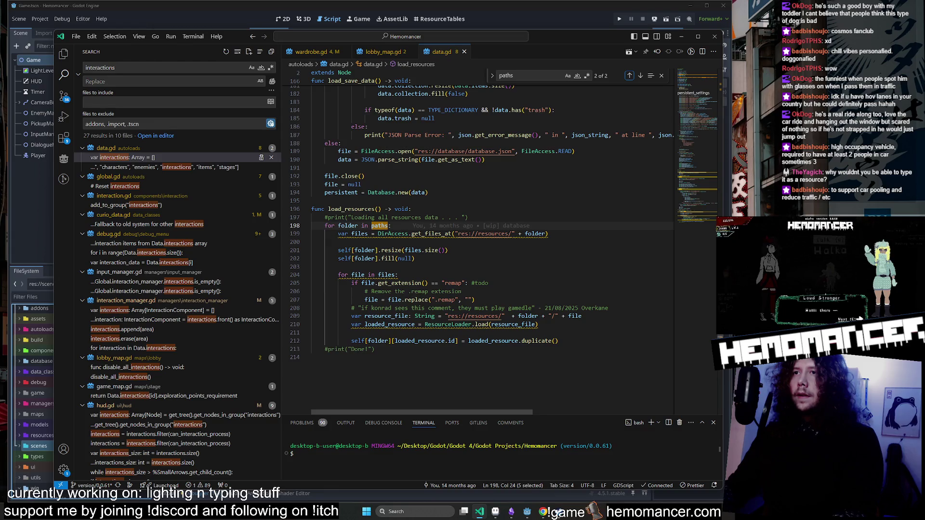
left_click(641, 78)
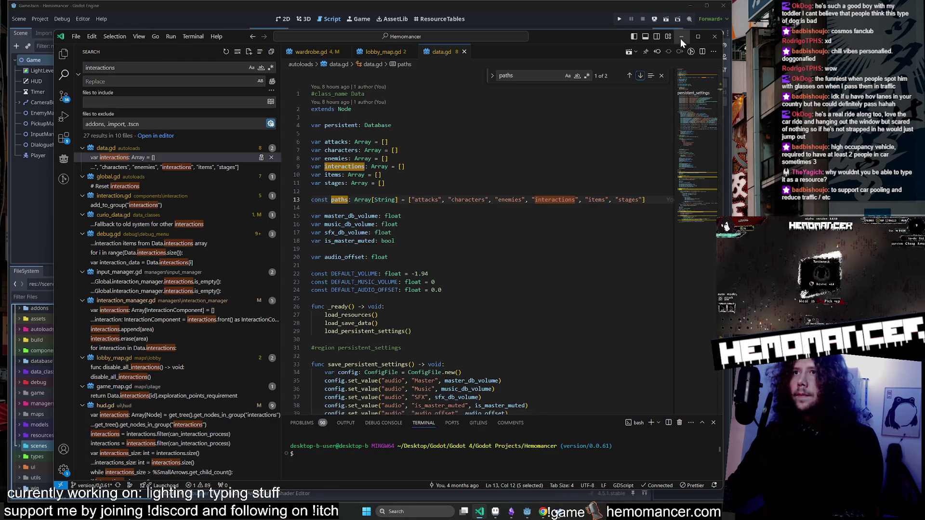
left_click(681, 37)
left_click(340, 194)
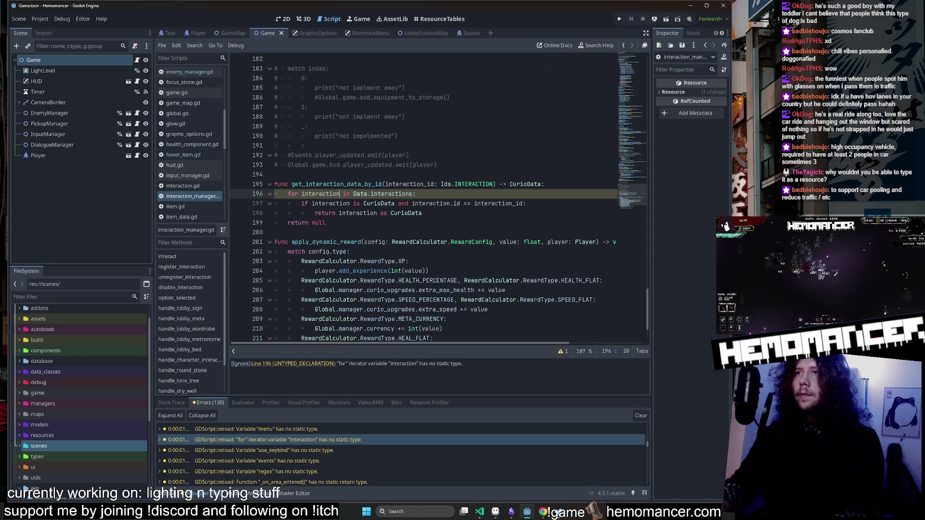
Type line 196's loop iterator 'interaction' as ': Resource' and confirm the warning clears.
type(": R")
type("esource")
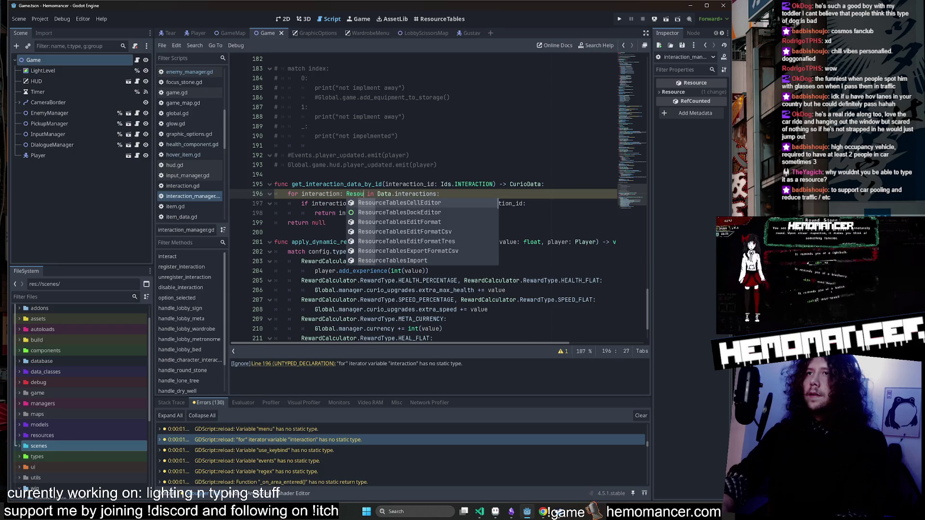
left_click(398, 136)
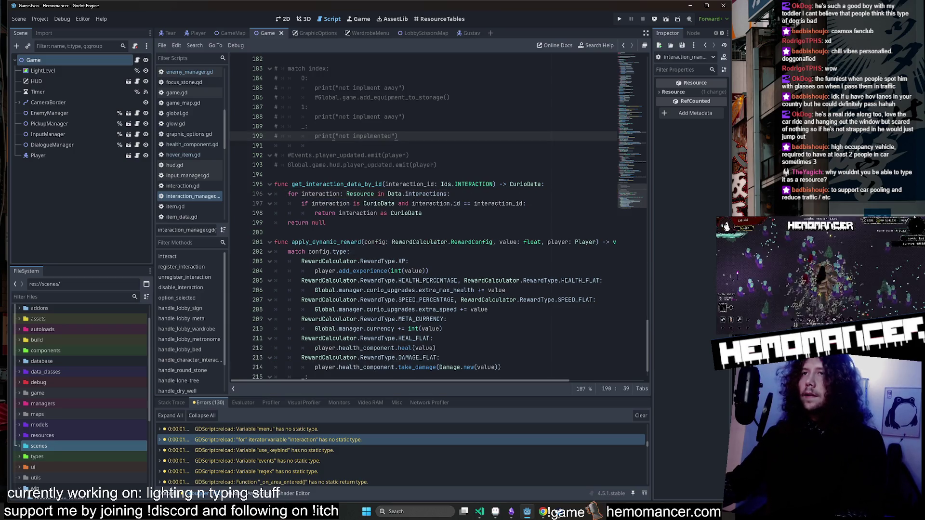
left_click(396, 319)
double_click(321, 194)
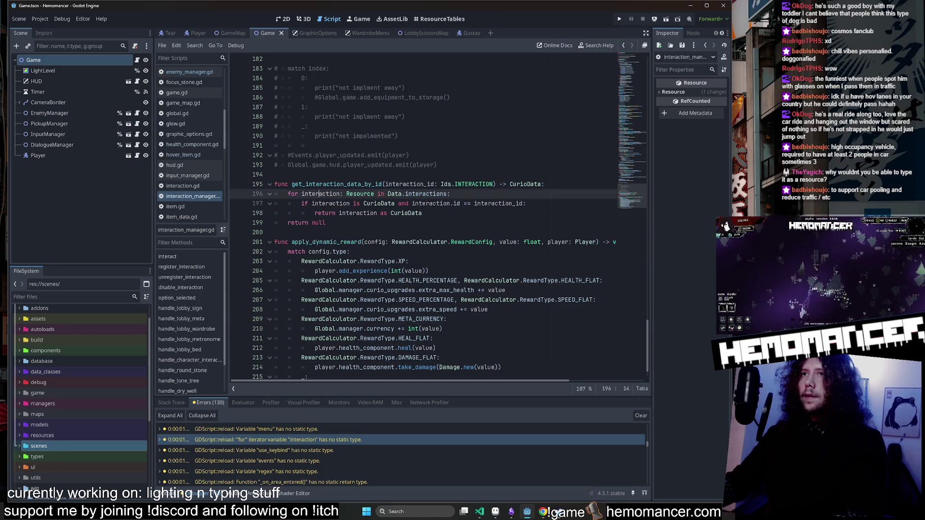
mouse_move(361, 195)
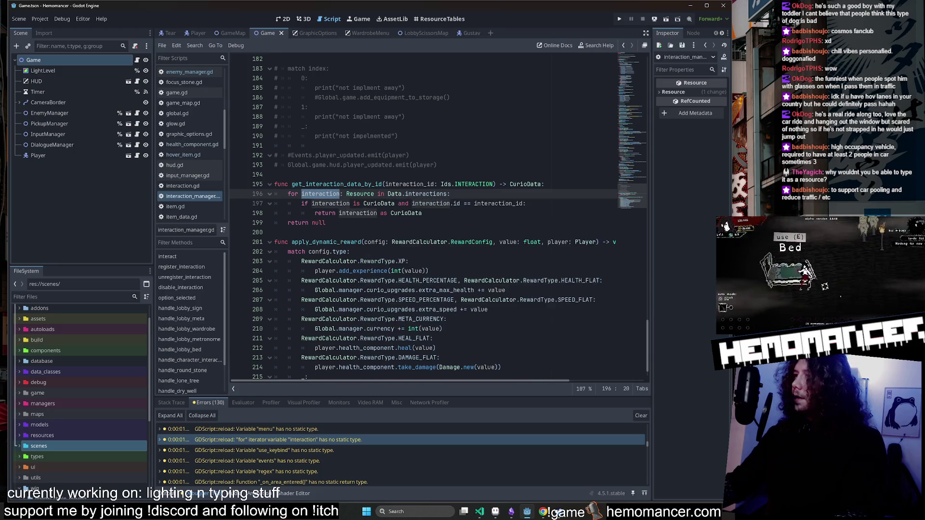
left_click(315, 146)
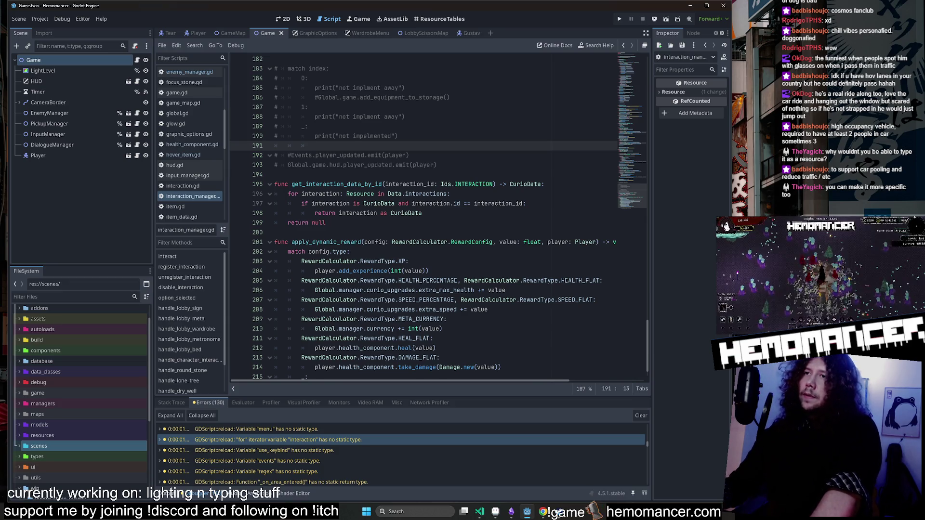
Glance at VS Code again, then peek into the data_classes folder.
left_click(362, 184)
key("alt+Tab")
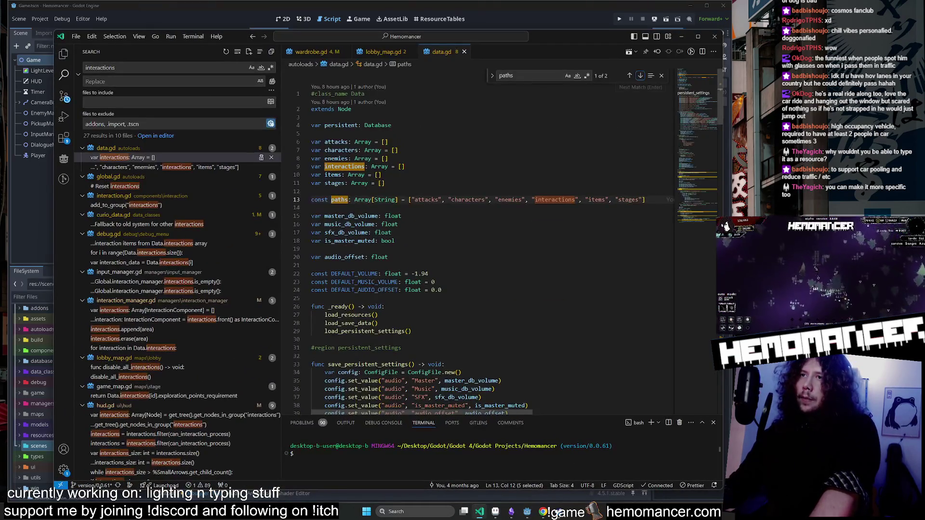
key("alt+Tab")
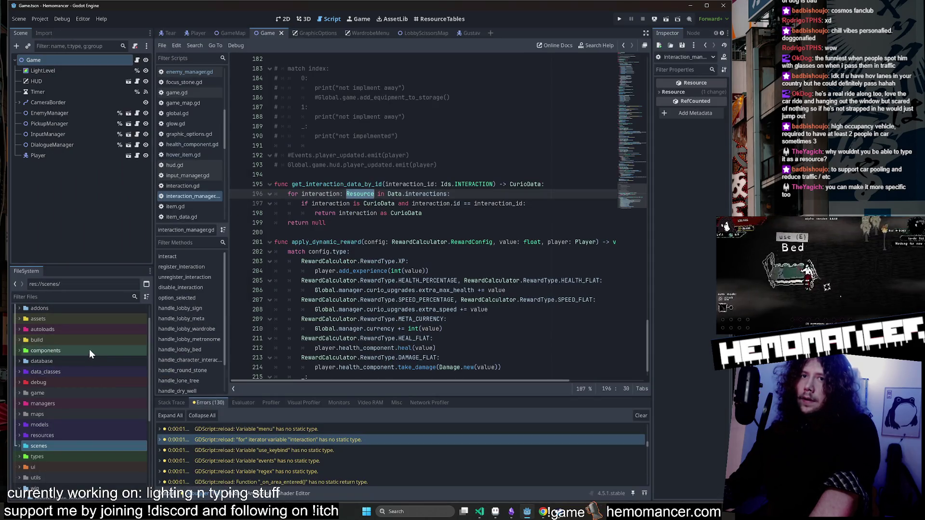
double_click(85, 370)
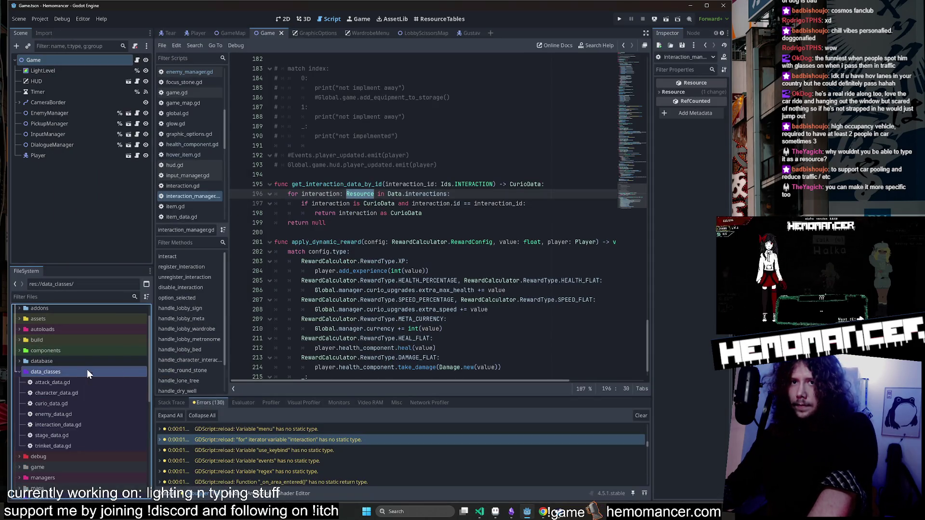